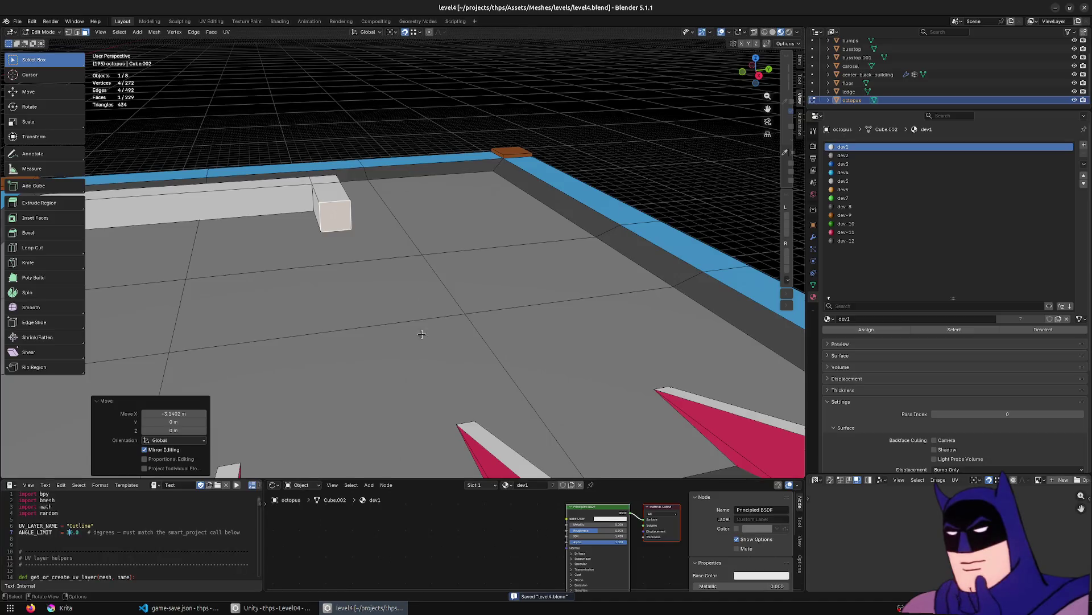
Inspect the white wall block in object mode from low, side-on and overhead views.
middle_drag(342, 353, 356, 350)
key(Tab)
middle_drag(317, 154, 234, 282)
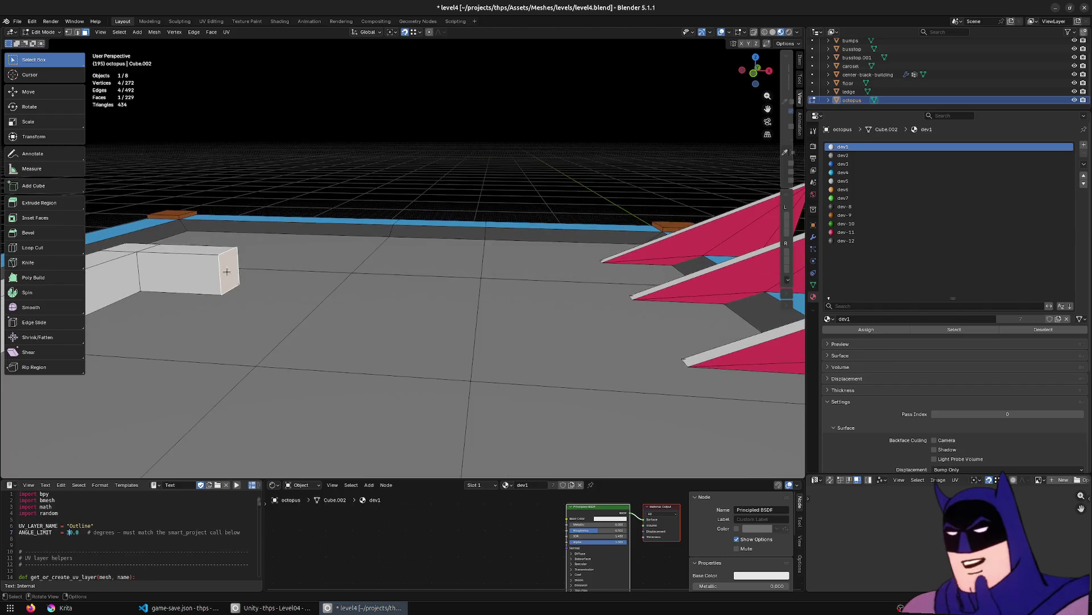
key(KP_Decimal)
key(KP_3)
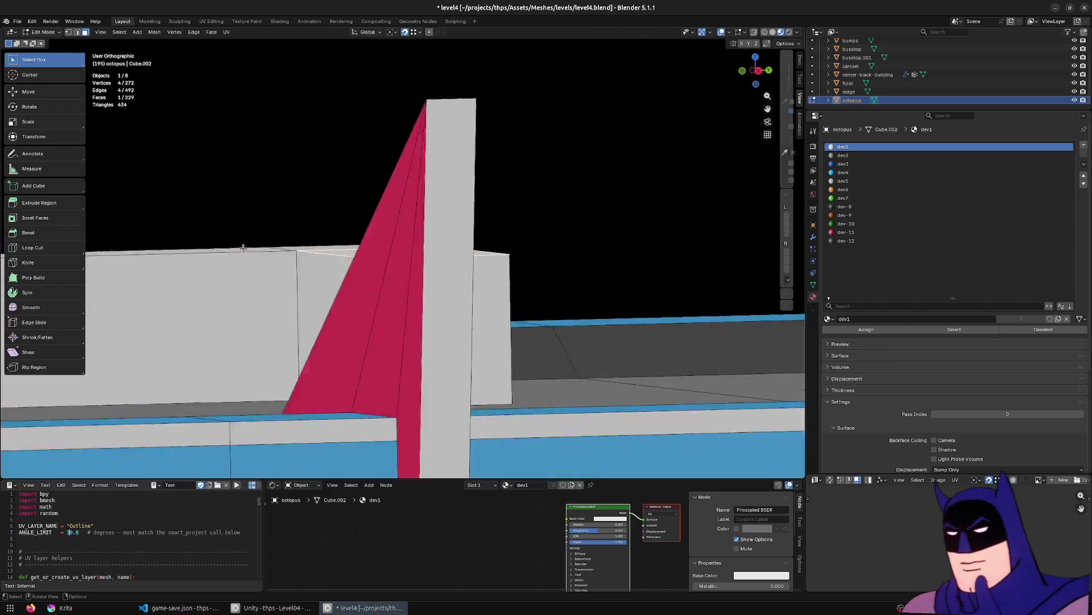
mouse_move(501, 274)
middle_down()
mouse_move(268, 288)
mouse_move(588, 278)
mouse_move(456, 332)
mouse_move(511, 328)
middle_up()
scroll(510, 327, down, 4)
Save level4, run the loaded script, and bring up the Unity editor.
key(ctrl+s)
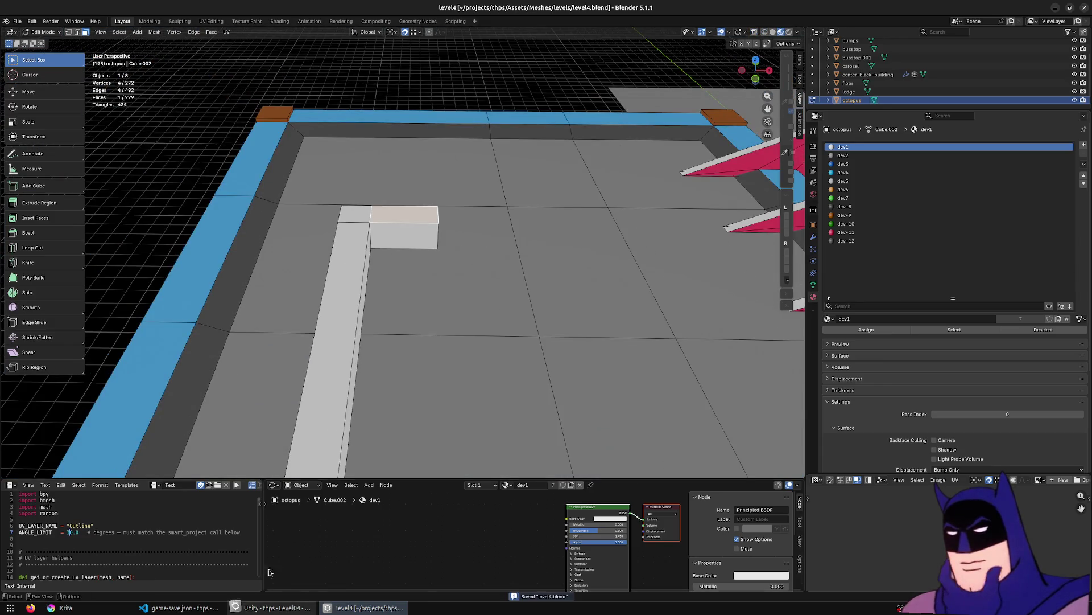
click(238, 487)
click(273, 607)
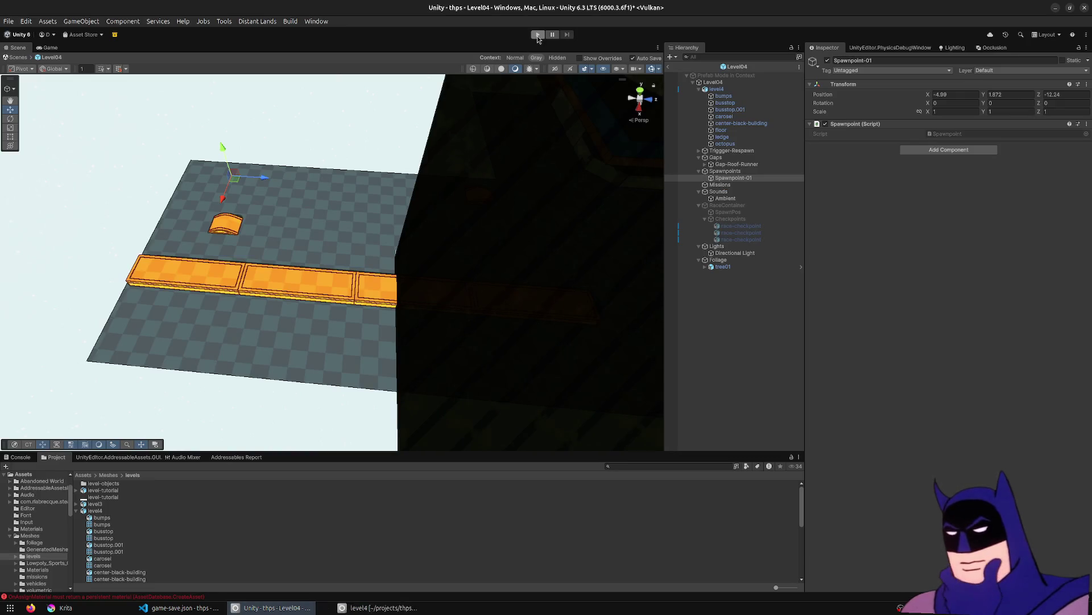
Run Level04 in play mode and show the Game camera view.
click(537, 34)
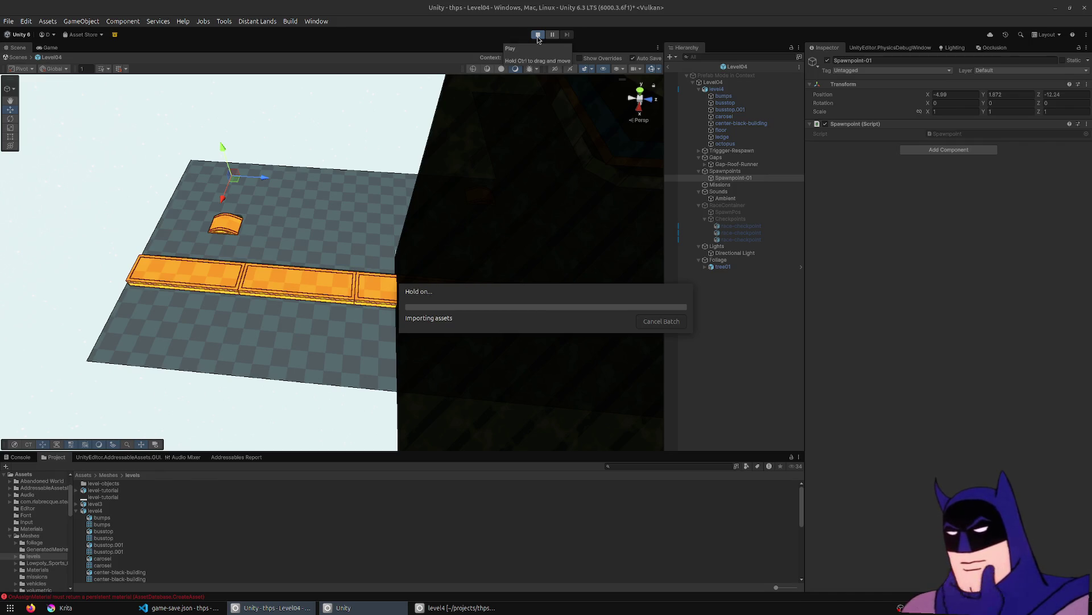
click(45, 48)
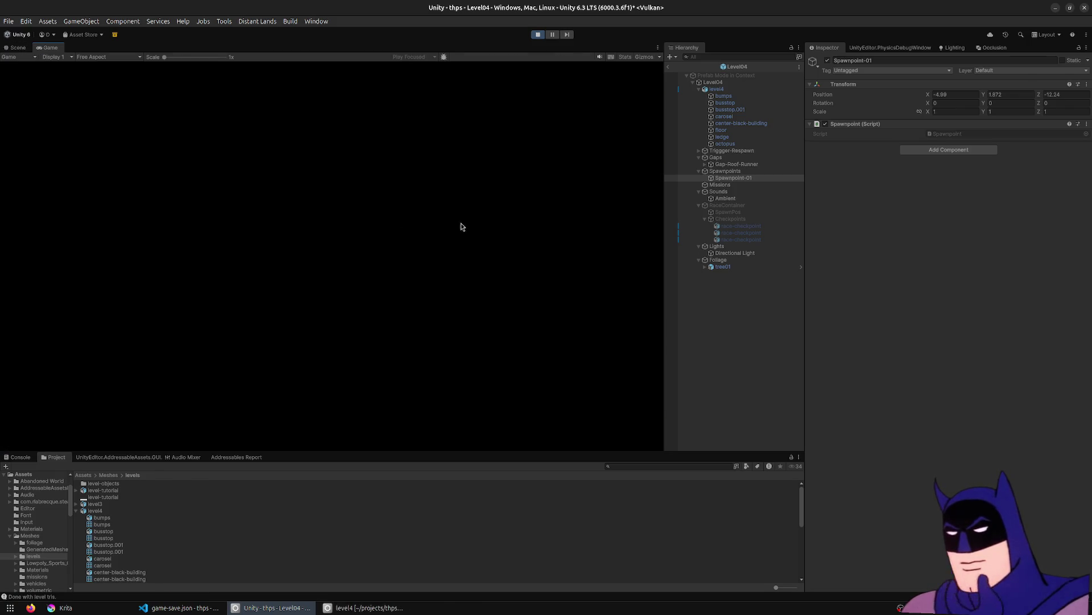
Maximize the Game view and drive onto the roof, over the dome and up the white block.
key(shift+space)
key(d)
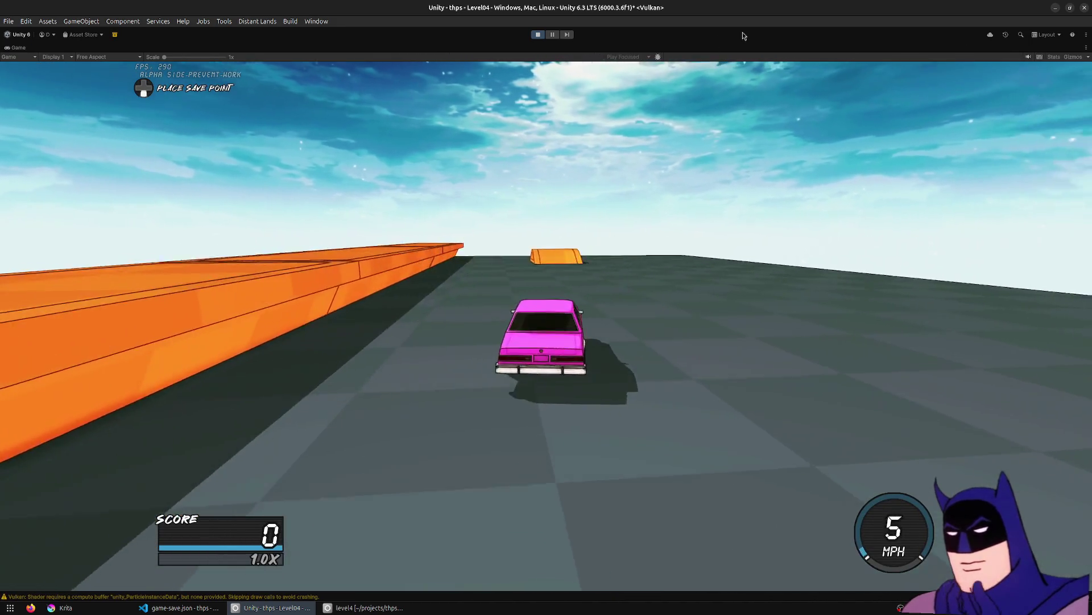
key(w)
key(d)
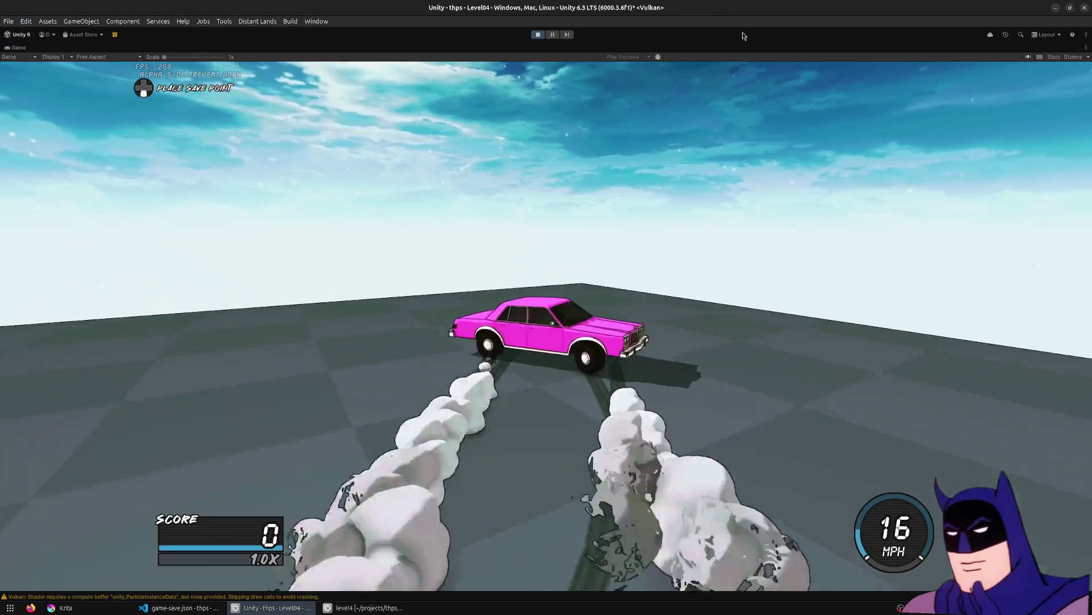
key(w)
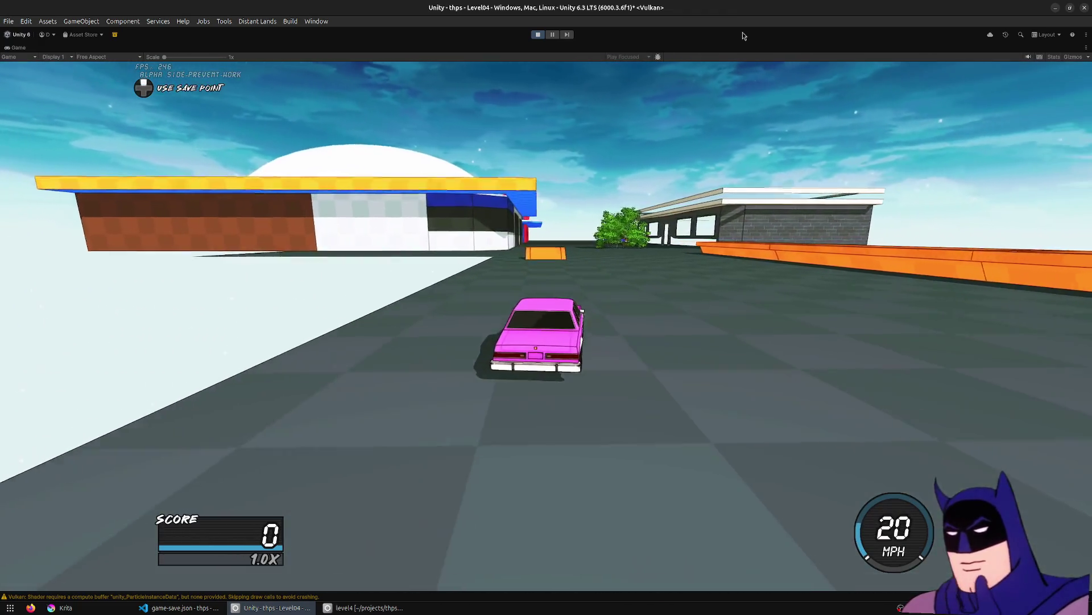
key(a)
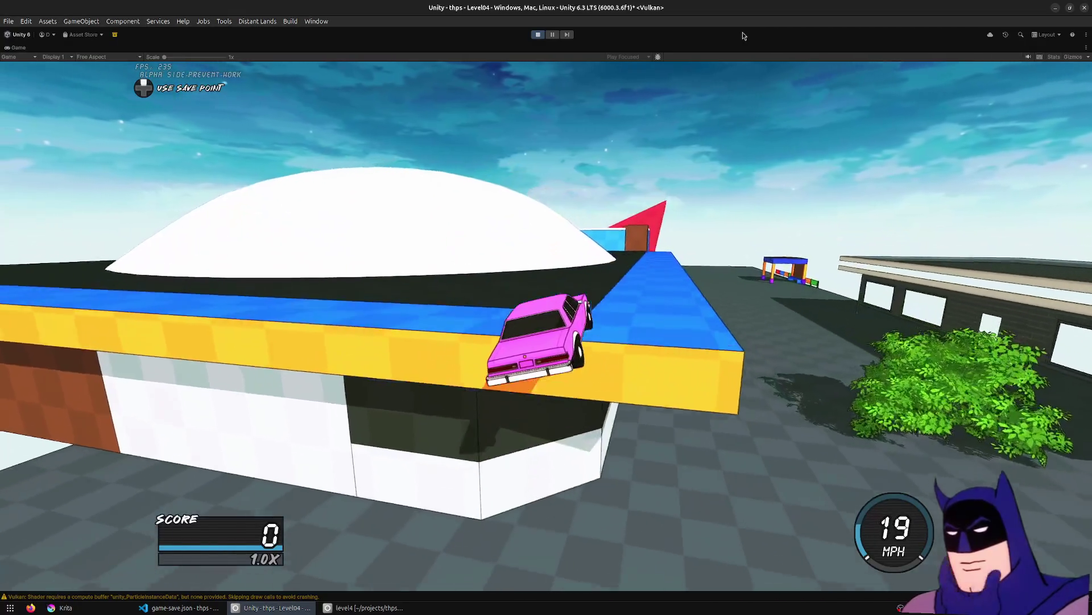
key(w)
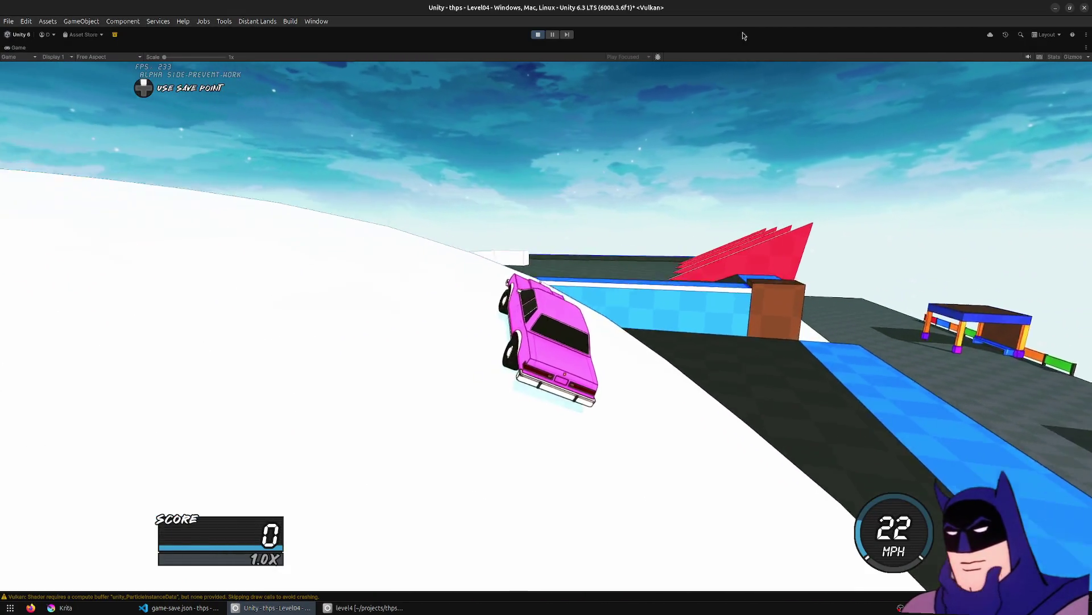
key(w)
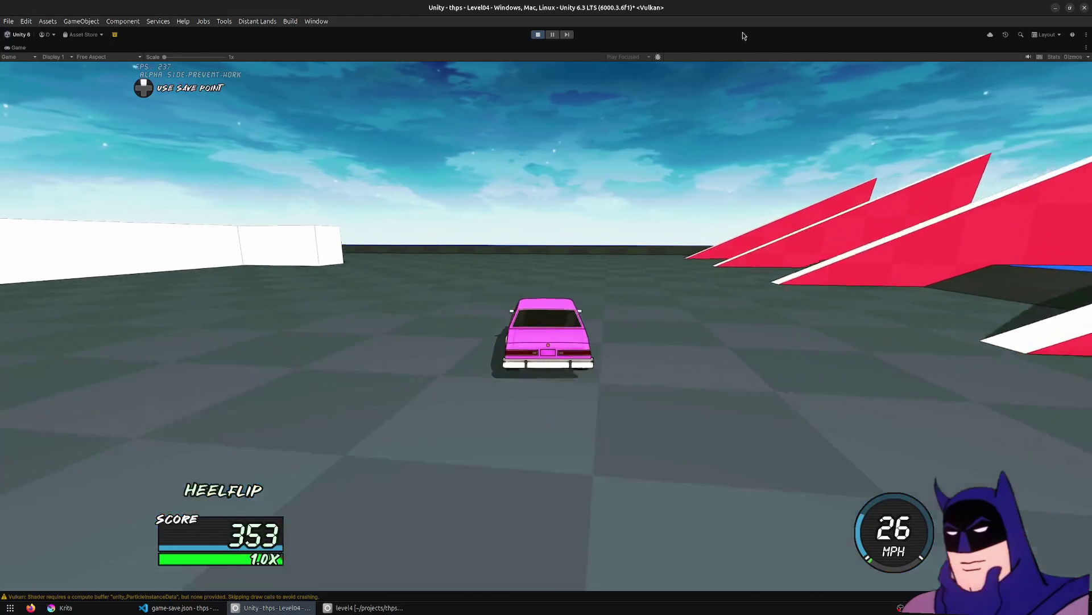
key(a)
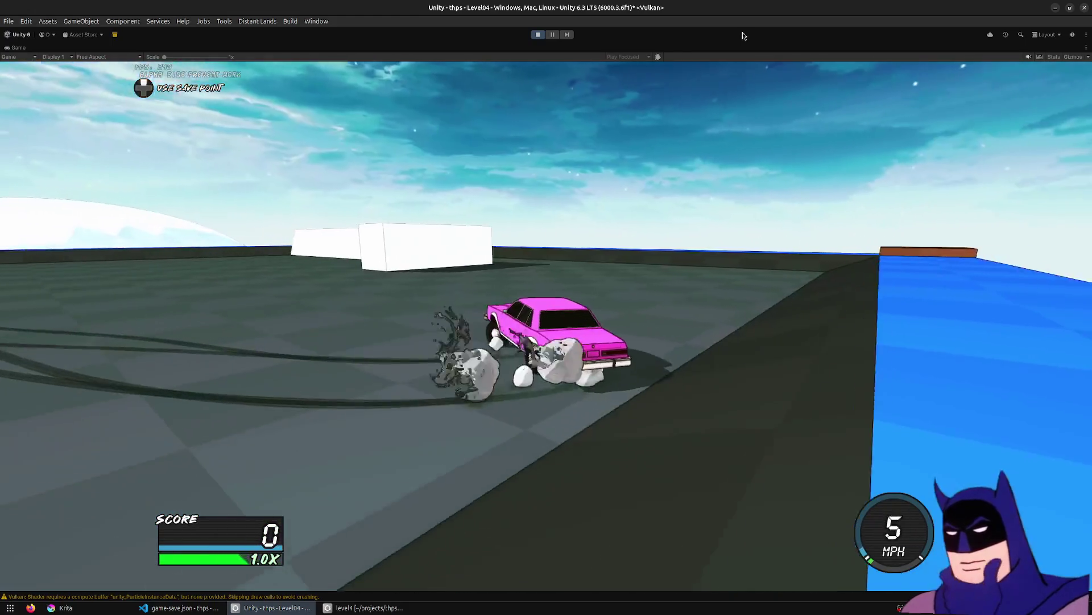
key(w)
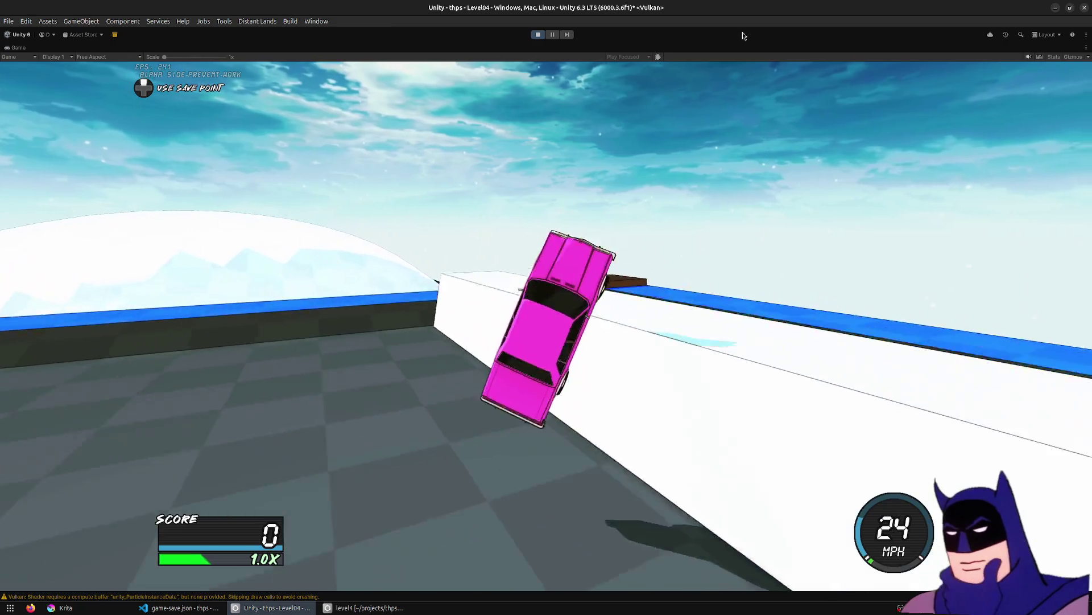
key(w)
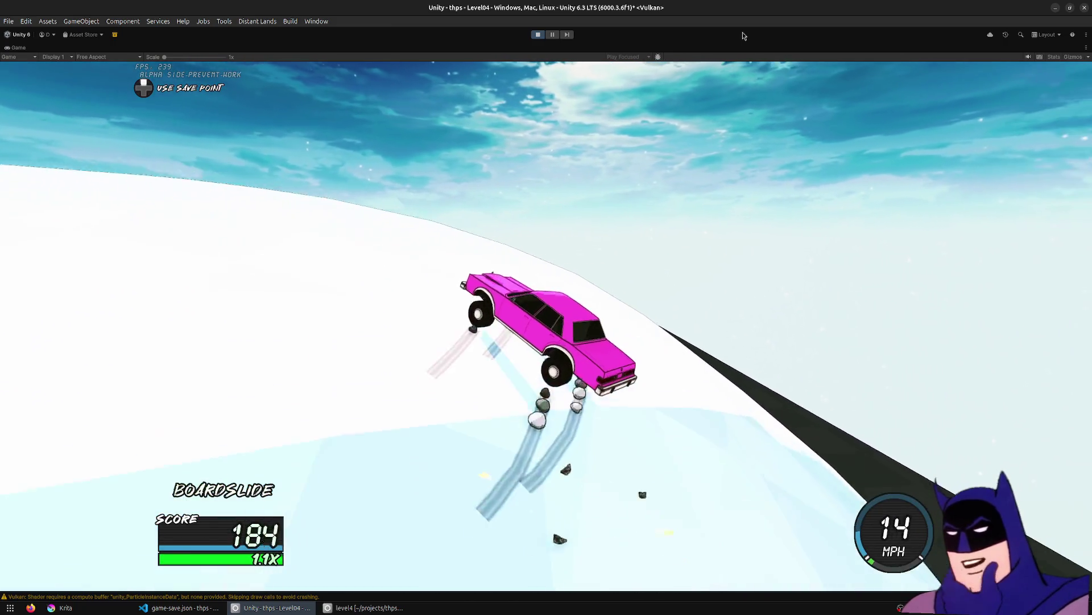
Hit the blue wall and respawn, then drive over the roof and dome toward the red ramps.
key(w)
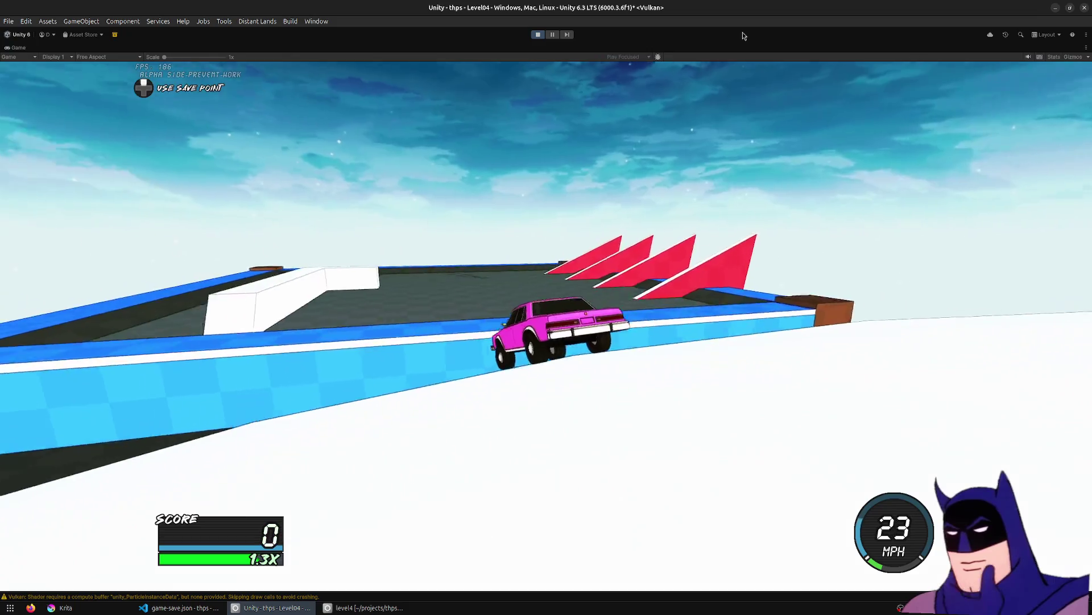
key(w)
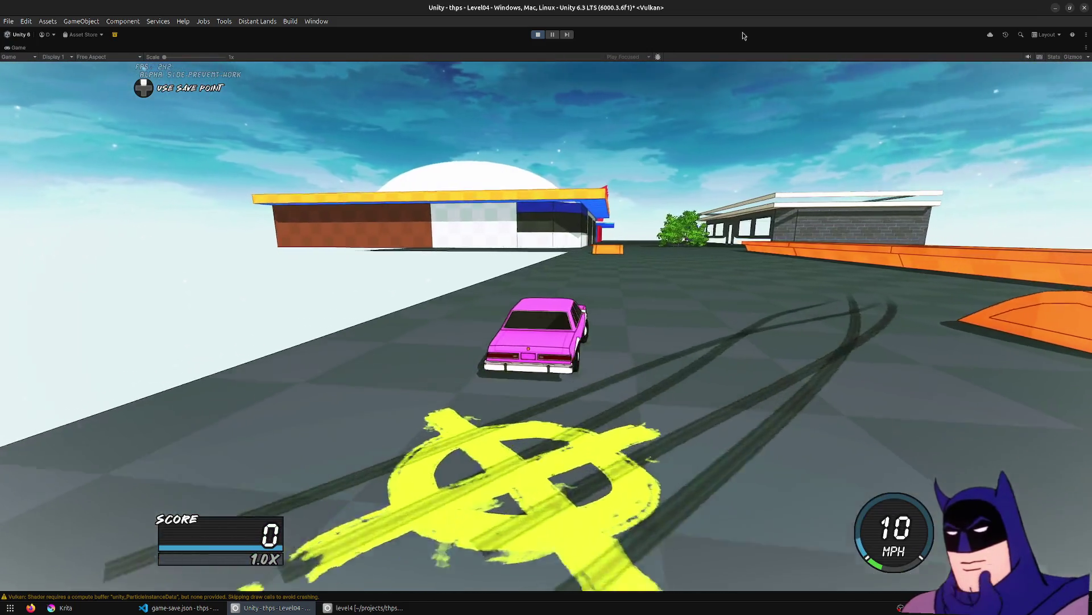
key(w)
key(a)
key(w)
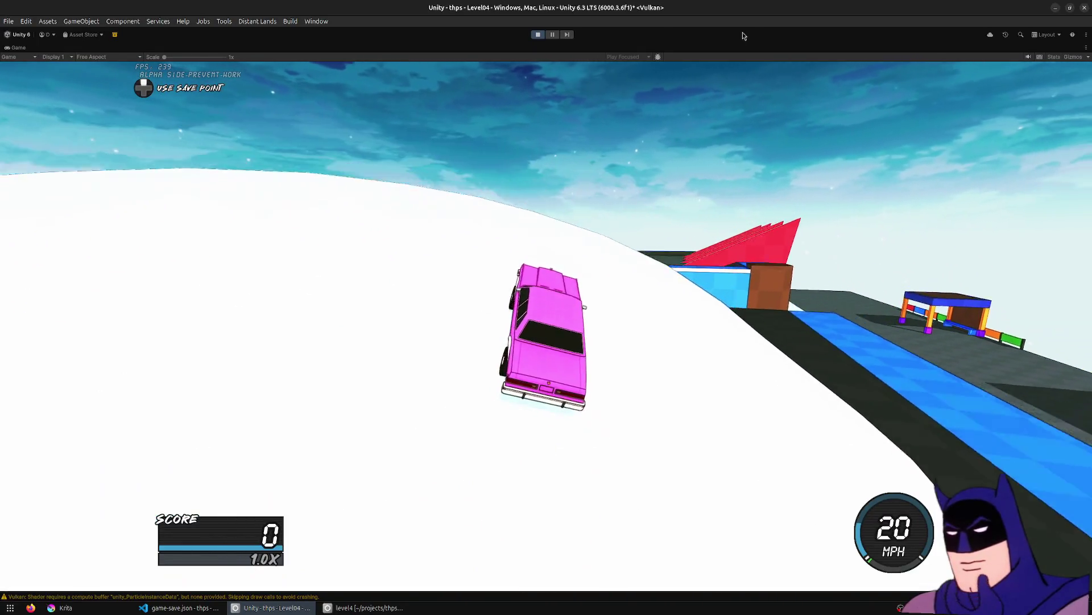
key(w)
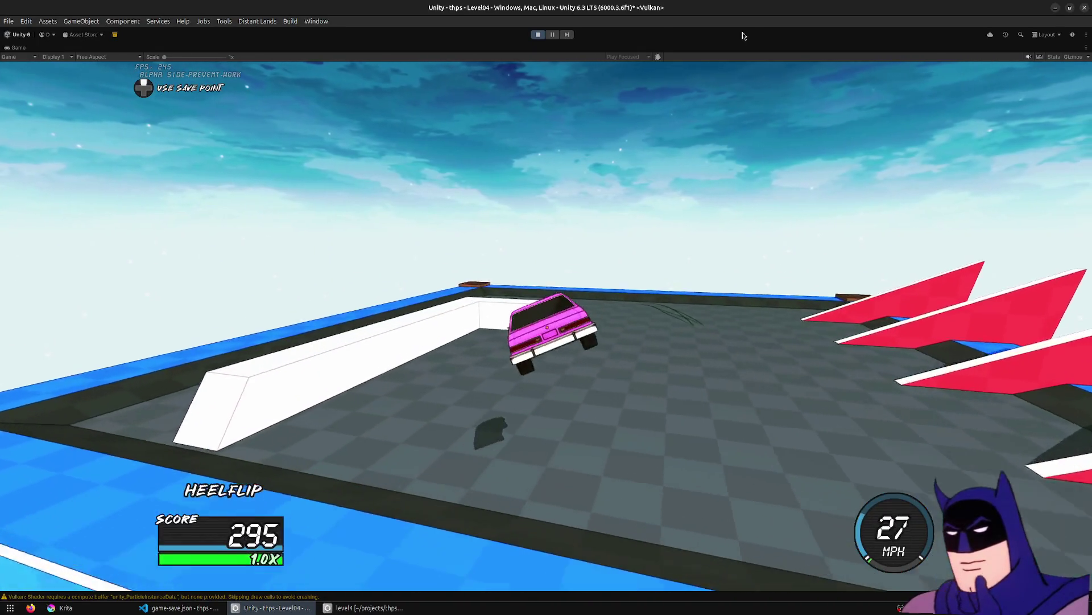
key(d)
key(w)
key(d)
key(w)
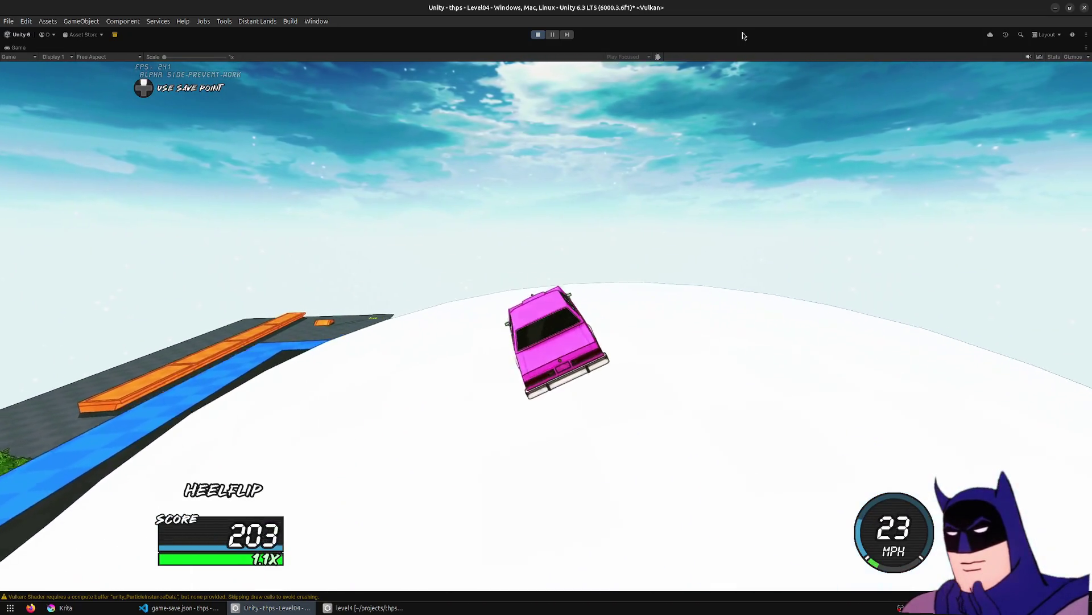
key(d)
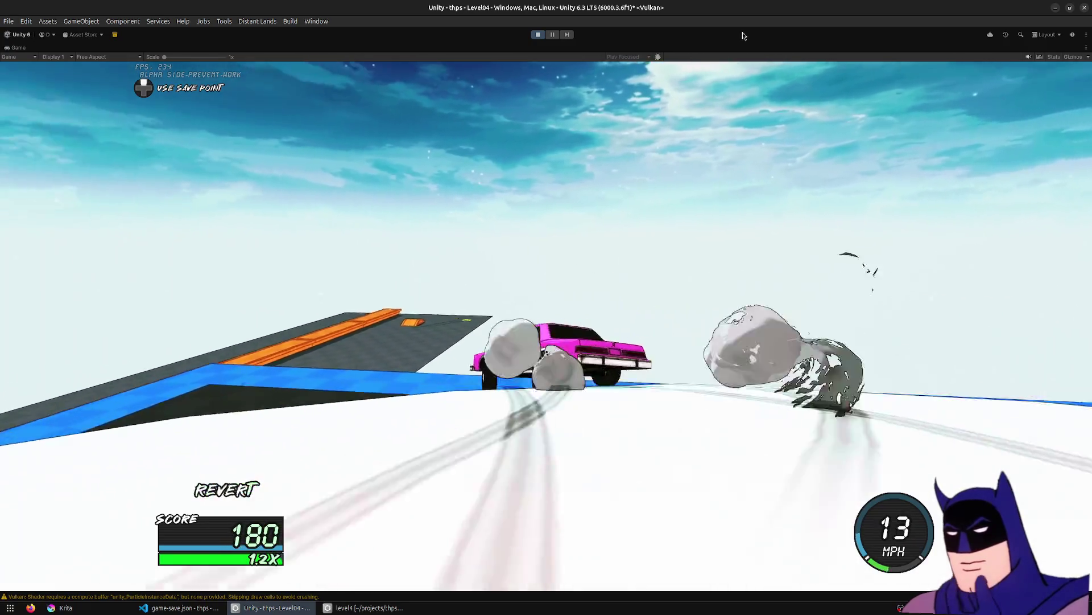
Flip off the grey ramp, cross the roof and dome, backflip off the blue ramp, then return to Blender.
key(a)
key(w)
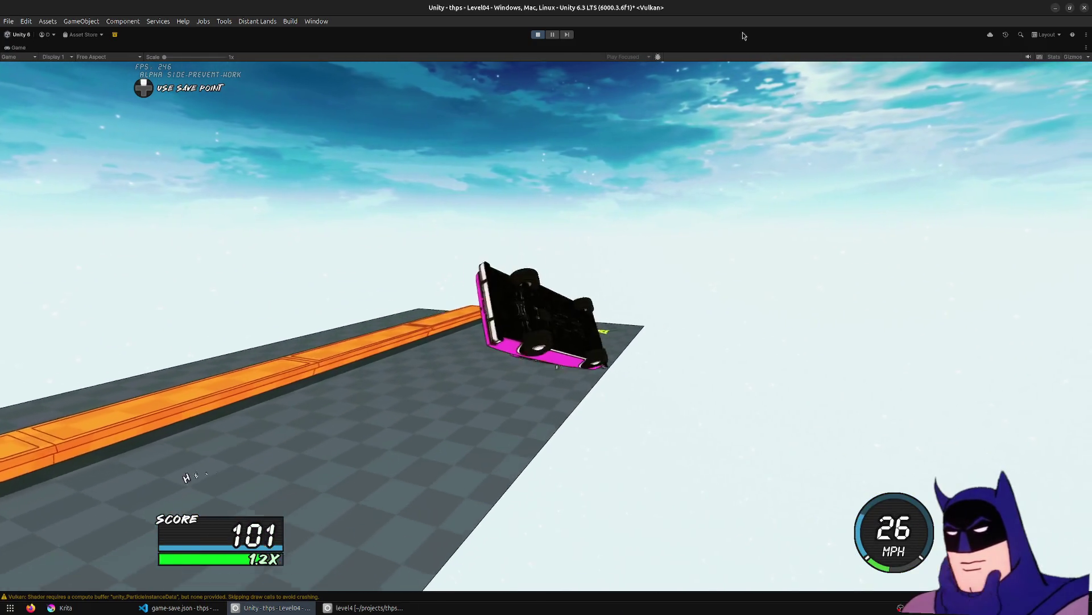
key(a)
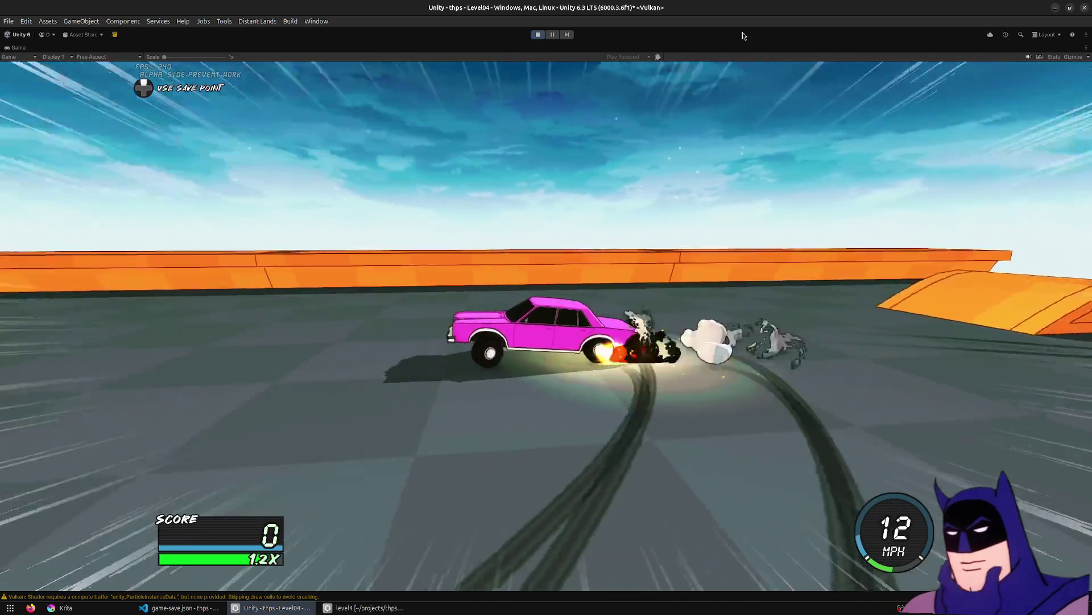
key(w)
key(a)
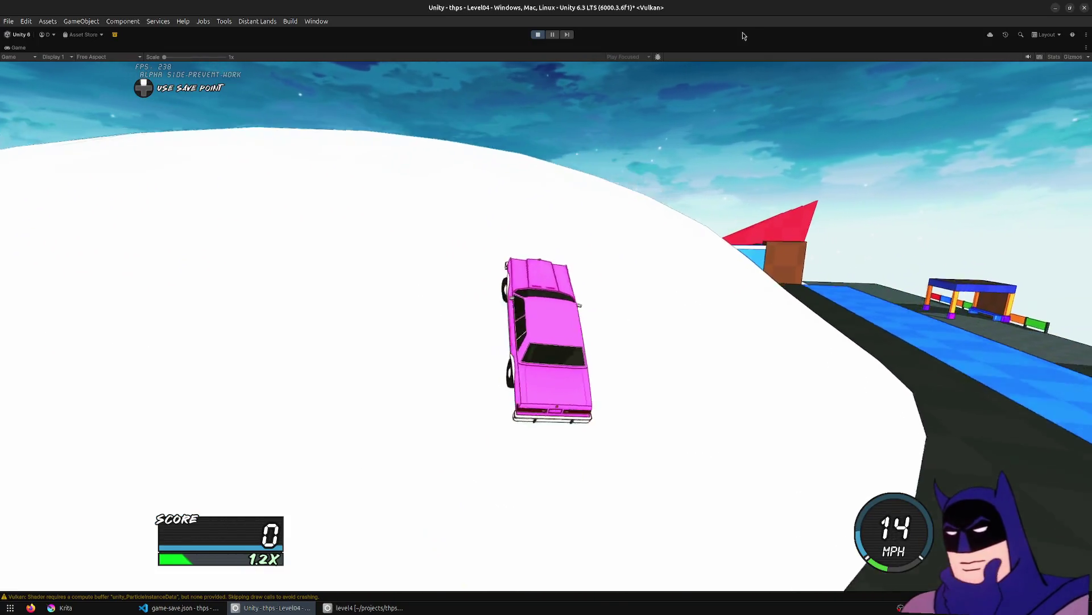
key(d)
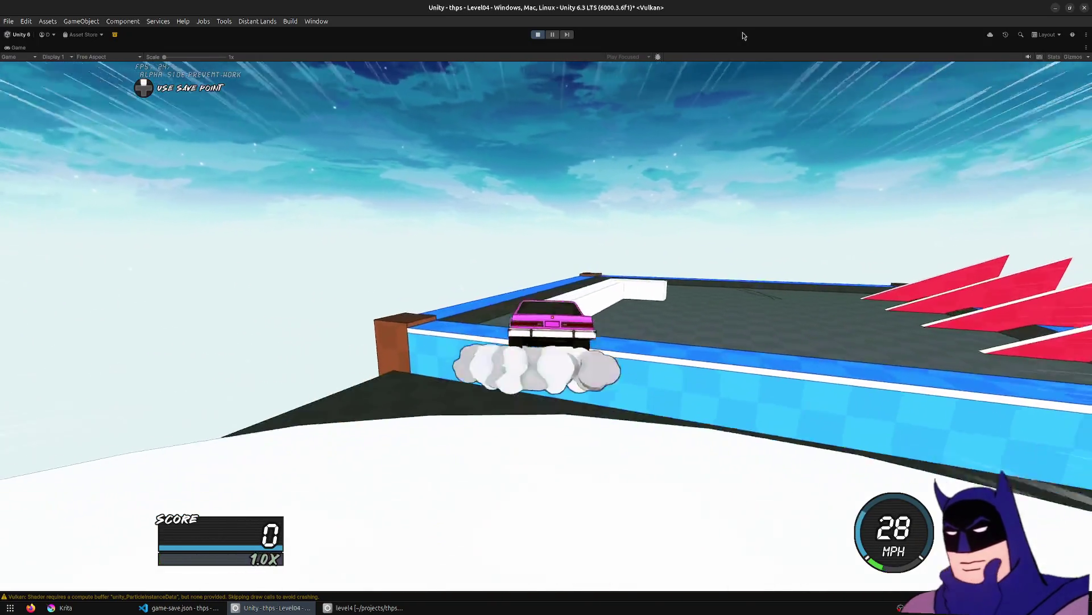
key(s)
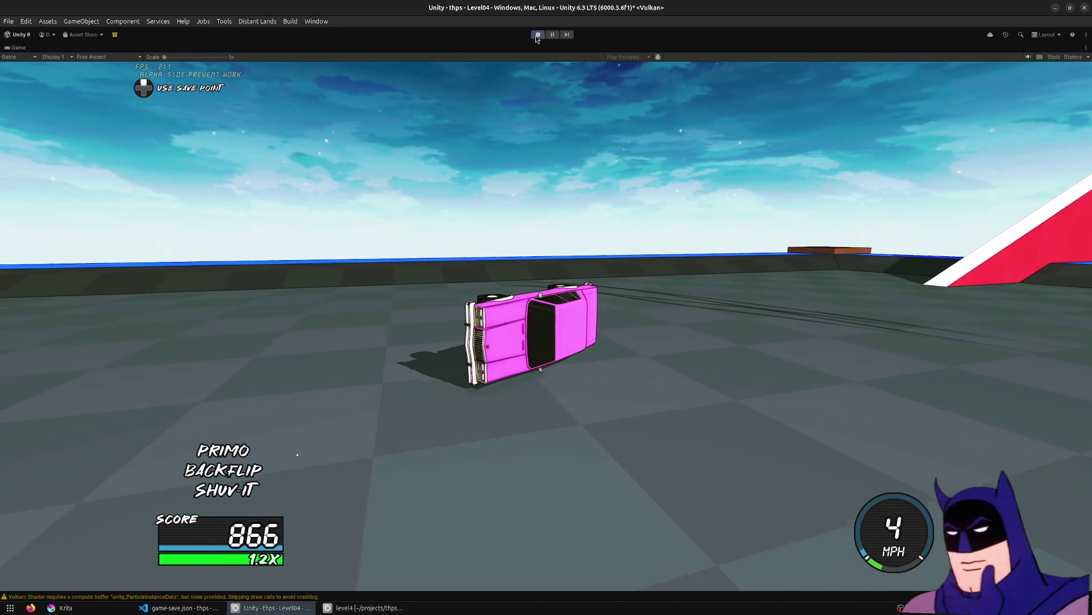
click(364, 607)
Move the white bar's end face -0.3 m along X and 0.3 m along Y.
mouse_move(547, 284)
middle_down()
mouse_move(370, 272)
mouse_move(466, 235)
middle_up()
key(Tab)
click(371, 276)
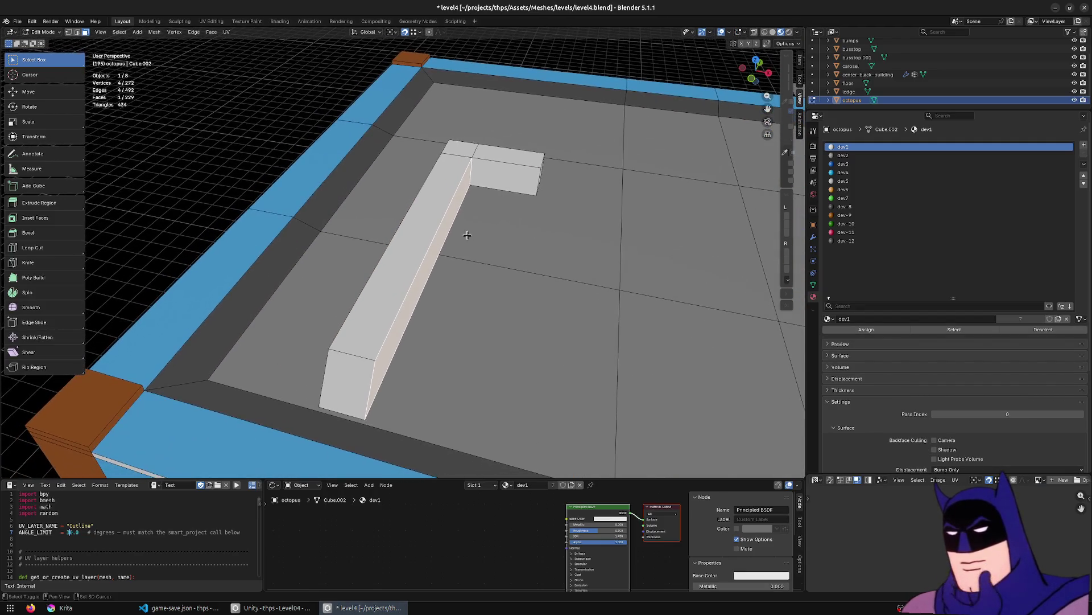
key(g)
key(x)
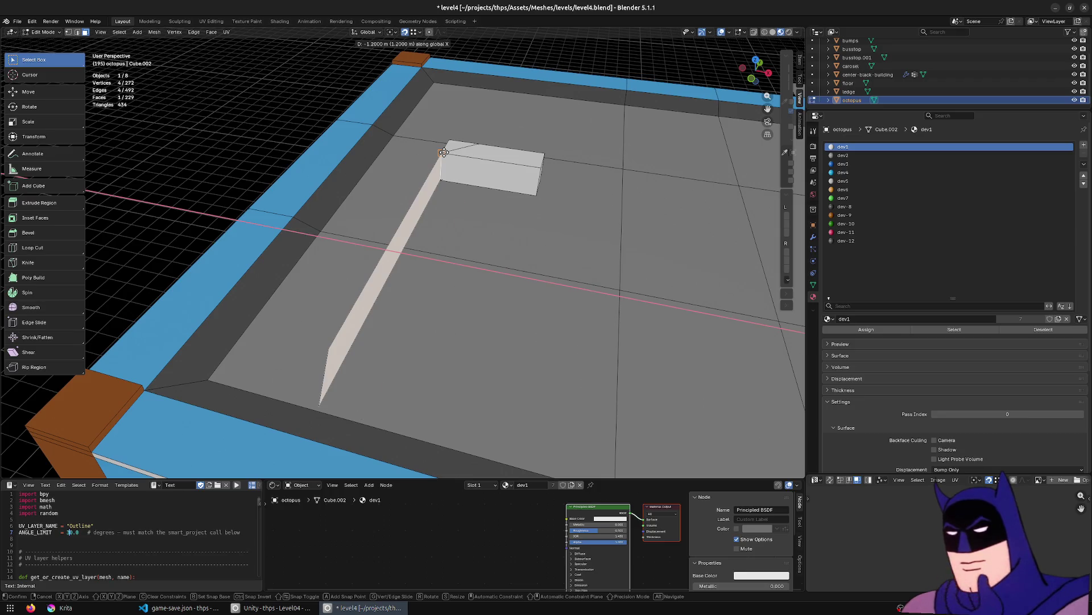
text(4)
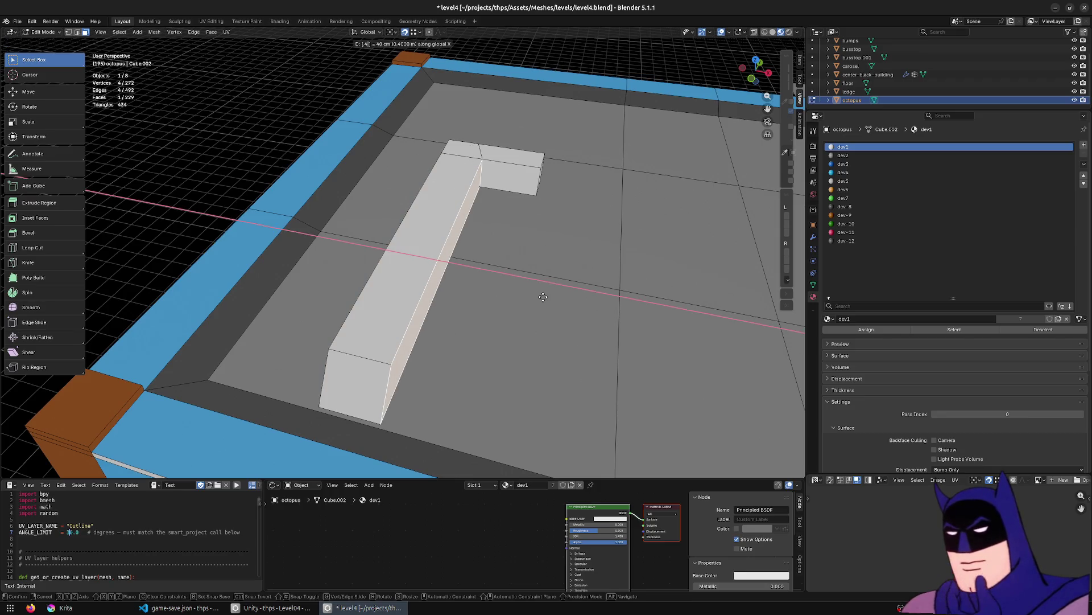
key(minus)
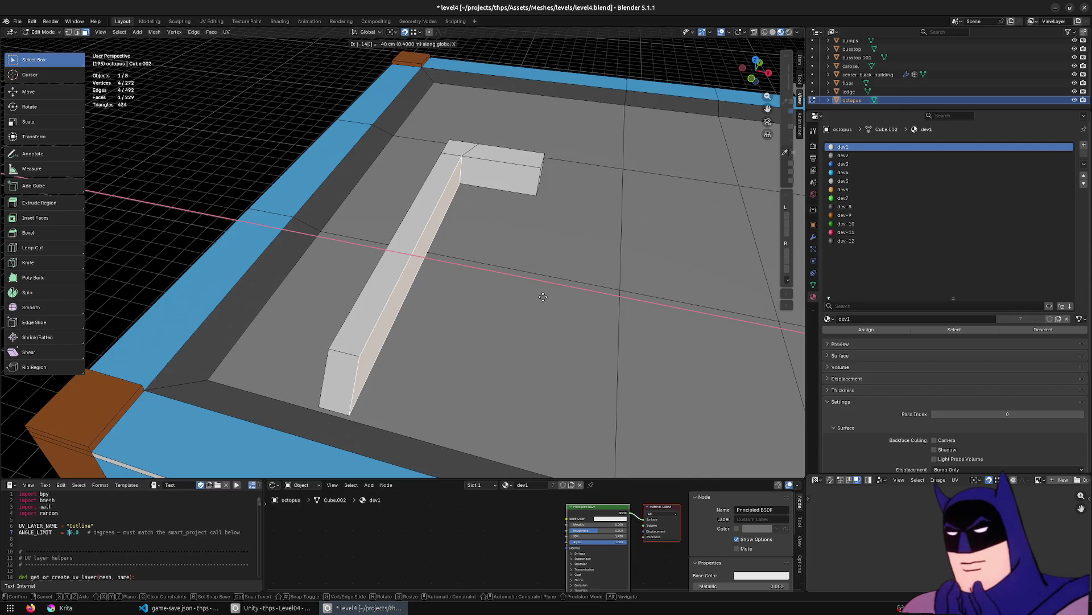
key(BackSpace)
text(3)
key(Return)
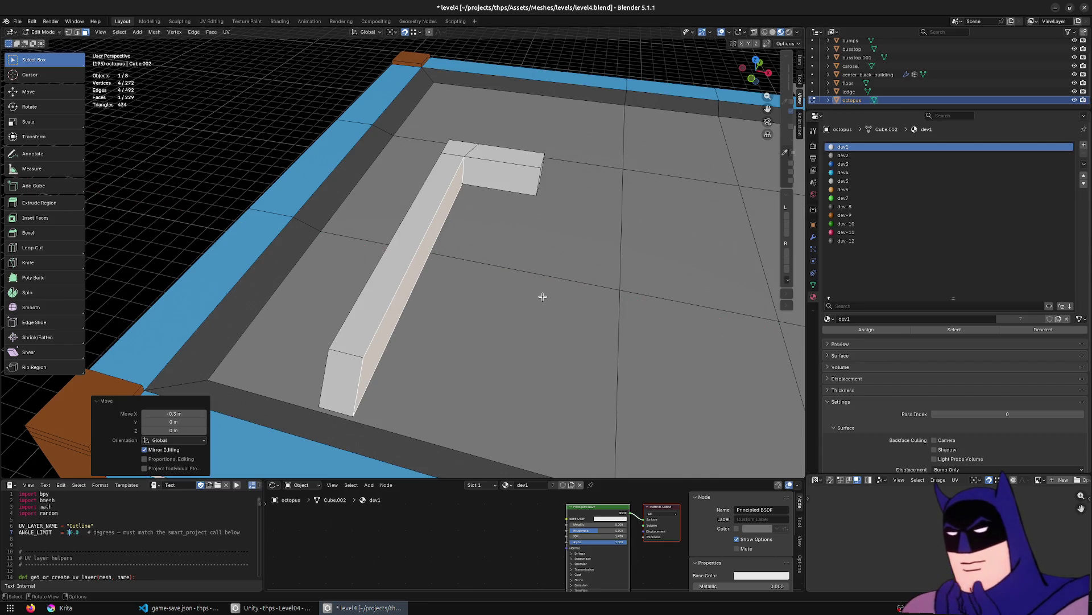
text(g.y3)
key(Return)
Lower three top faces of the L-block by 0.3 m and shift one edge 0.3 m along Y.
click(480, 148)
shift+click(456, 146)
shift+click(436, 187)
text(gz-.3)
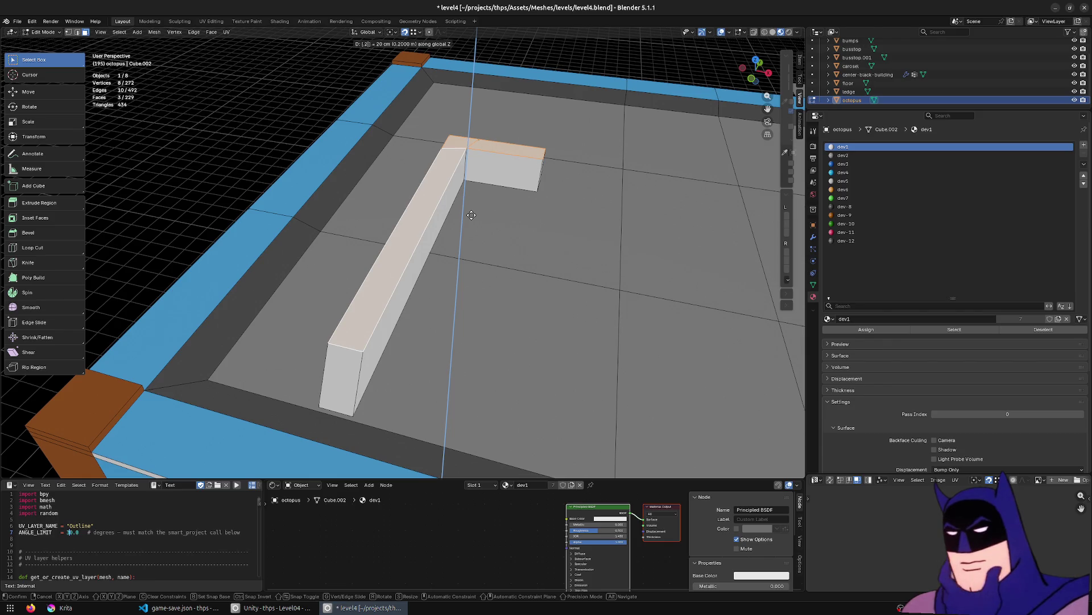
key(Return)
key(2)
click(480, 165)
mouse_move(481, 166)
middle_down()
mouse_move(343, 286)
mouse_move(332, 284)
middle_up()
text(gy.3)
key(Return)
Slide one of the bar's edges along Y to a new position.
mouse_move(261, 253)
middle_down()
mouse_move(375, 227)
mouse_move(329, 317)
mouse_move(682, 256)
mouse_move(368, 239)
mouse_move(625, 254)
mouse_move(480, 253)
mouse_move(408, 275)
middle_up()
key(3)
click(375, 228)
key(2)
click(399, 239)
key(g)
key(y)
click(307, 266)
Slide one of the bar's faces along Y and save the level.
mouse_move(306, 266)
middle_down()
mouse_move(426, 296)
mouse_move(341, 257)
middle_up()
key(3)
click(376, 287)
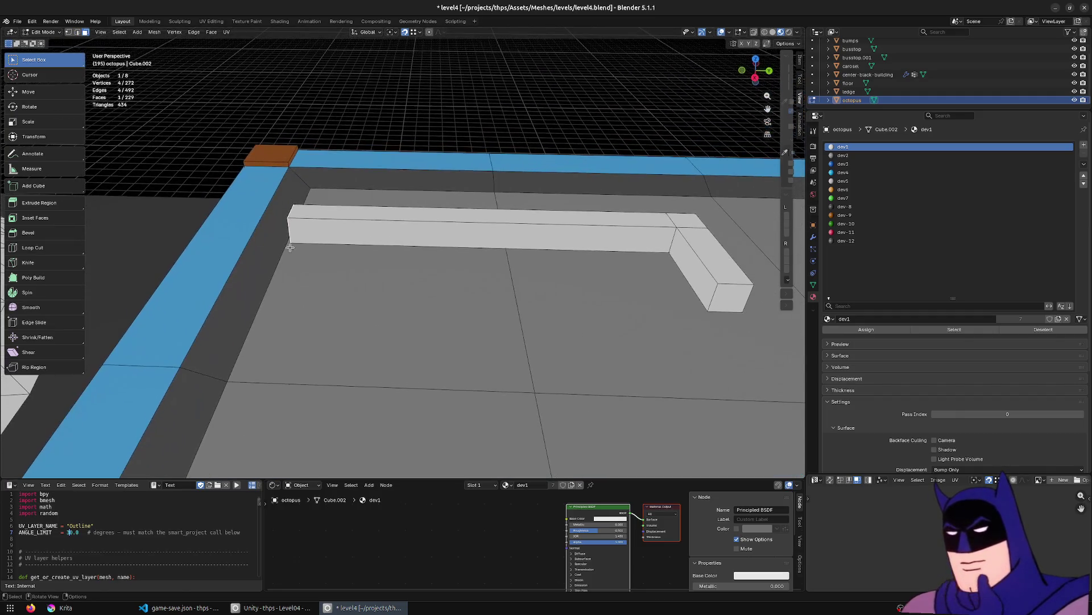
key(g)
key(y)
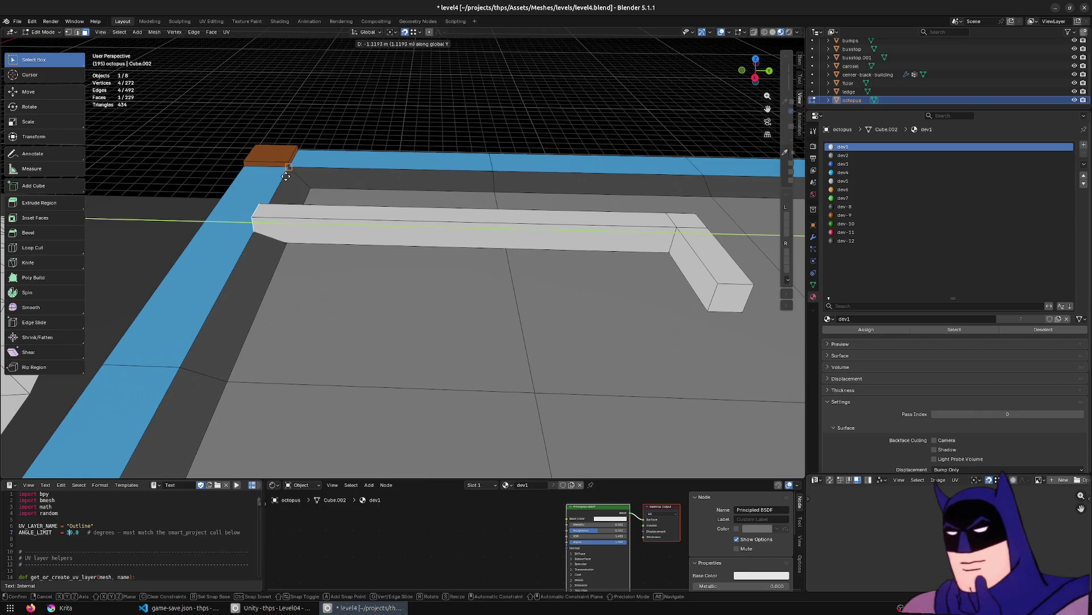
click(286, 177)
middle_drag(334, 330, 541, 340)
key(ctrl+s)
Select the whole L-shaped bar, shift it about 0.555 m along X, and save.
key(ctrl+l)
key(g)
key(x)
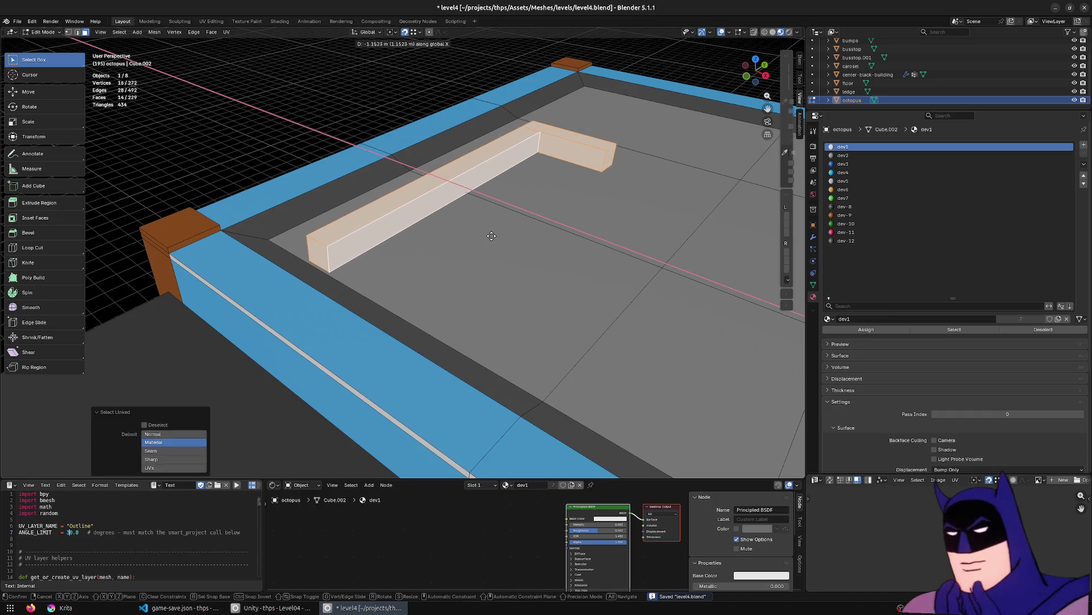
click(490, 234)
middle_drag(490, 234, 529, 232)
key(g)
key(x)
click(538, 235)
key(ctrl+s)
key(alt+Tab)
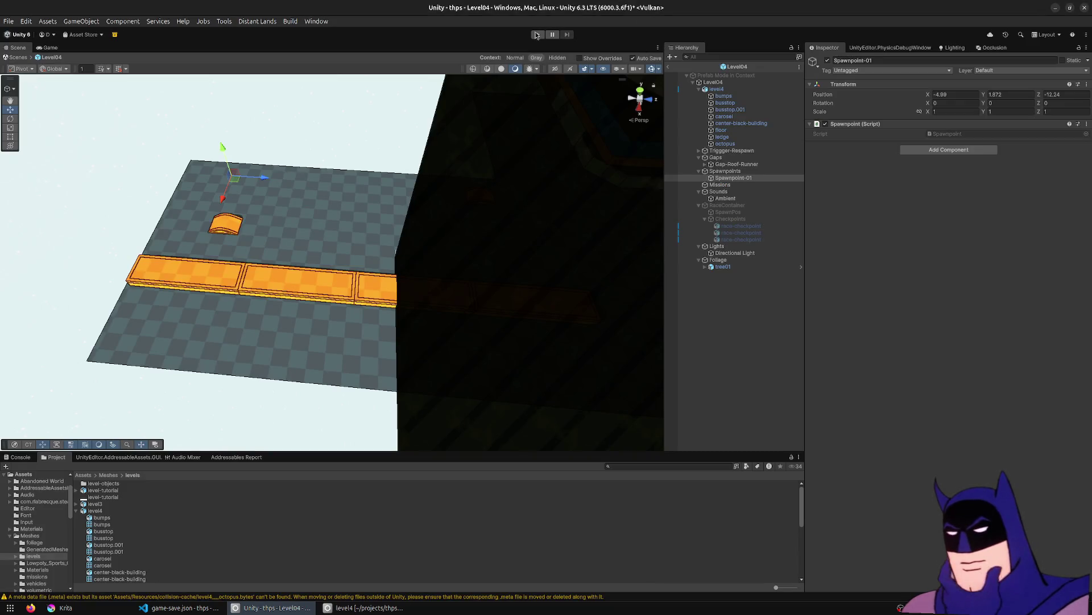
Play Level04, drive the car, respawn at the save point, then stop and return to Blender.
click(537, 35)
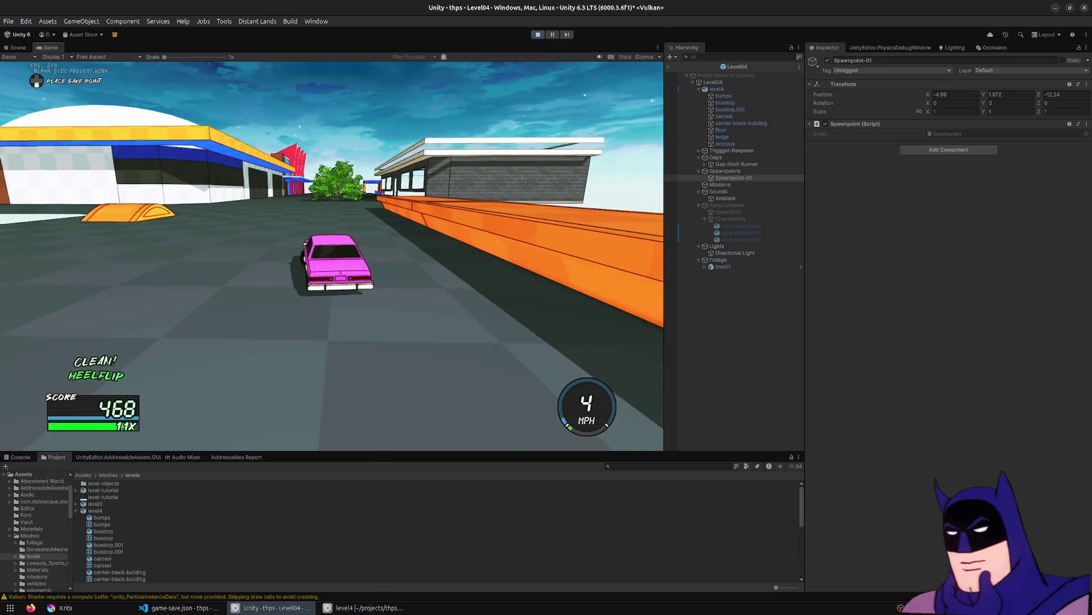
key(w)
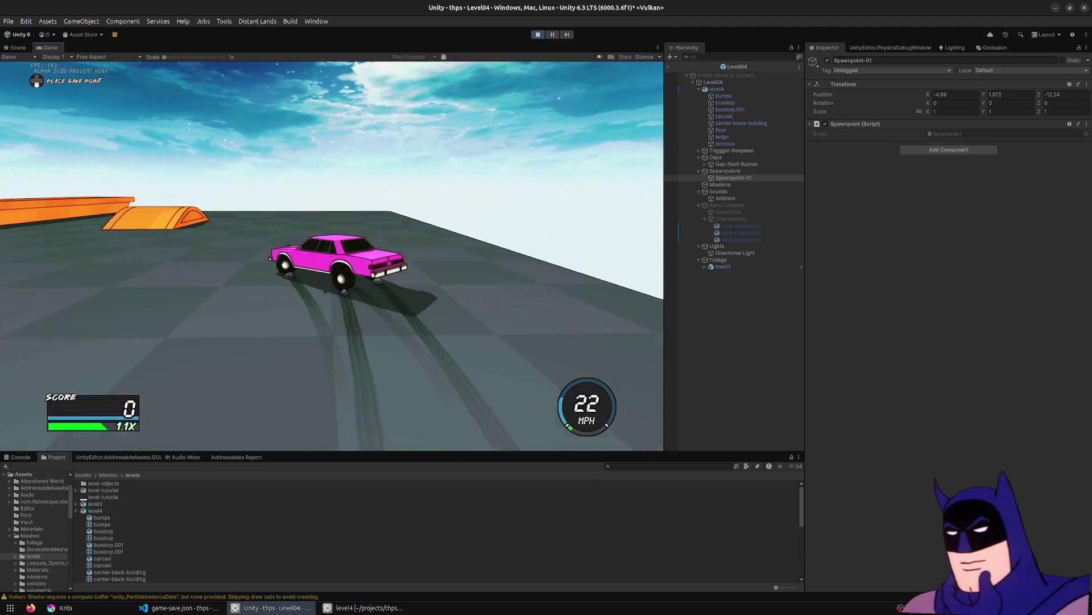
key(r)
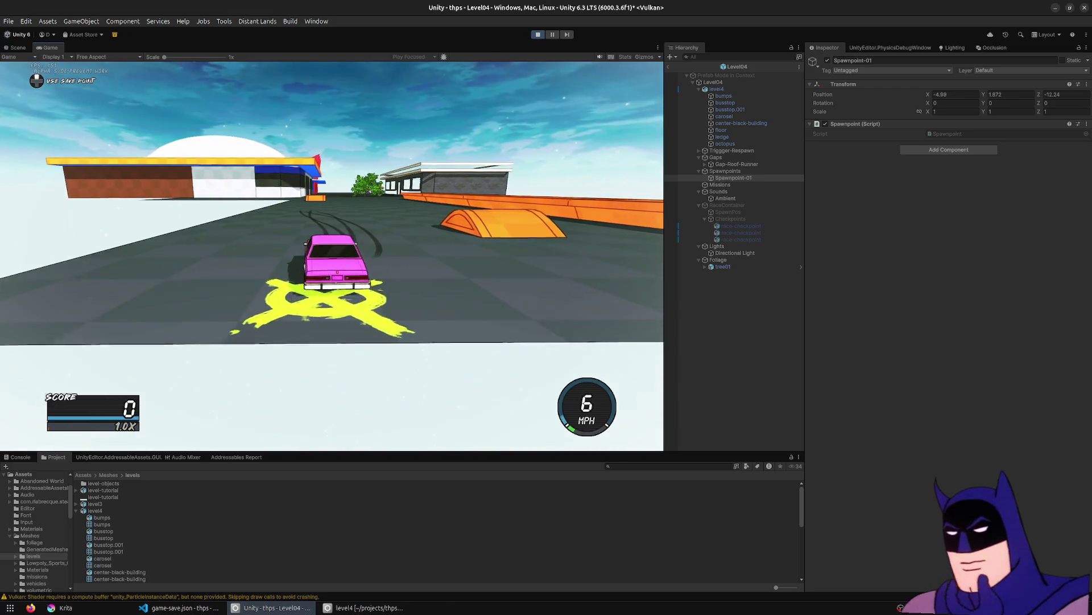
key(w)
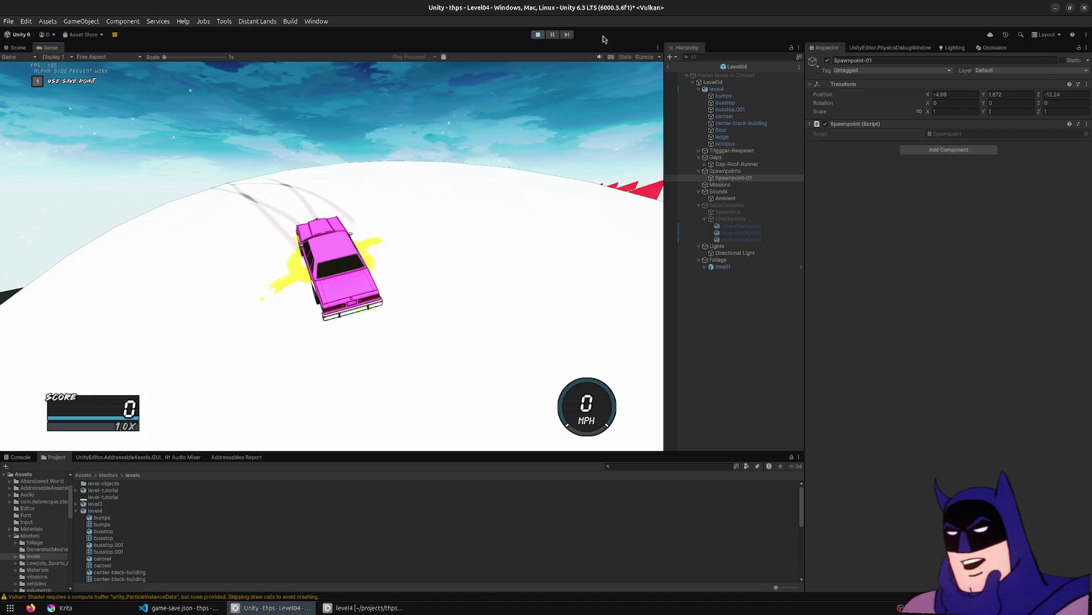
click(536, 34)
click(364, 608)
mouse_move(556, 247)
middle_down()
mouse_move(463, 257)
mouse_move(476, 273)
mouse_move(340, 279)
middle_up()
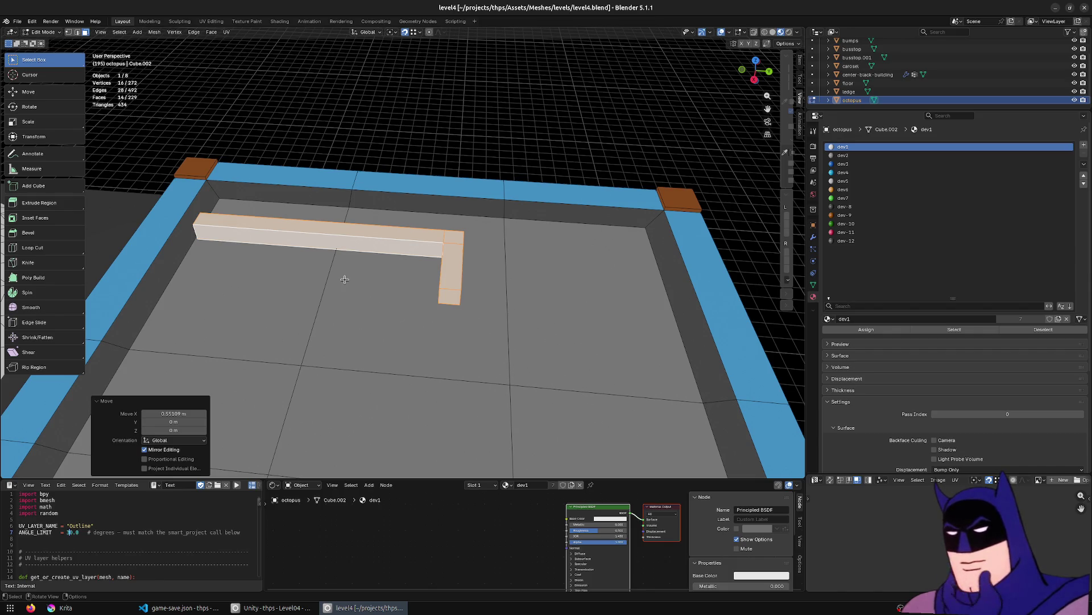
Clear the octopus mesh selection and go back to Object Mode.
mouse_move(378, 285)
middle_down()
mouse_move(439, 260)
mouse_move(465, 263)
middle_up()
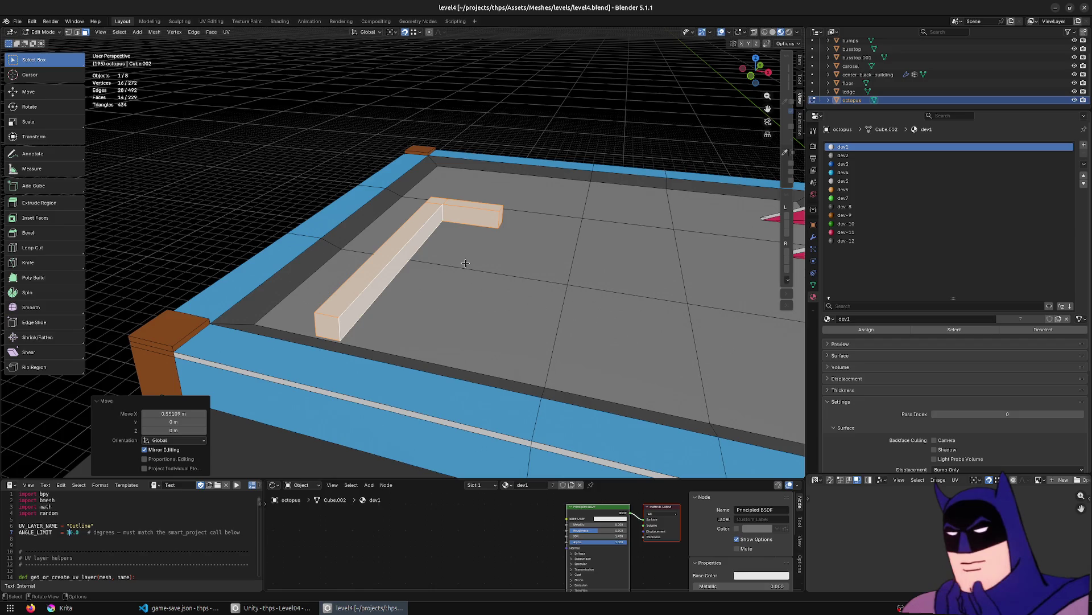
scroll(466, 263, down, 5)
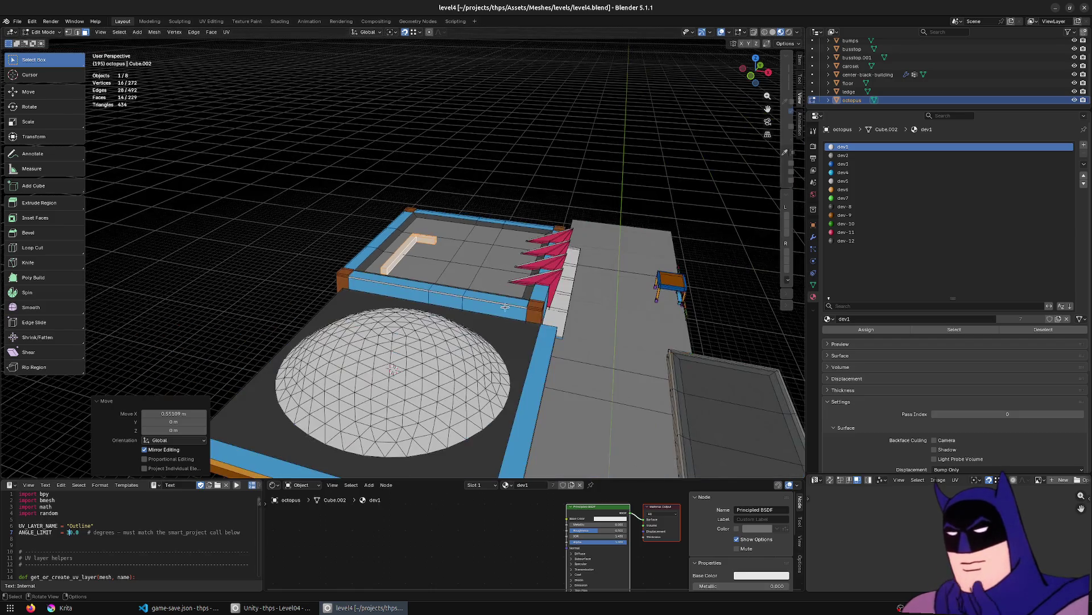
key(alt+a)
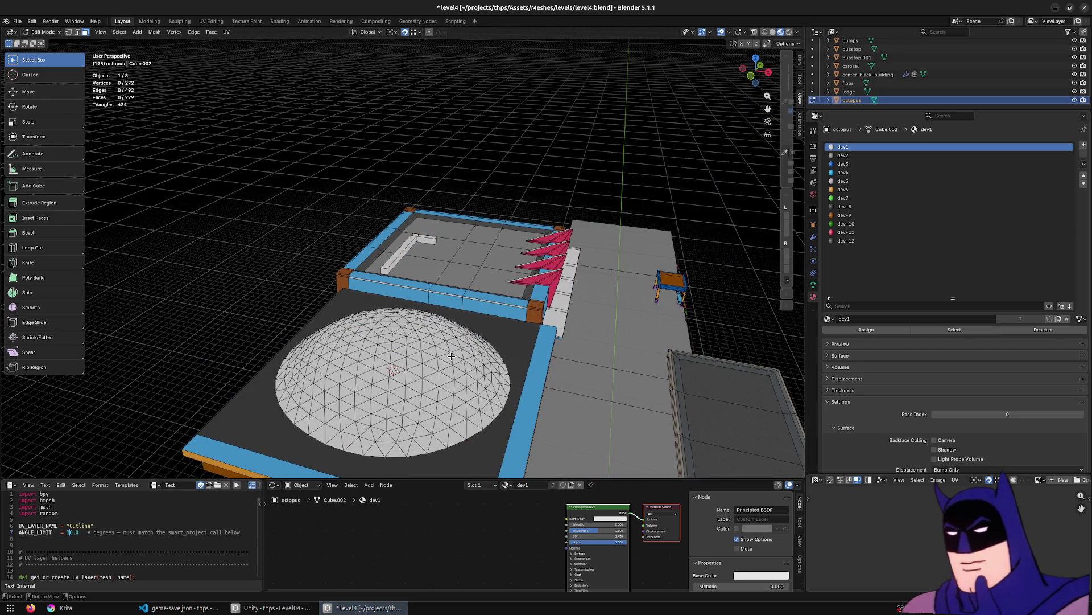
middle_drag(451, 355, 468, 301)
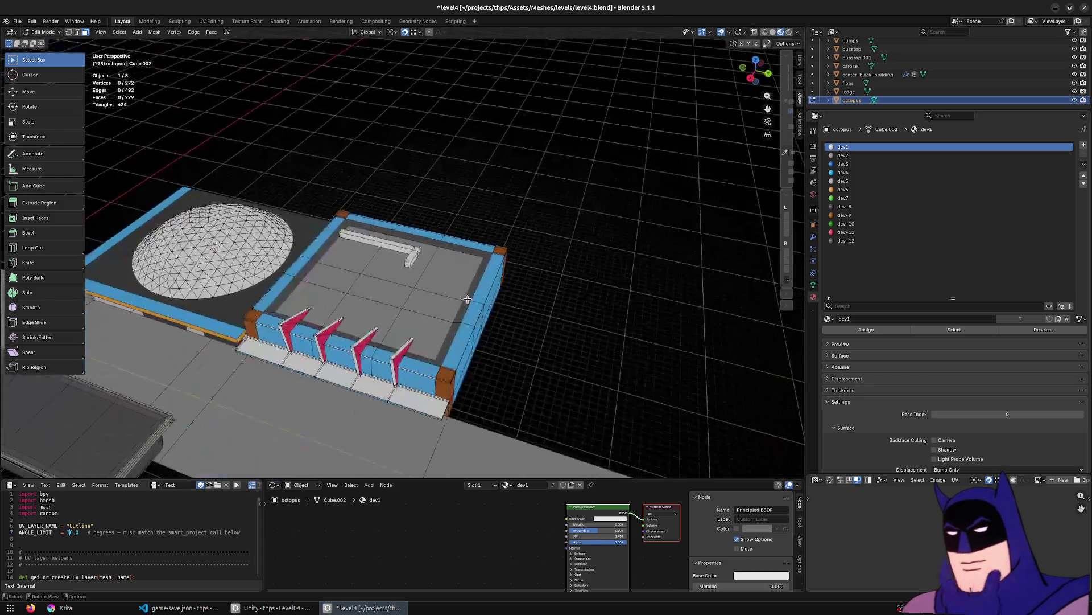
key(Tab)
Look around the level and select the carousel dome building.
mouse_move(512, 356)
middle_down()
mouse_move(485, 302)
mouse_move(305, 349)
middle_up()
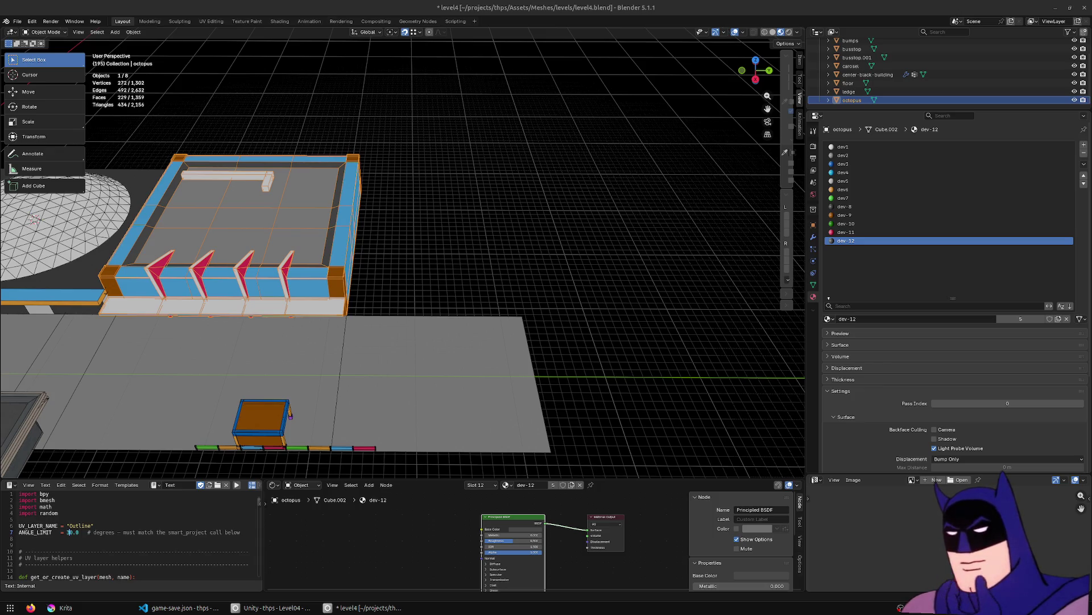
middle_drag(512, 239, 231, 224)
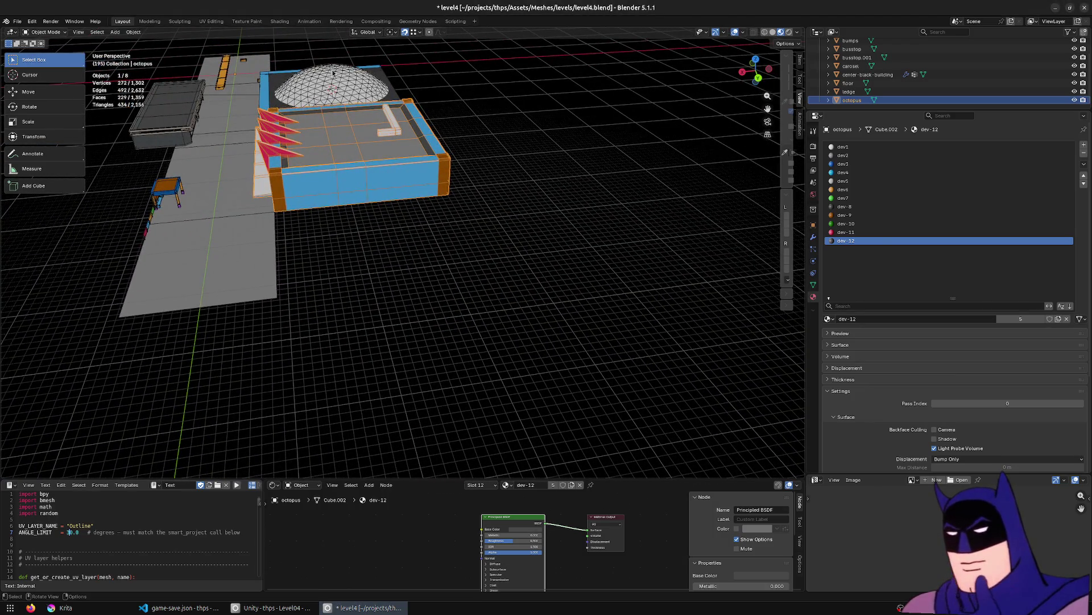
mouse_move(334, 72)
middle_down()
mouse_move(442, 75)
mouse_move(450, 91)
mouse_move(401, 256)
middle_up()
click(400, 256)
scroll(400, 256, up, 5)
scroll(434, 280, down, 5)
key(Tab)
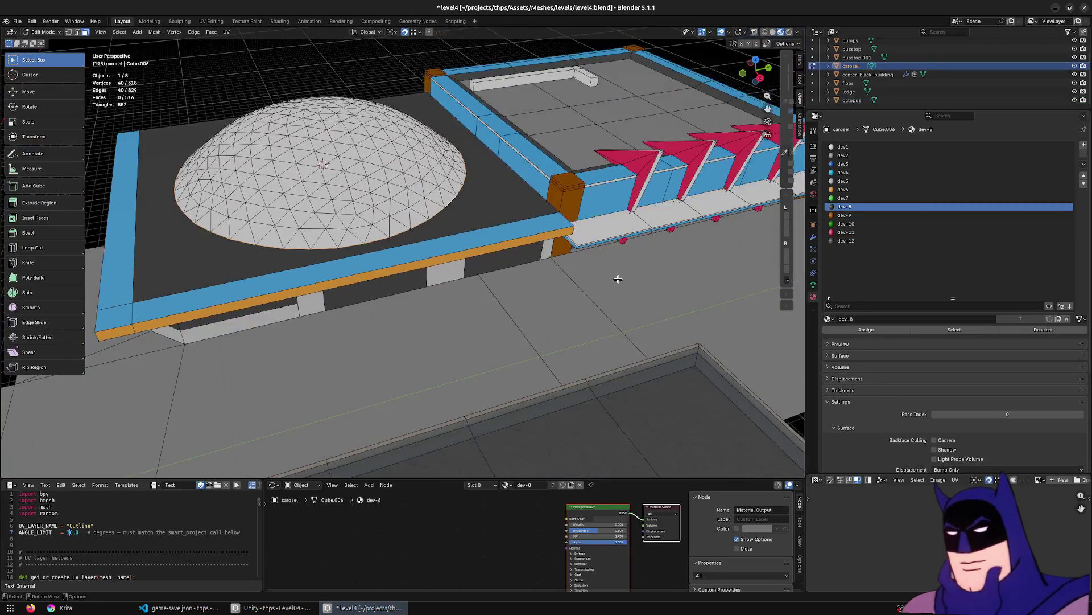
scroll(470, 247, up, 1)
scroll(470, 247, up, 2)
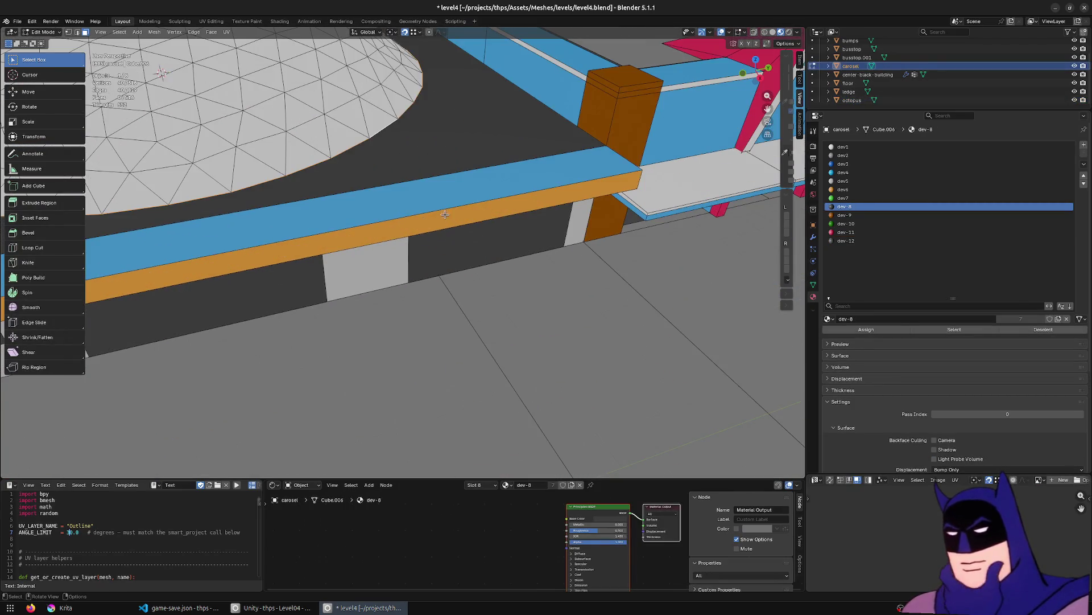
key(l)
scroll(470, 190, up, 3)
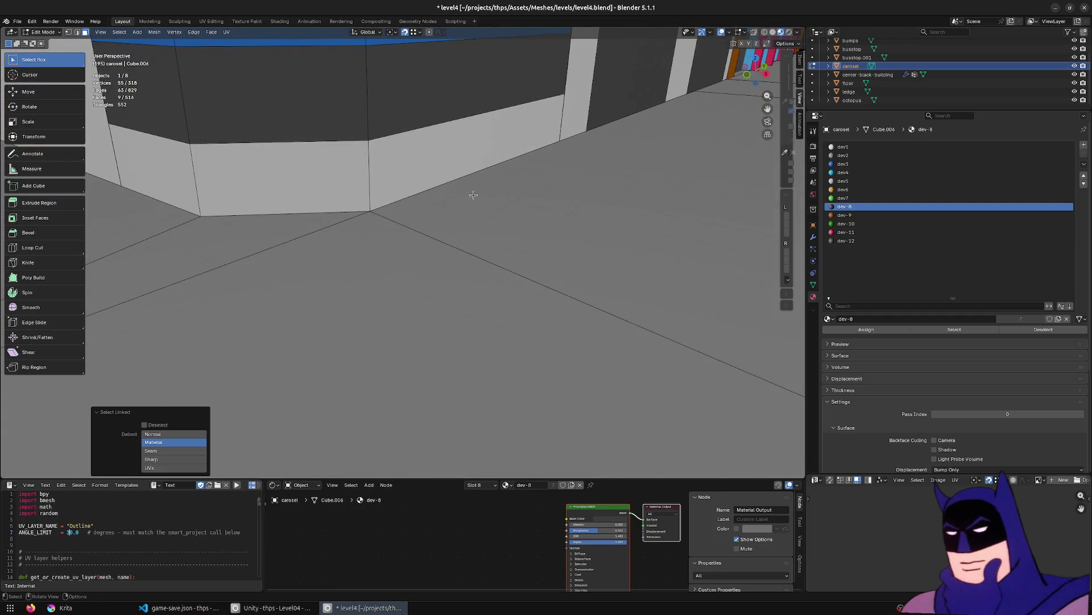
key(KP_Decimal)
mouse_move(473, 195)
middle_down()
mouse_move(439, 299)
mouse_move(393, 222)
middle_up()
key(l)
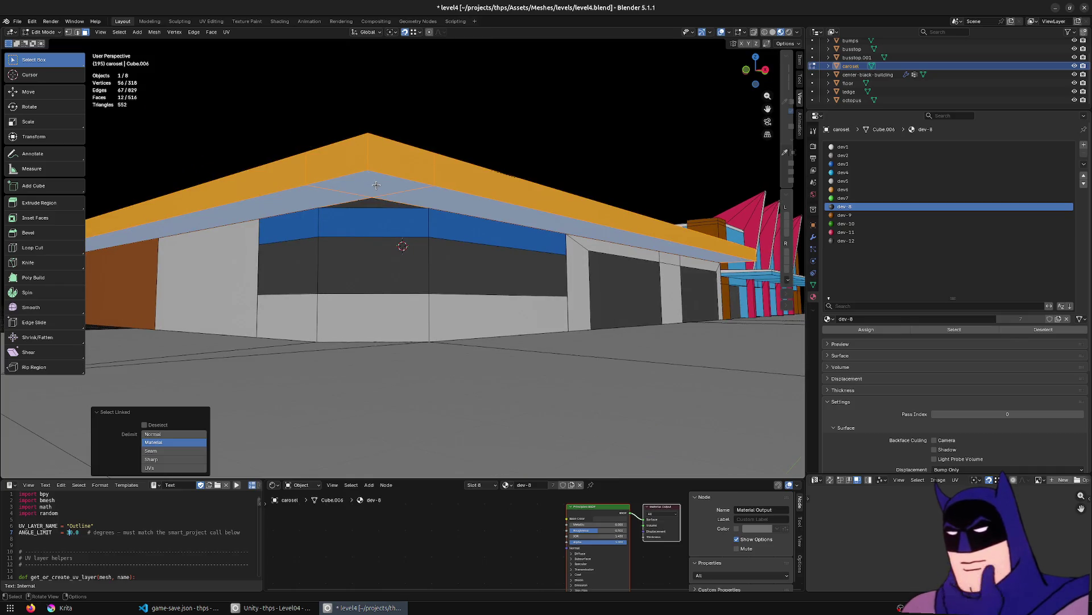
mouse_move(609, 122)
middle_down()
mouse_move(455, 256)
mouse_move(332, 309)
mouse_move(446, 212)
mouse_move(398, 193)
mouse_move(303, 220)
mouse_move(665, 271)
middle_up()
scroll(456, 256, down, 4)
key(Tab)
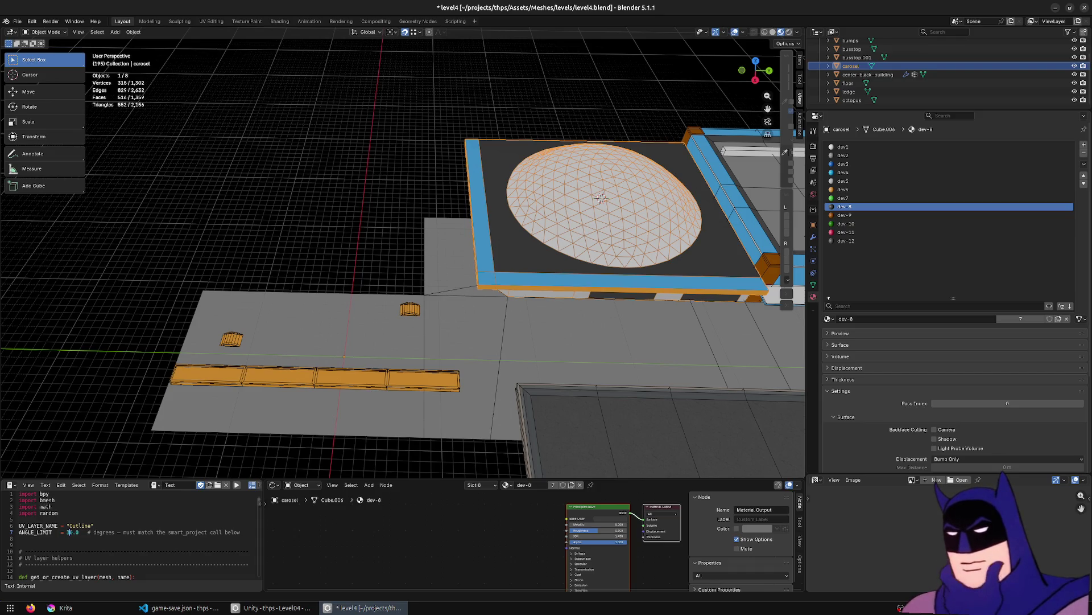
Frame and orbit the bus stop beside the arcade, then bring up the PureRef pier board.
middle_drag(398, 182, 131, 171)
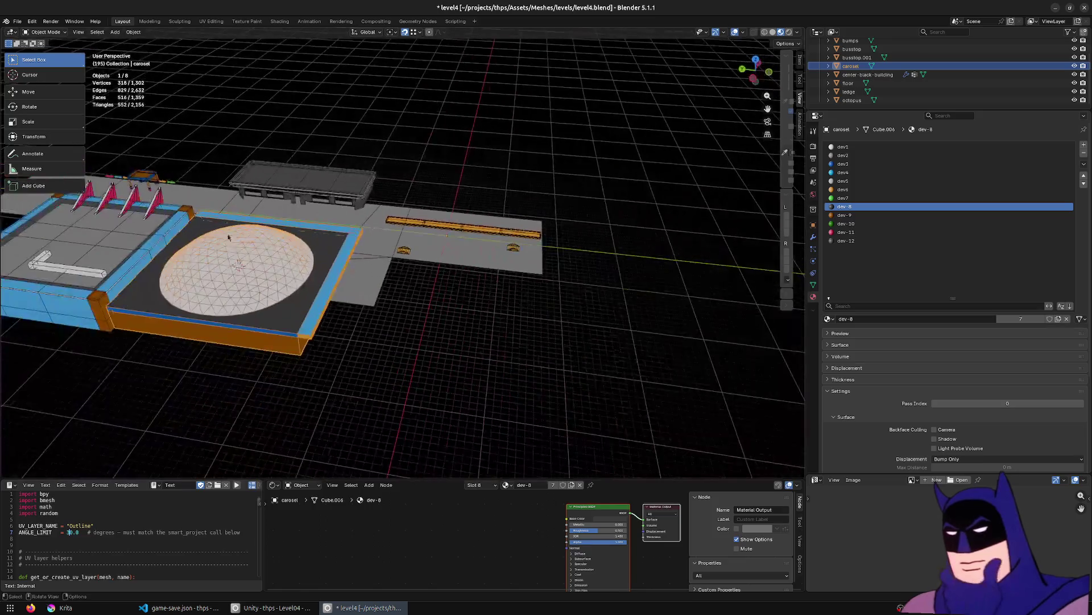
click(150, 178)
key(KP_Decimal)
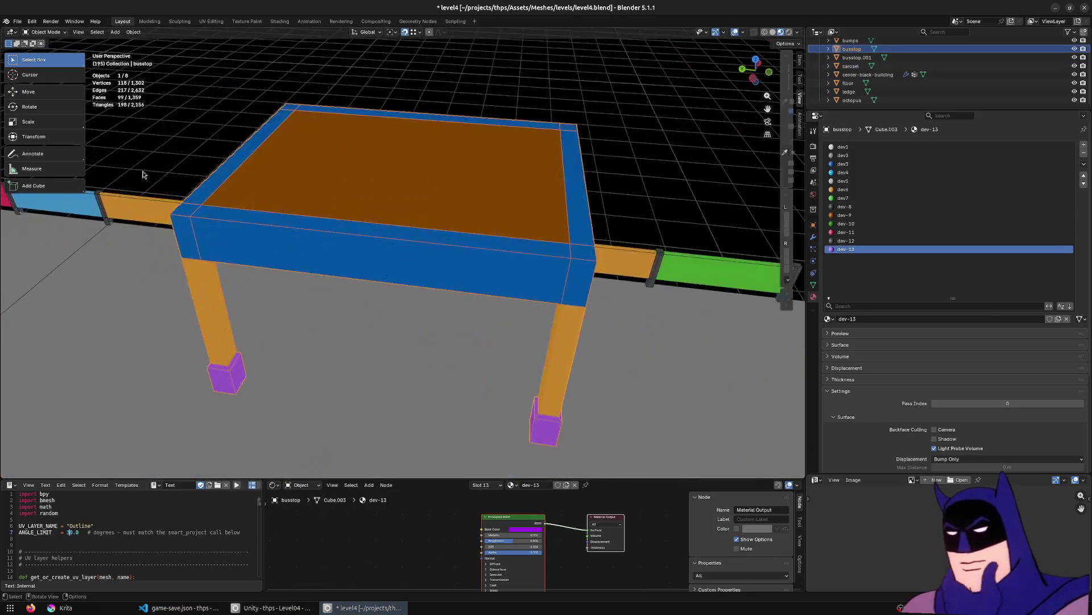
scroll(147, 173, down, 5)
mouse_move(234, 244)
middle_down()
mouse_move(431, 255)
mouse_move(393, 238)
middle_up()
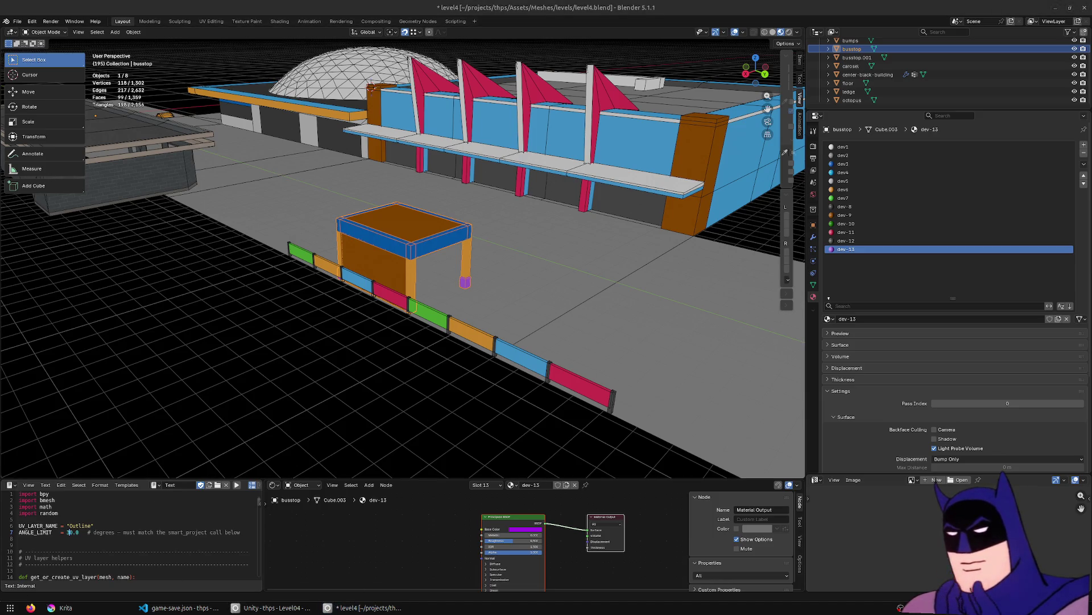
key(ctrl+f)
key(ctrl+f)
scroll(501, 228, down, 5)
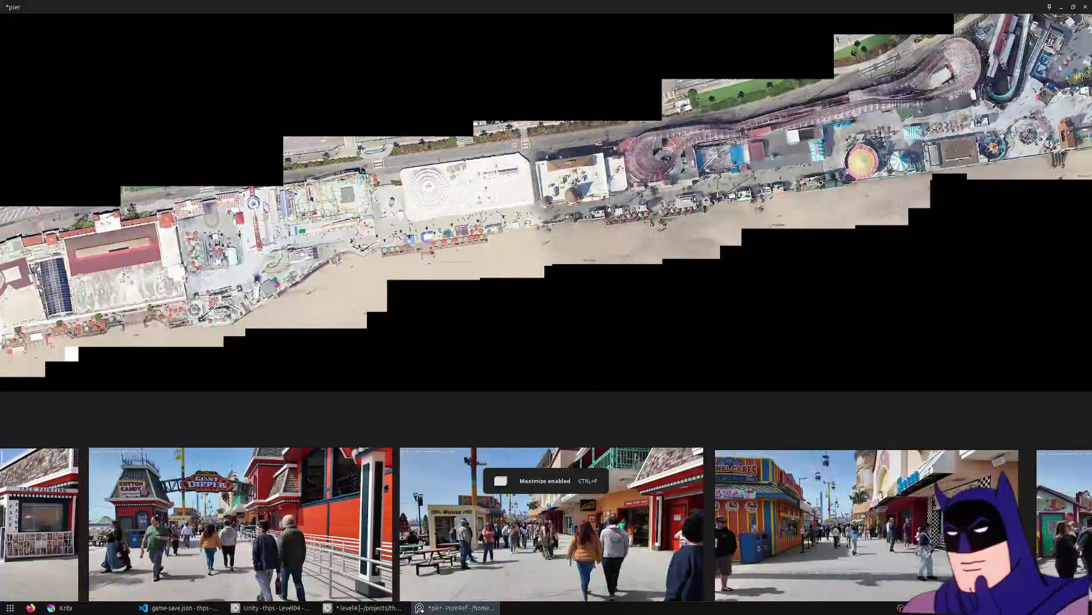
Pan along the first row of boardwalk photos to the Giant Dipper and Funnel Cakes shots.
scroll(478, 211, down, 3)
scroll(340, 293, up, 5)
scroll(463, 309, up, 2)
mouse_move(463, 309)
middle_down()
mouse_move(348, 223)
mouse_move(643, 277)
middle_up()
scroll(572, 300, up, 4)
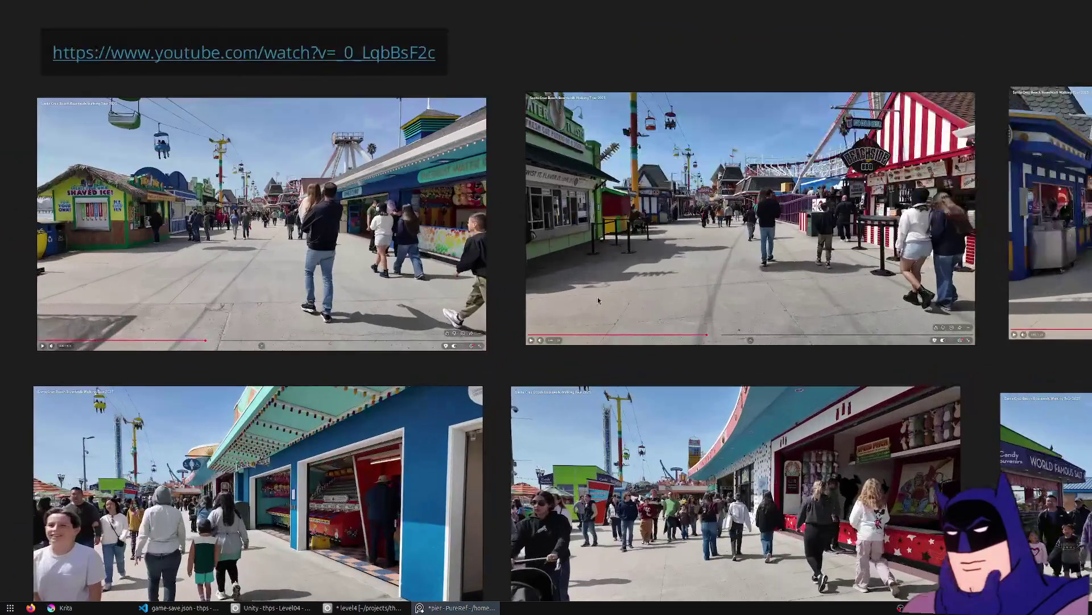
middle_drag(572, 301, 90, 325)
middle_drag(816, 278, 401, 312)
scroll(647, 322, up, 1)
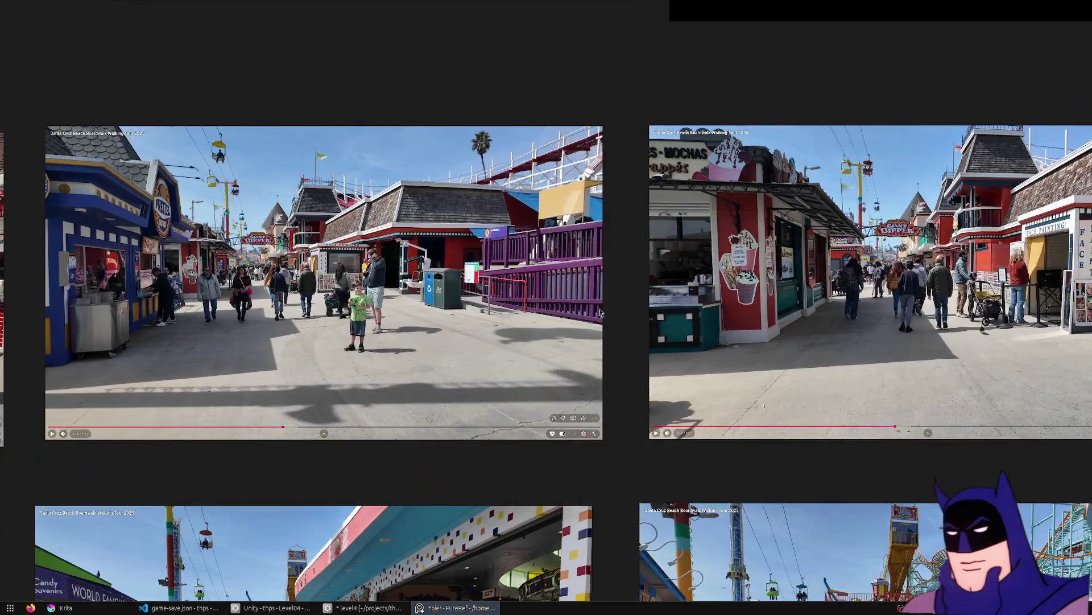
middle_drag(1012, 302, 569, 307)
mouse_move(757, 310)
middle_down()
mouse_move(432, 309)
mouse_move(211, 326)
middle_up()
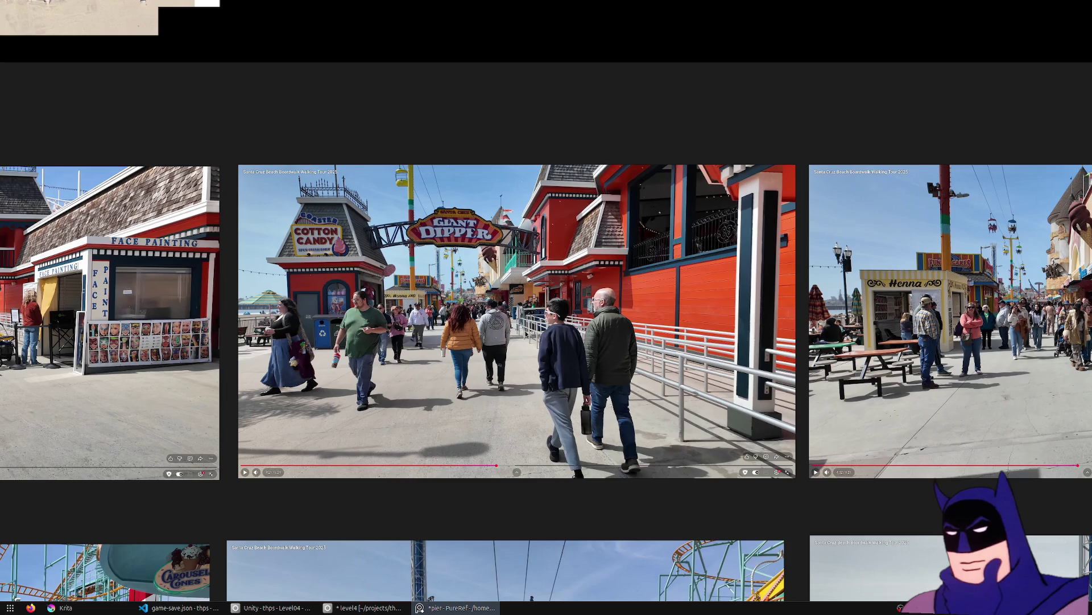
middle_drag(547, 329, 162, 326)
middle_drag(723, 325, 309, 318)
middle_drag(630, 313, 206, 310)
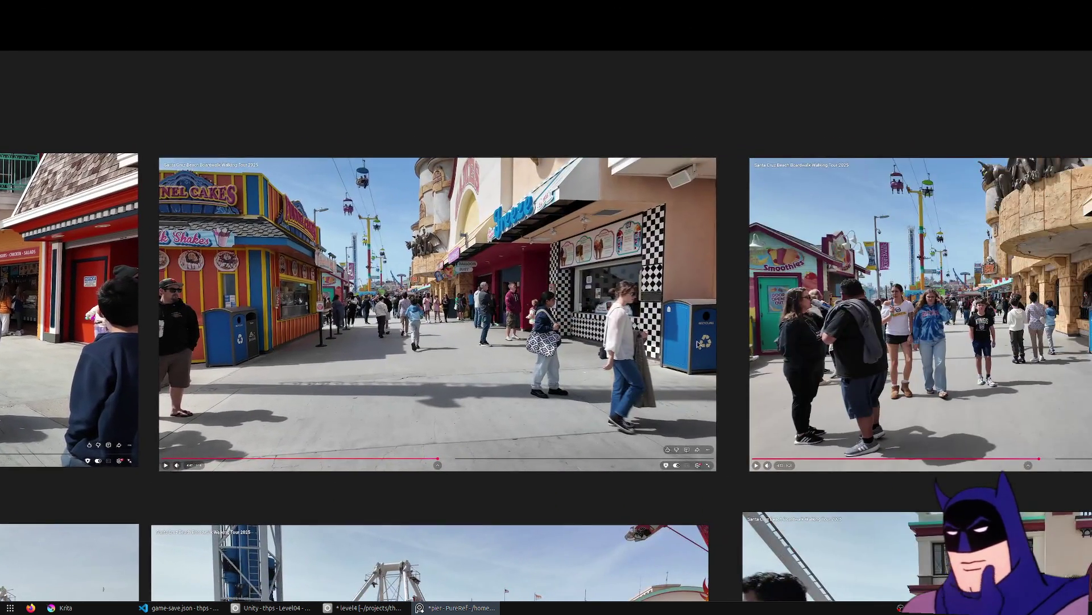
Frame the boardwalk walking-tour video stills one after another.
middle_drag(694, 340, 353, 312)
middle_drag(694, 319, 353, 309)
middle_drag(945, 330, 490, 304)
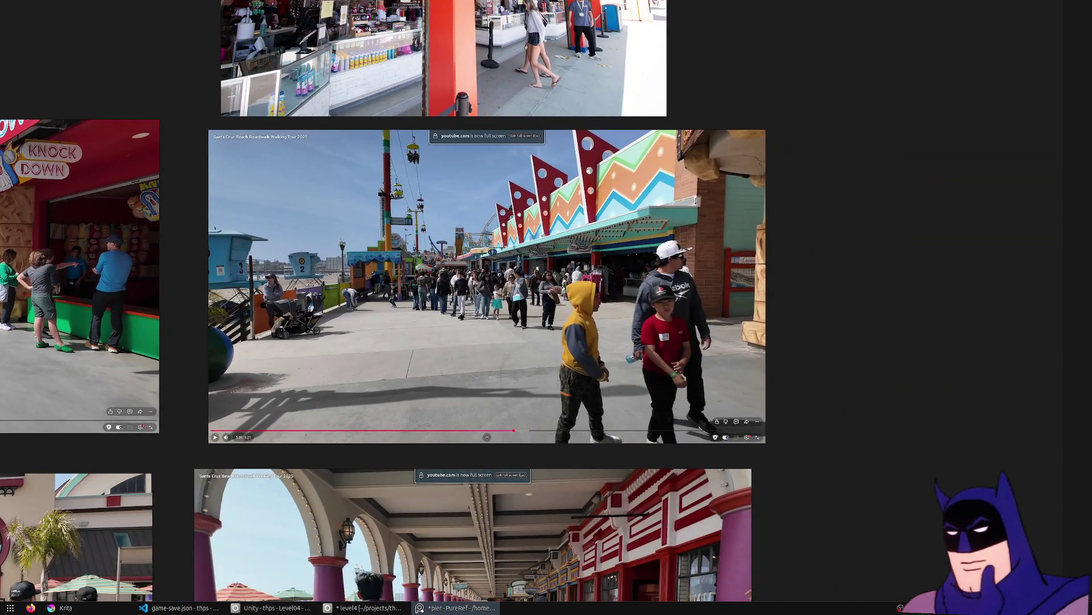
scroll(353, 319, down, 5)
key(f)
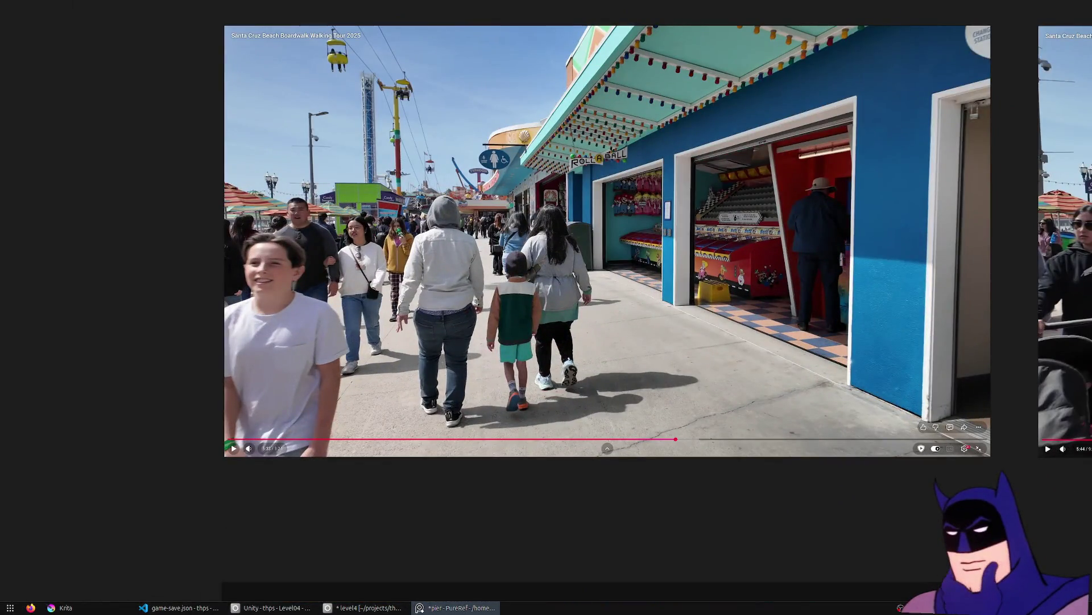
middle_drag(910, 228, 419, 250)
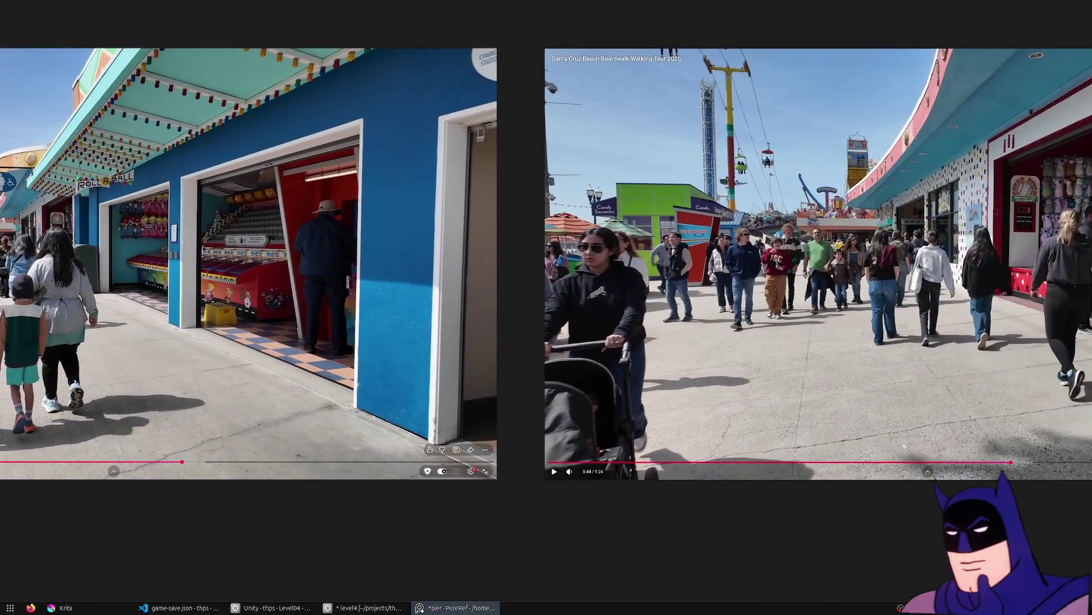
middle_drag(626, 275, 414, 302)
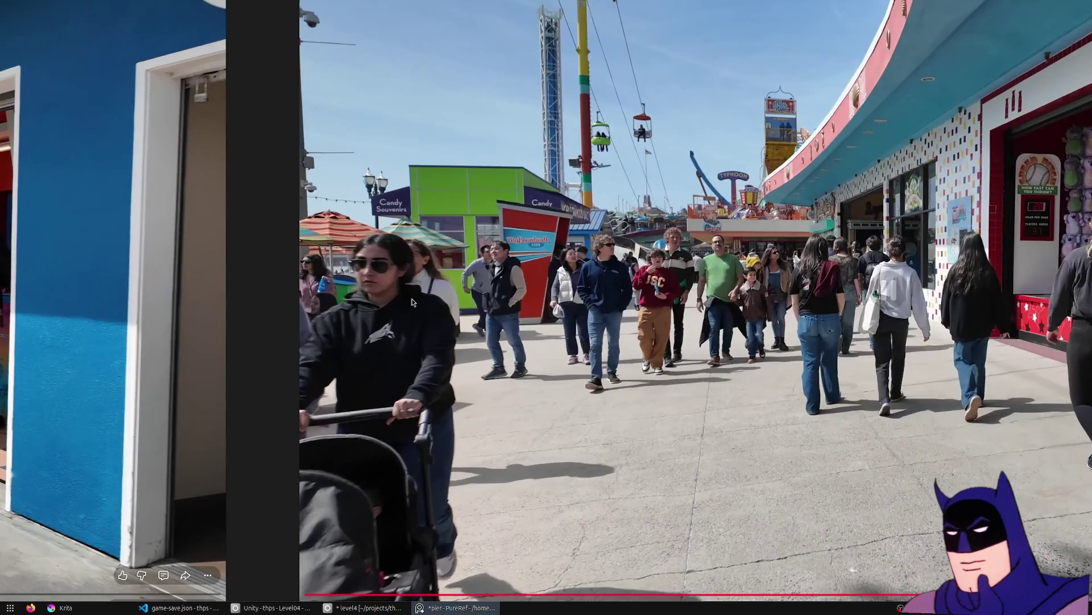
Review the thumbnail grid, the night taffy photo and Street View rows, then show the whole board.
scroll(414, 303, down, 5)
mouse_move(640, 263)
middle_down()
mouse_move(167, 448)
mouse_move(455, 341)
mouse_move(715, 353)
middle_up()
scroll(166, 447, down, 3)
scroll(714, 353, up, 5)
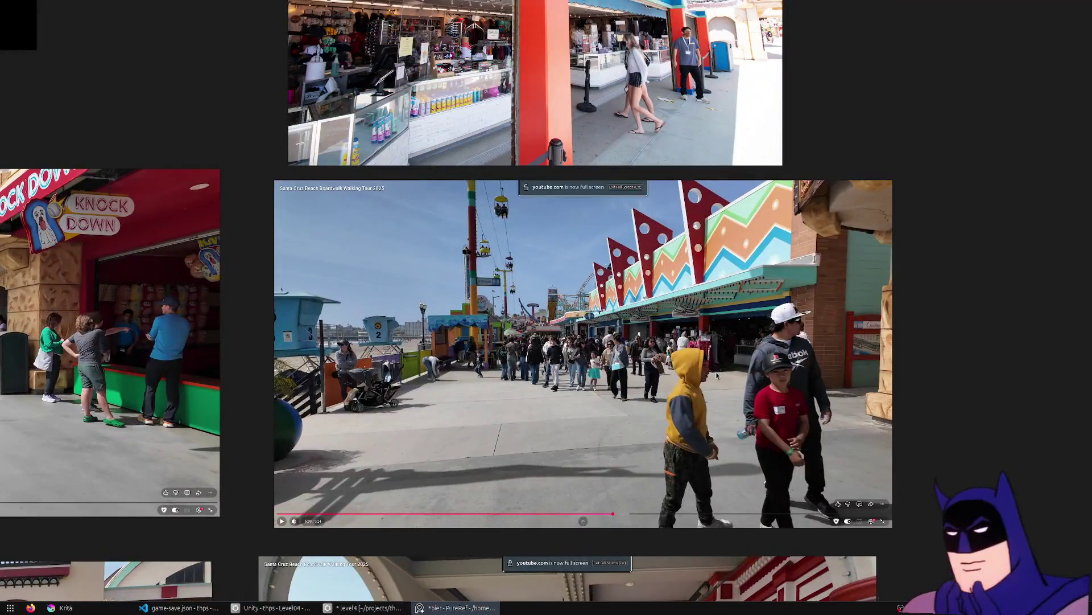
scroll(711, 377, down, 5)
mouse_move(711, 376)
middle_down()
mouse_move(455, 285)
mouse_move(720, 317)
middle_up()
scroll(373, 312, up, 4)
mouse_move(821, 337)
middle_down()
mouse_move(606, 290)
mouse_move(322, 329)
middle_up()
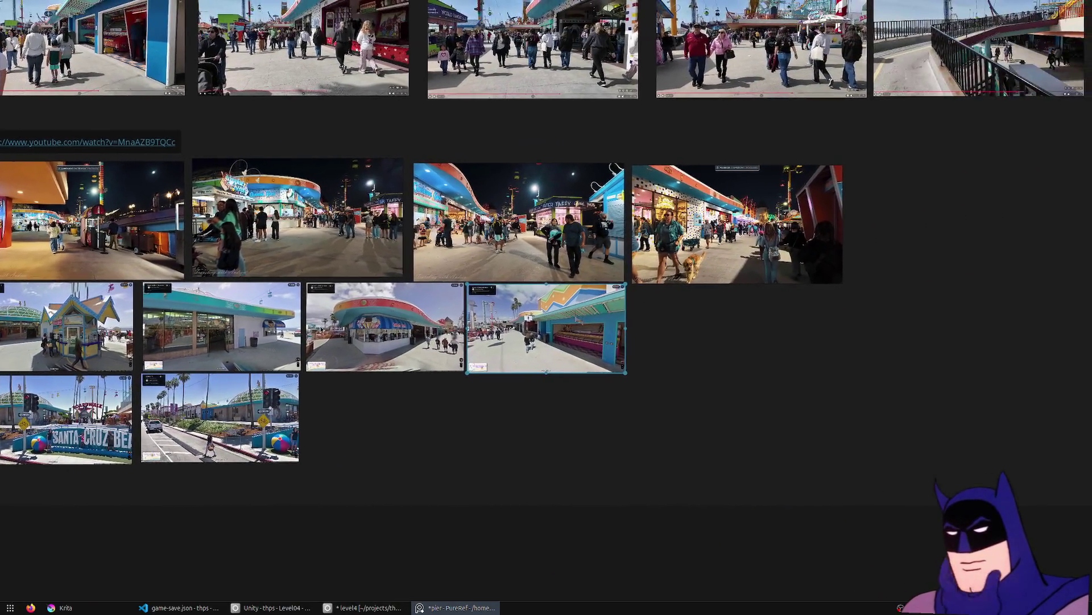
scroll(552, 237, up, 6)
mouse_move(515, 229)
middle_down()
mouse_move(600, 257)
mouse_move(606, 285)
mouse_move(586, 309)
middle_up()
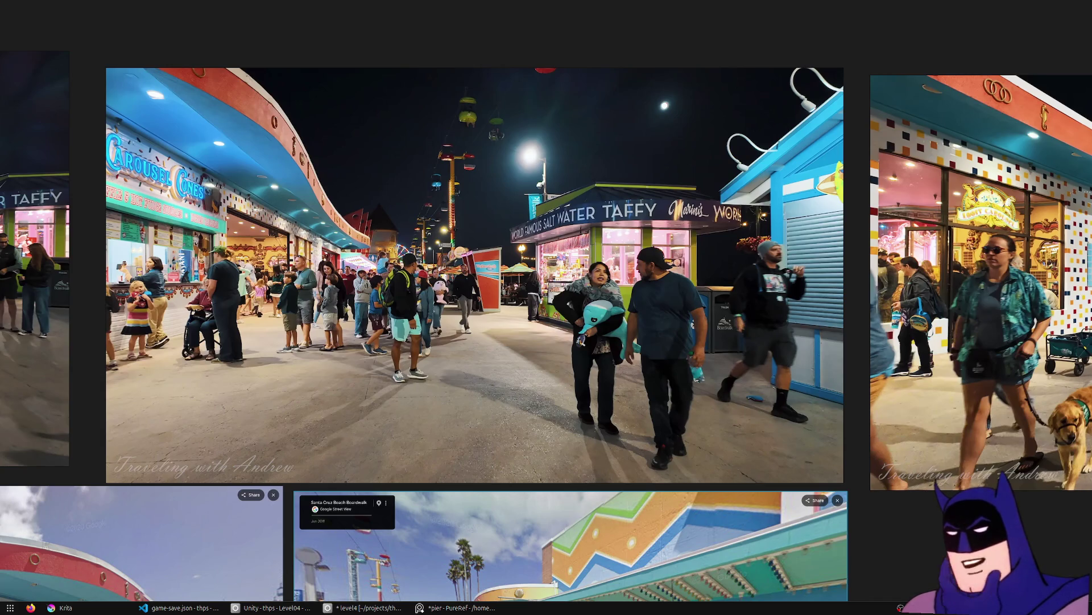
key(Home)
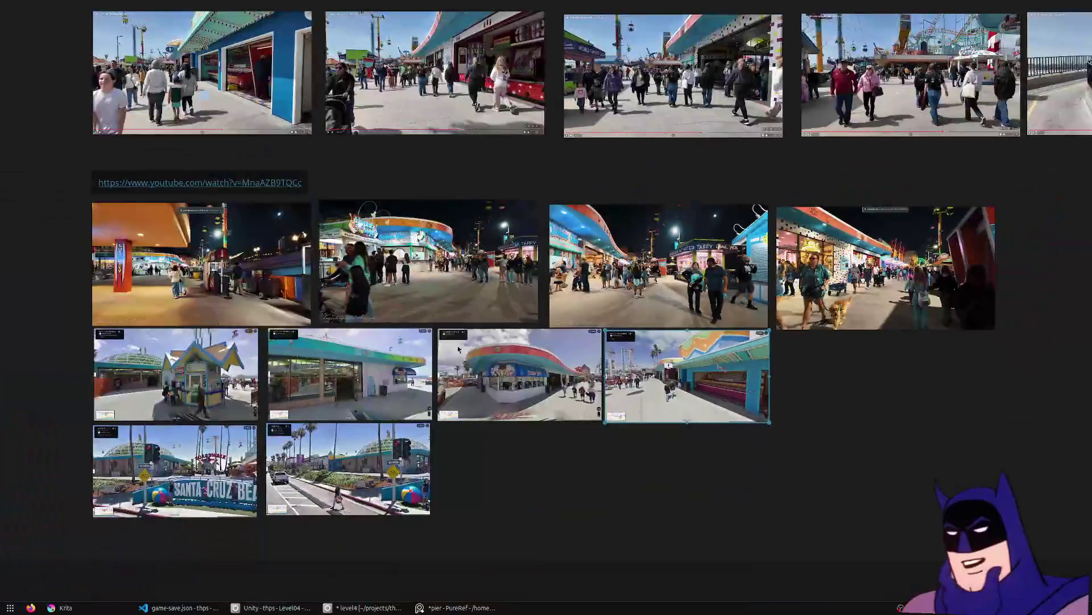
Fit the aerial panorama, zoom in on the boardwalk beside the dome, then close PureRef.
key(Right)
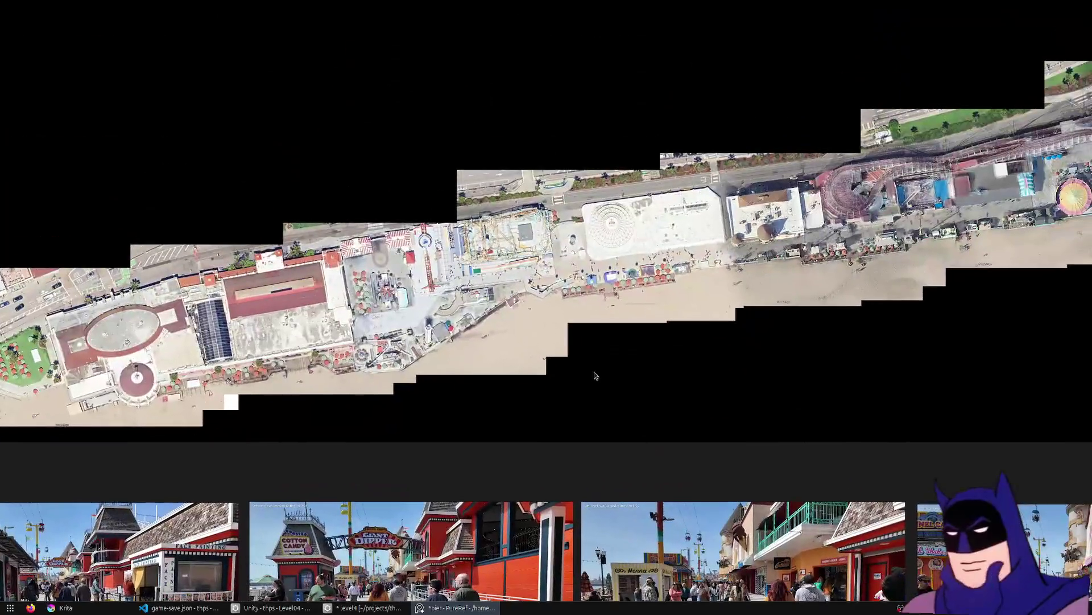
scroll(595, 378, up, 3)
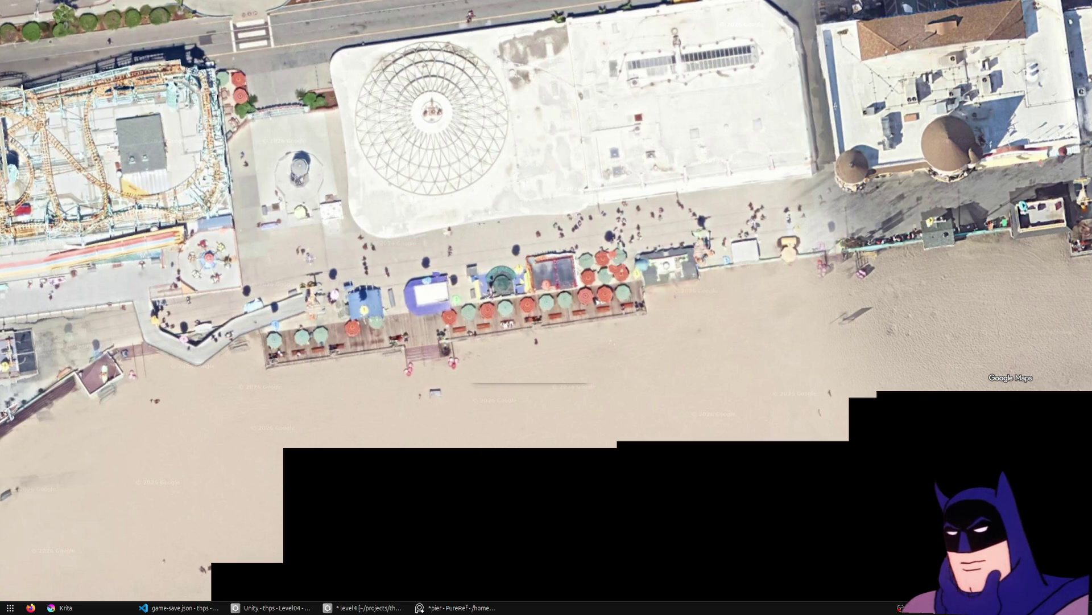
scroll(689, 274, up, 5)
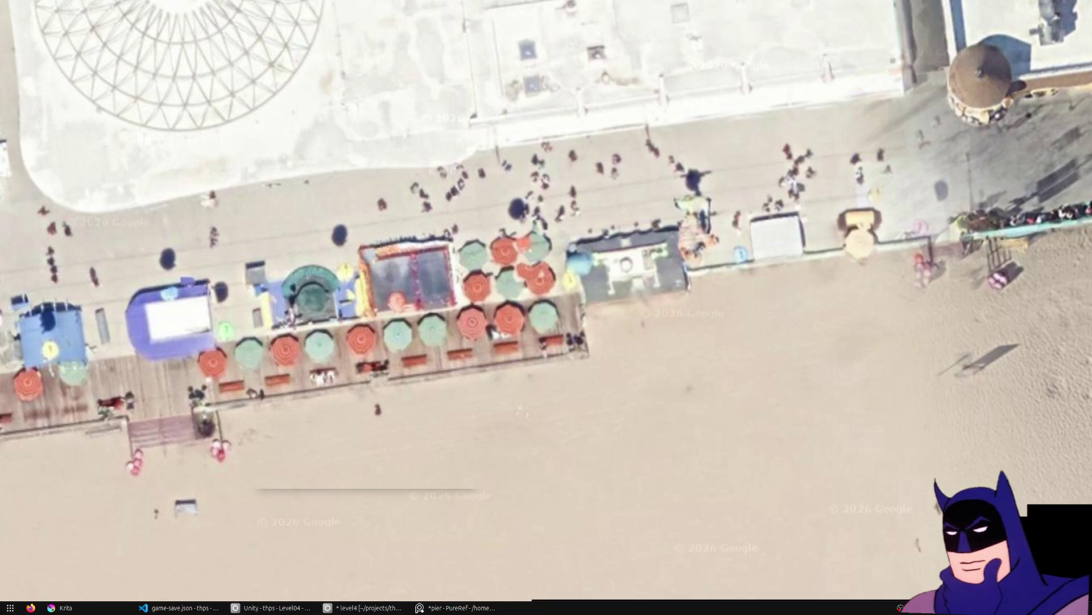
drag(463, 294, 523, 277)
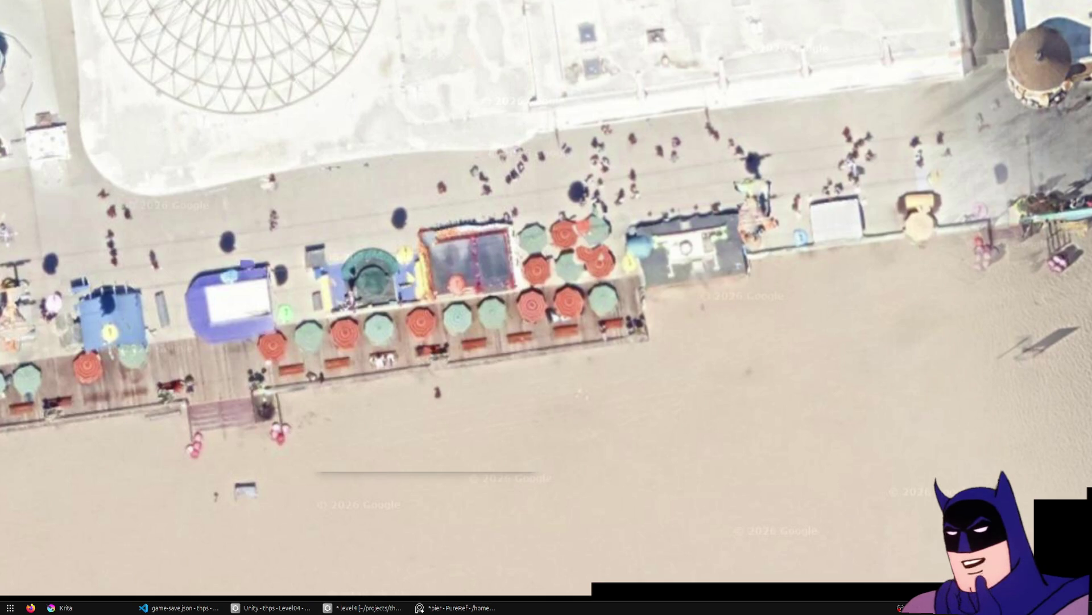
mouse_move(380, 9)
click(1085, 7)
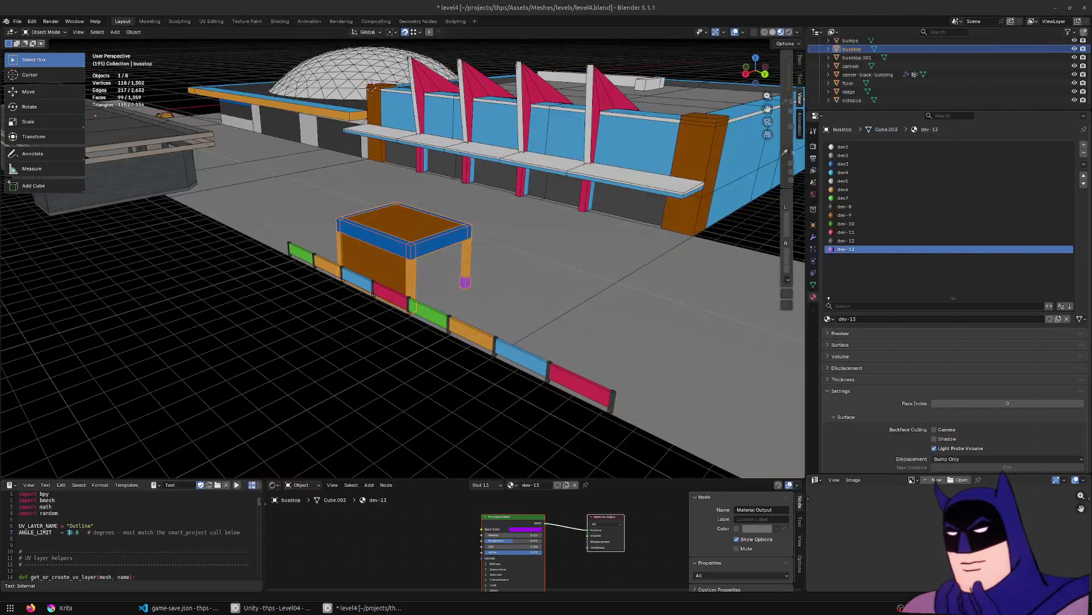
Duplicate the bus stop shelter and place the copy about 12.1 m along −Y.
middle_drag(469, 245, 503, 260)
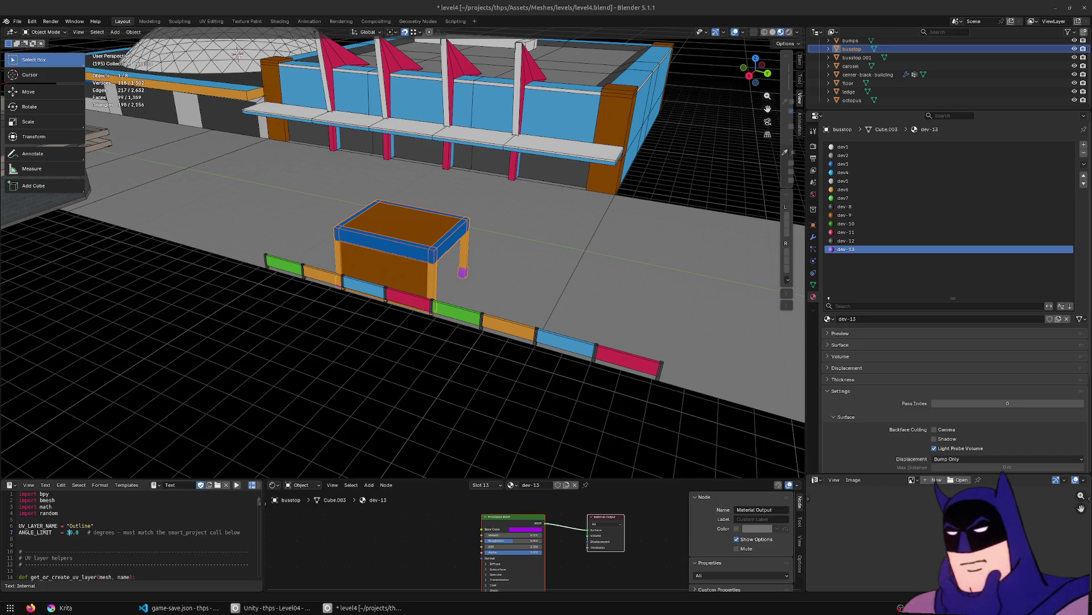
key(Tab)
click(382, 232)
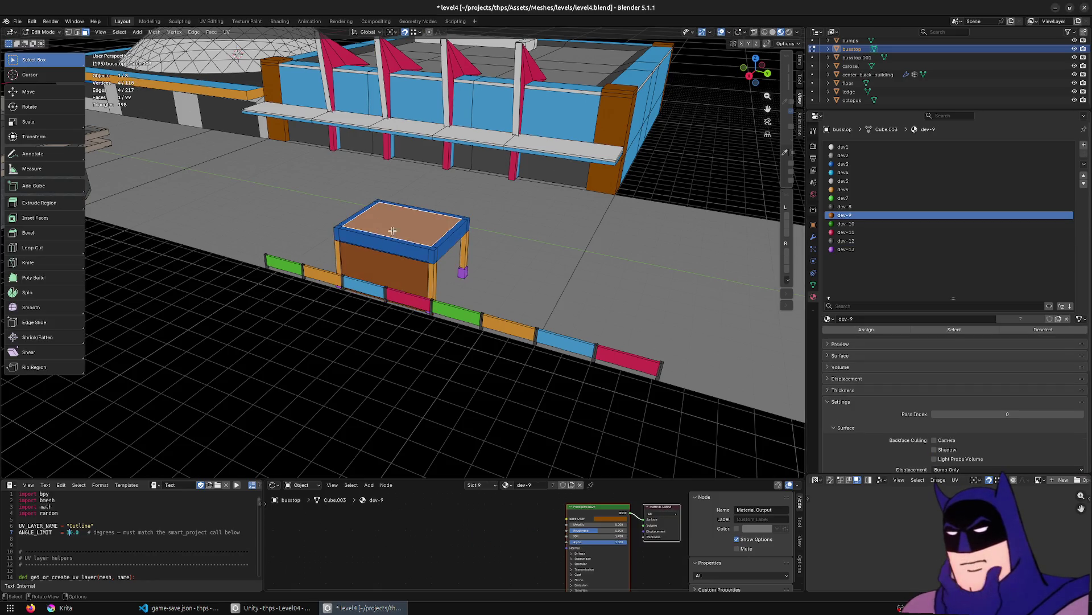
key(Tab)
middle_drag(383, 232, 434, 332)
key(shift+d)
key(y)
click(421, 329)
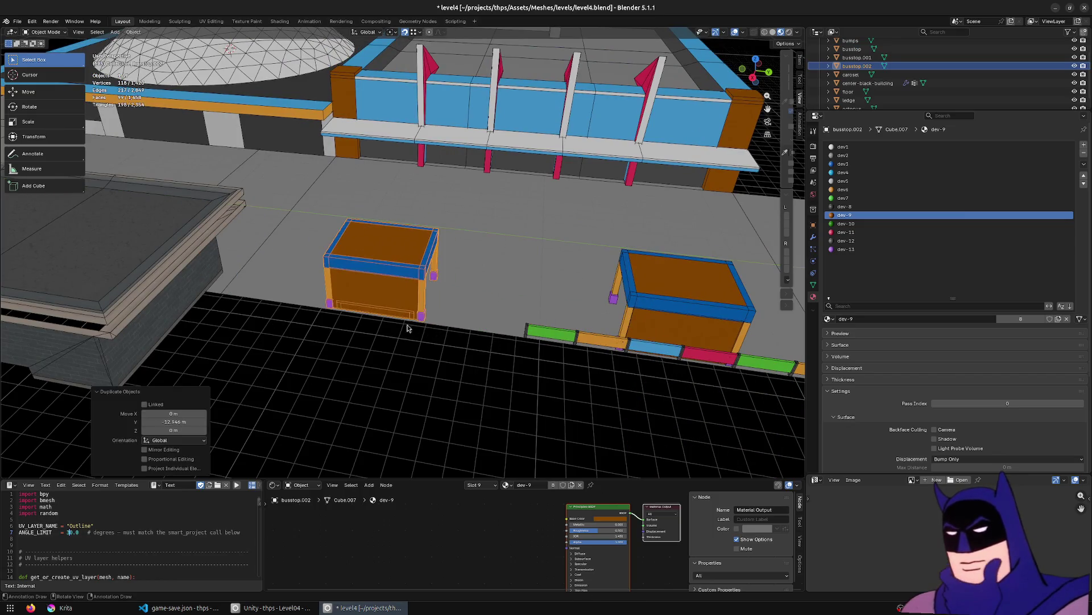
Enter Edit Mode on the copied shelter and select its front face.
scroll(380, 317, up, 2)
scroll(380, 318, up, 2)
scroll(429, 322, down, 3)
middle_drag(563, 267, 416, 272)
key(Tab)
click(397, 259)
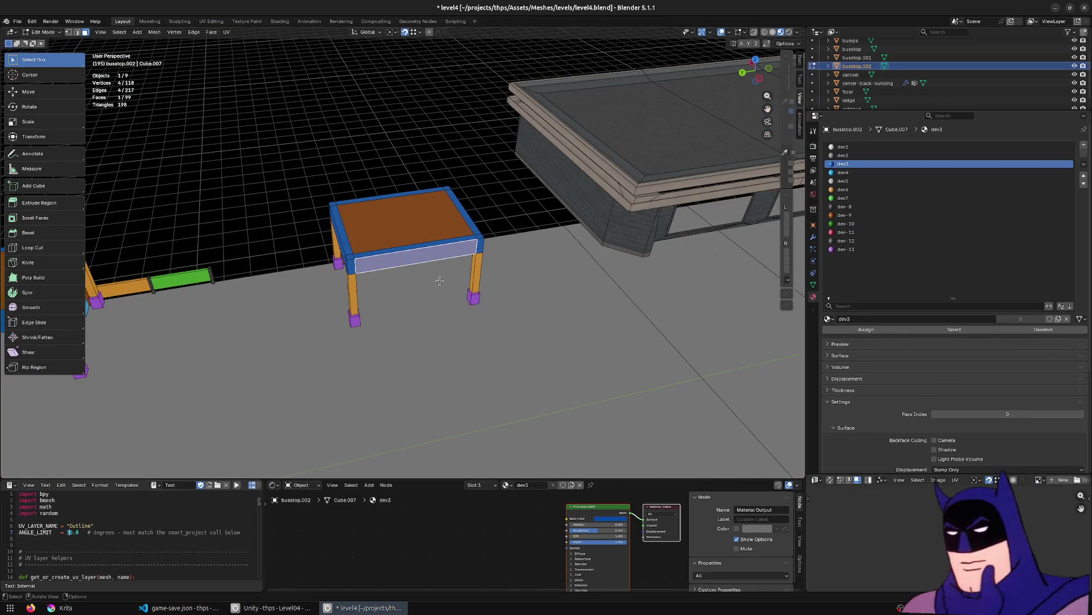
Cancel an attempted edge extrusion and set snapping to Face.
key(2)
click(399, 266)
key(e)
key(z)
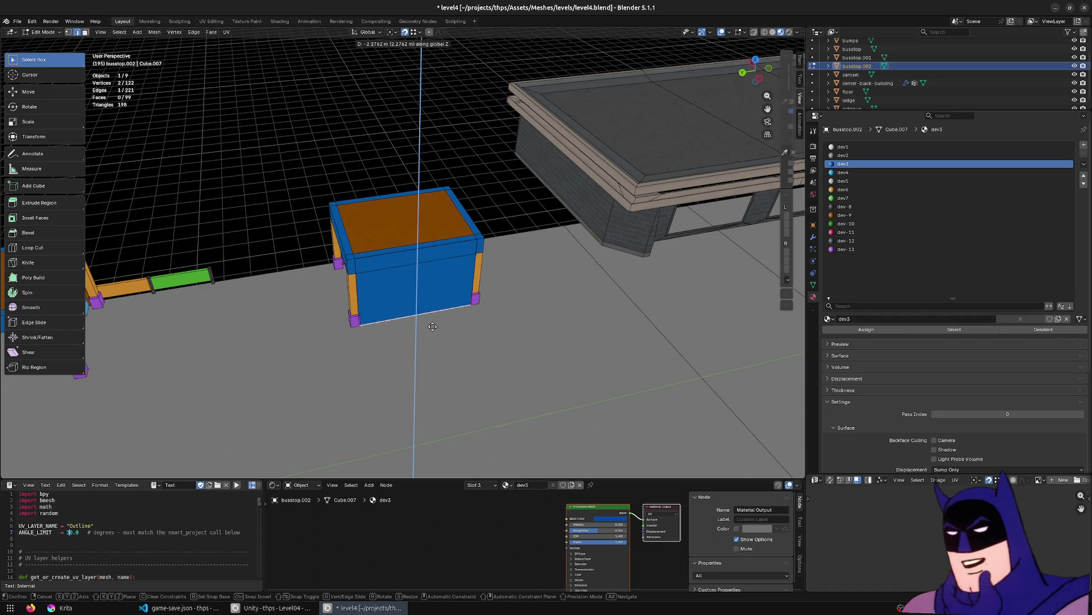
key(Escape)
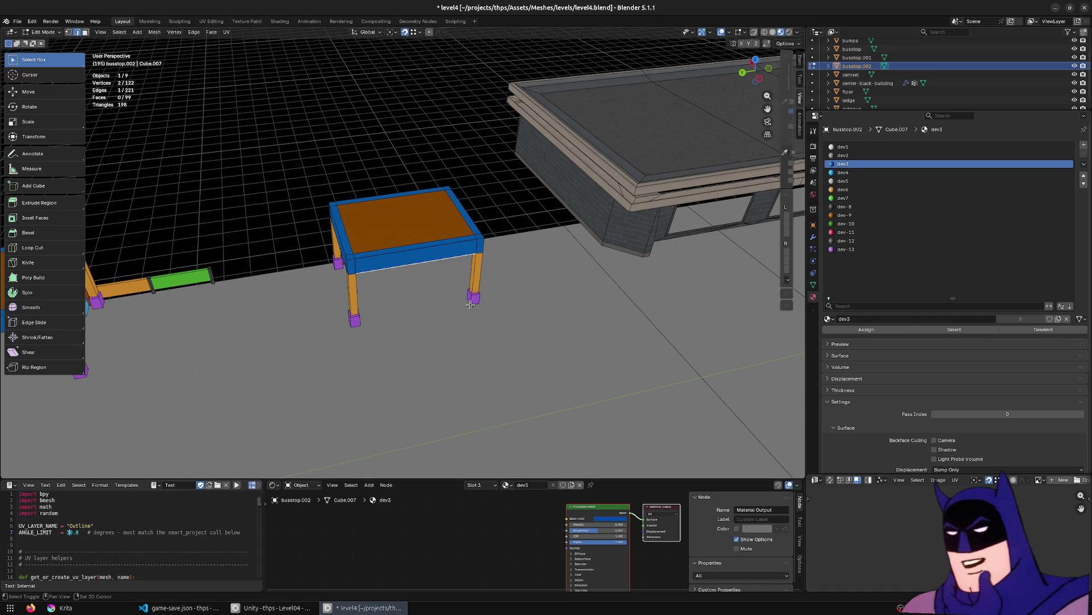
click(419, 32)
click(398, 111)
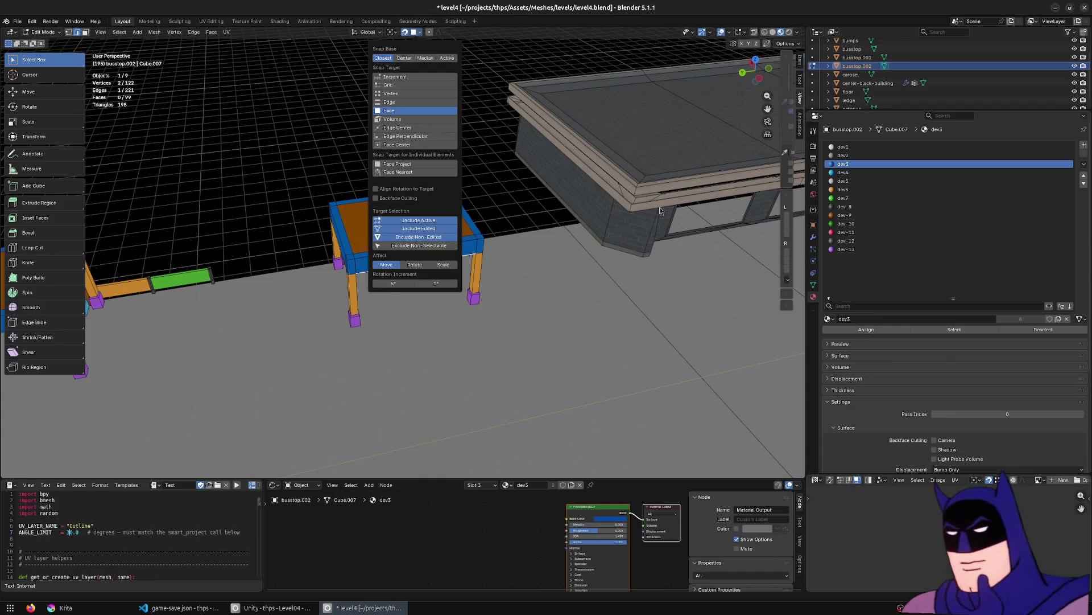
Pull the shelter's front face off and delete all the other faces.
key(3)
click(428, 286)
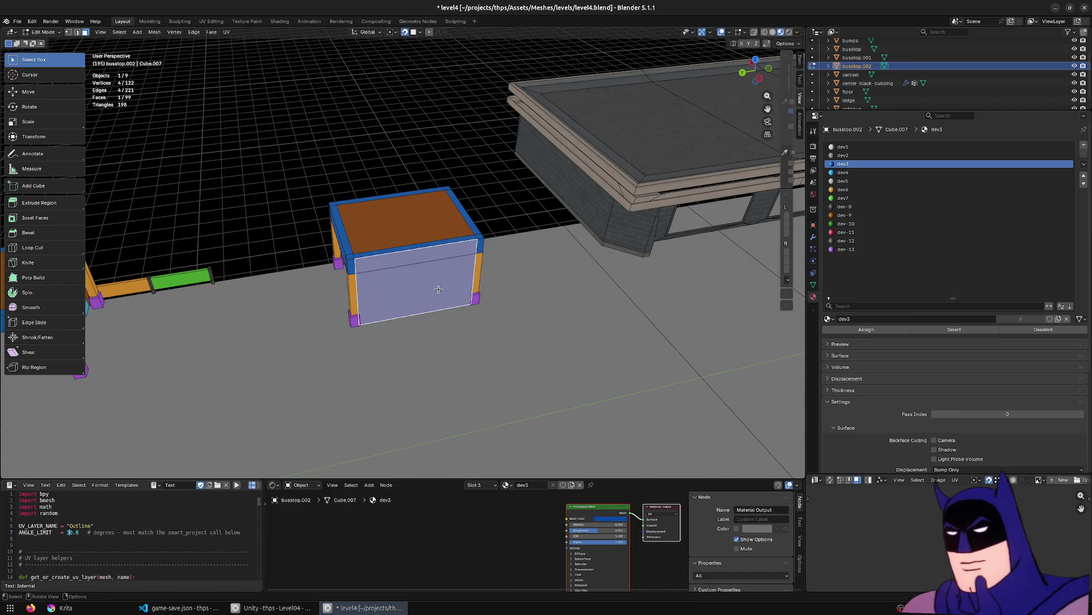
key(g)
click(543, 322)
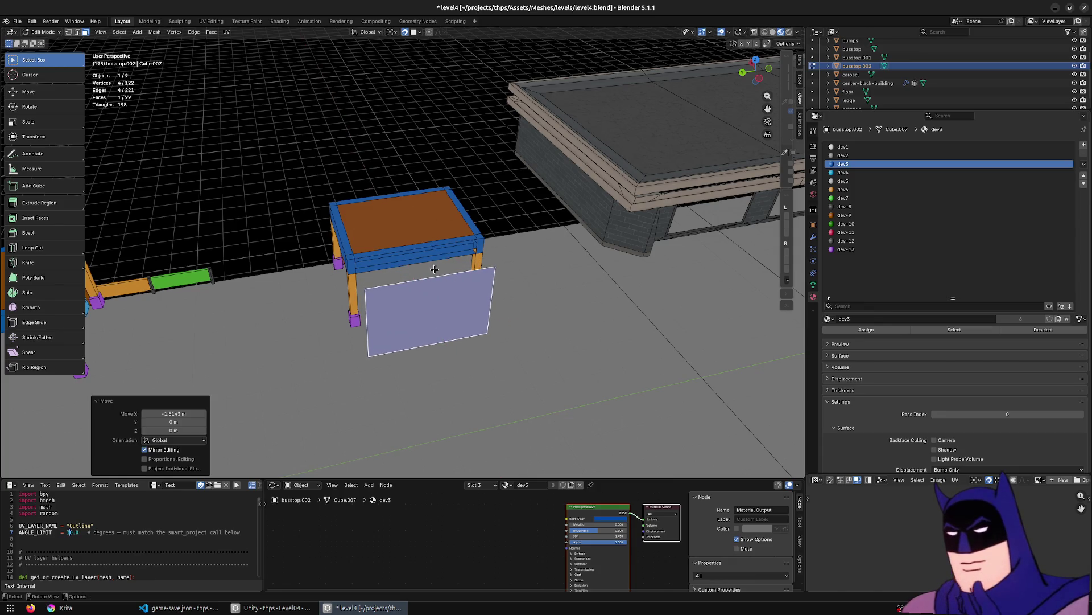
click(378, 233)
middle_drag(378, 233, 413, 240)
key(a)
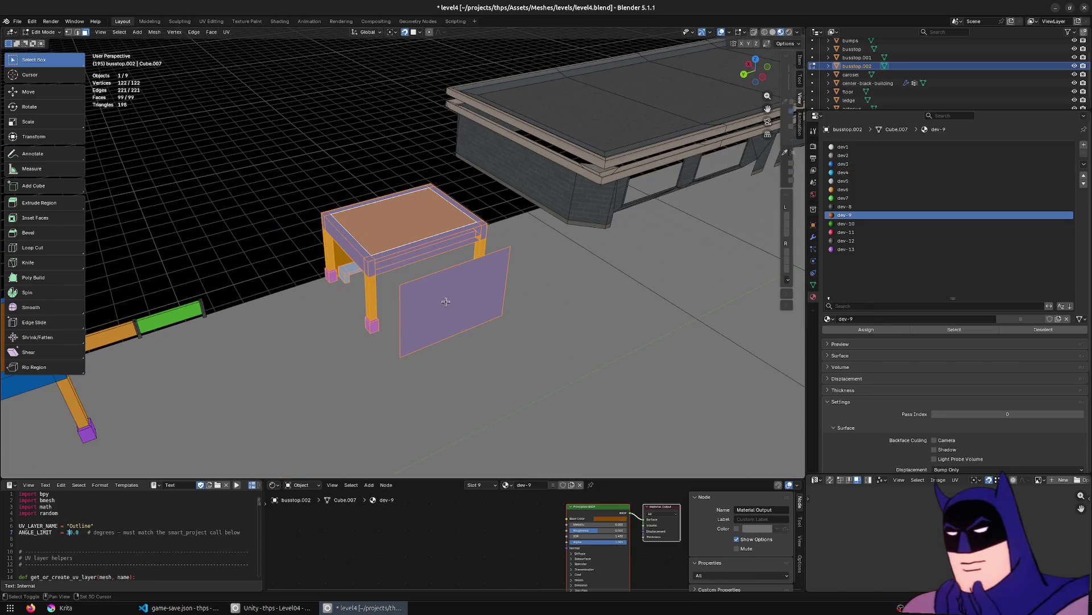
shift+click(446, 302)
shift+click(446, 302)
key(x)
click(452, 308)
Move the remaining panel along X, then about 2.1 m along Y onto the floor.
key(a)
key(g)
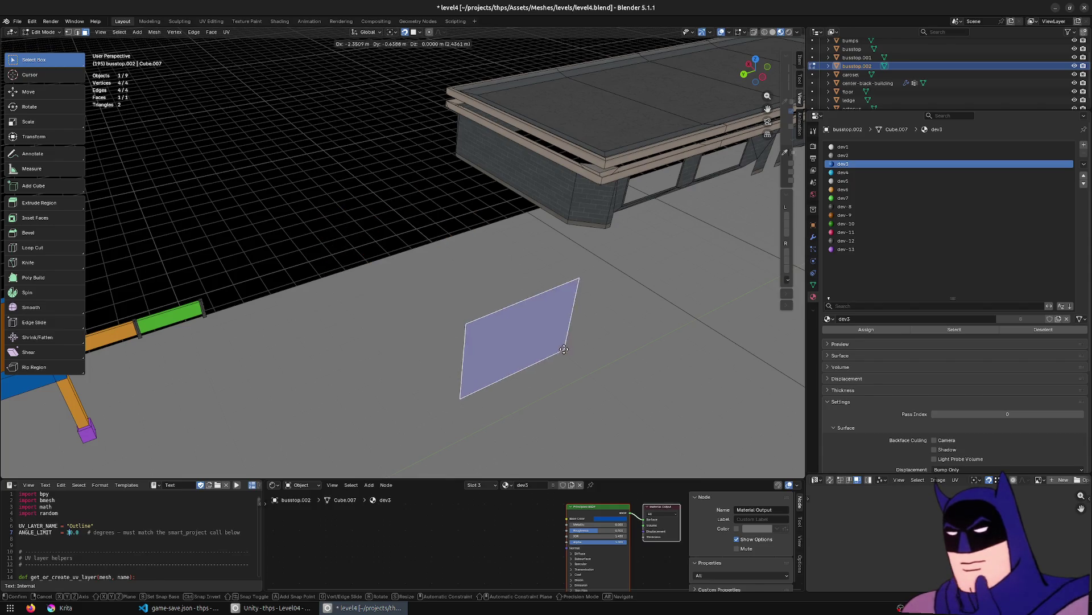
key(x)
click(530, 340)
middle_drag(530, 340, 398, 321)
key(g)
key(x)
key(y)
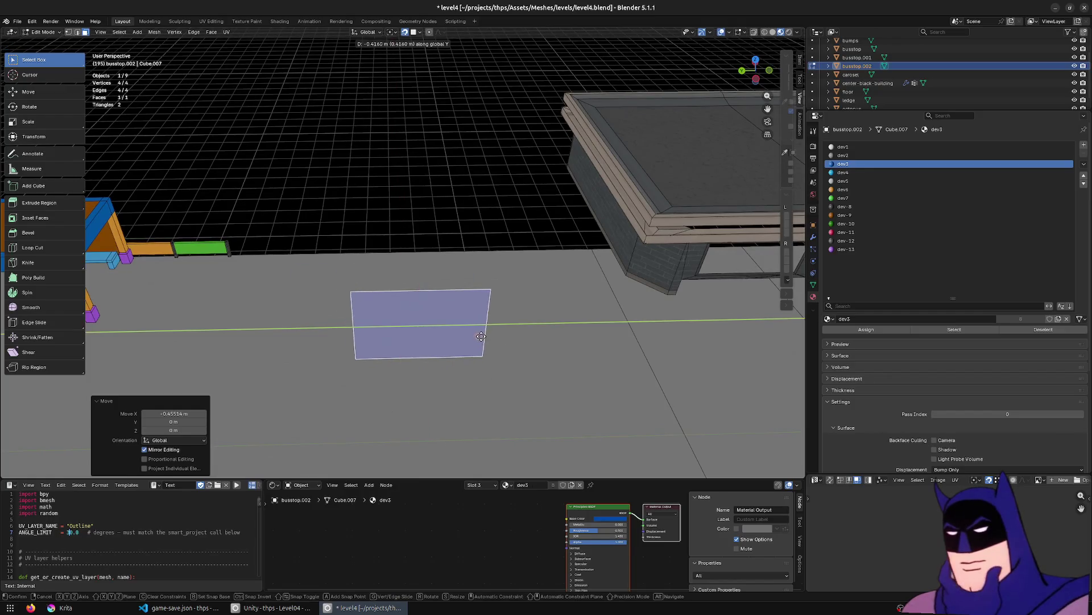
click(537, 342)
Widen the panel by moving its right edge along X.
middle_drag(537, 343, 586, 342)
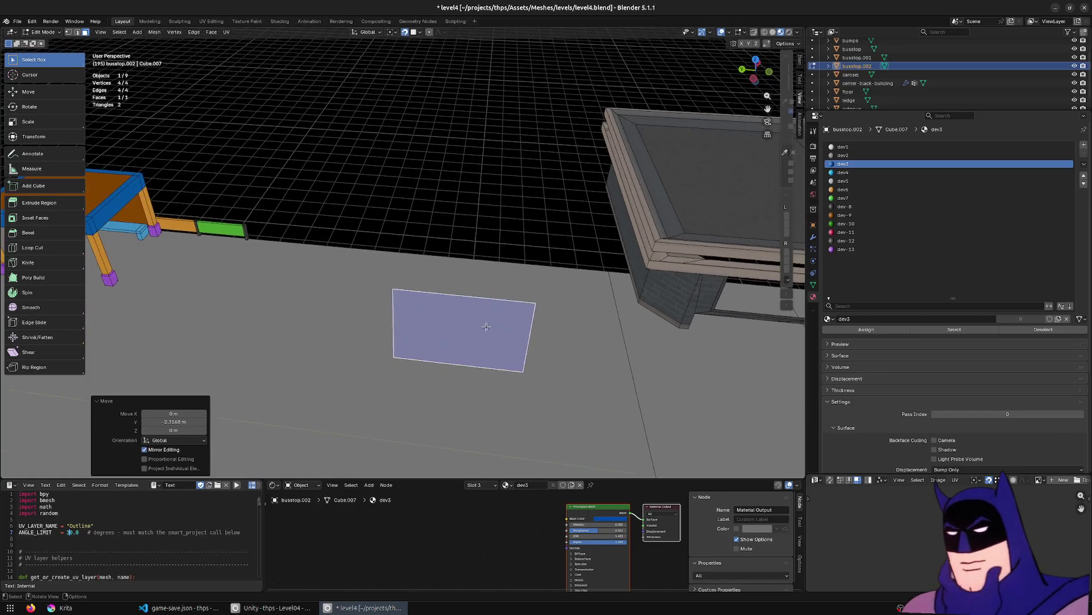
click(539, 327)
key(g)
key(x)
click(592, 359)
click(568, 362)
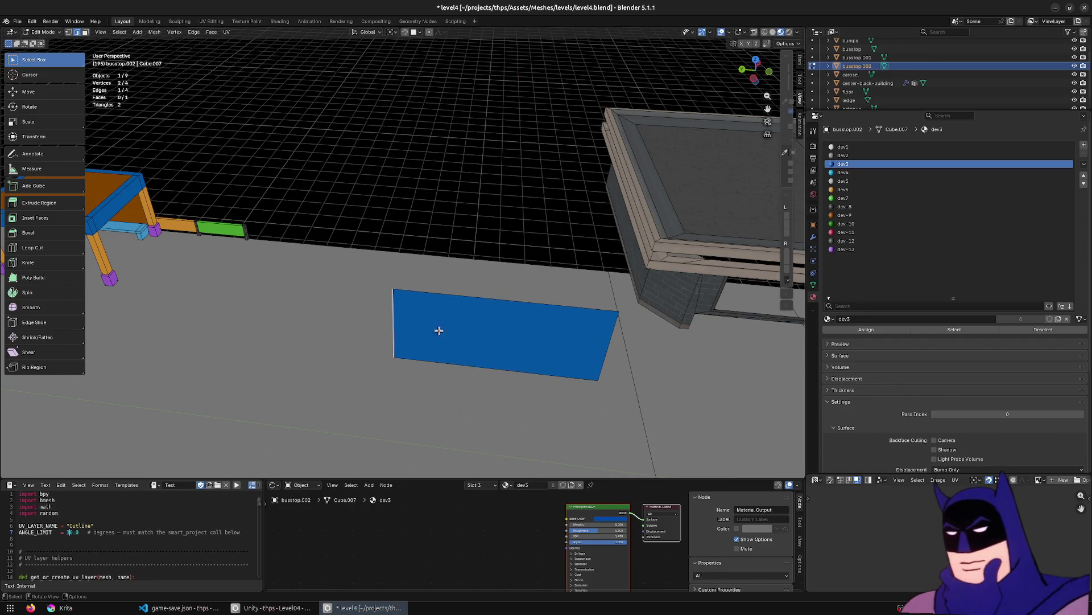
Set snapping to Vertex and select the standing blue face.
middle_drag(437, 330, 431, 307)
key(3)
key(a)
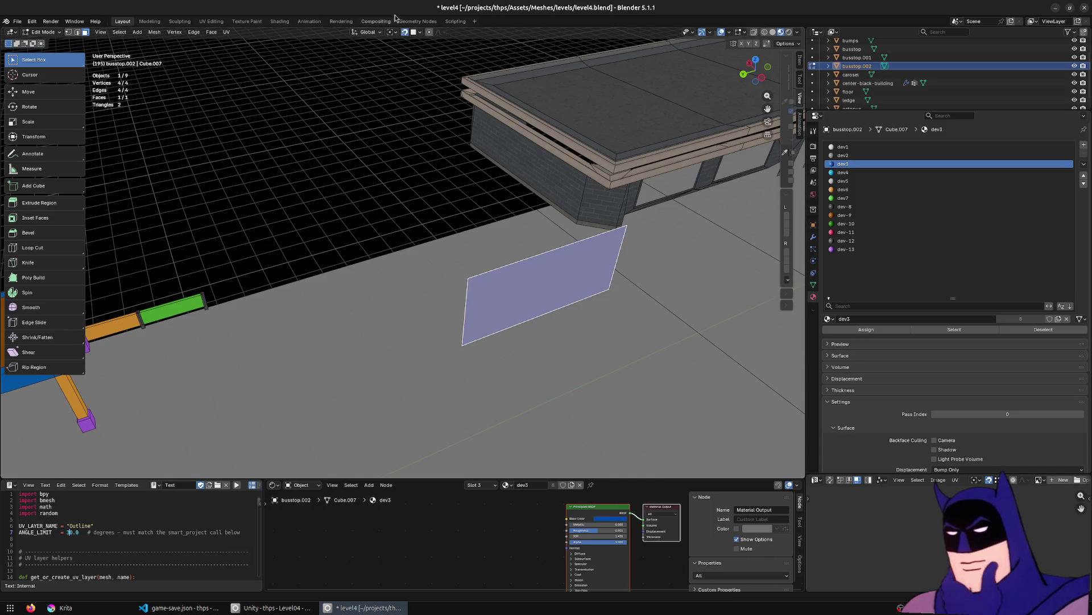
key(alt+a)
click(420, 32)
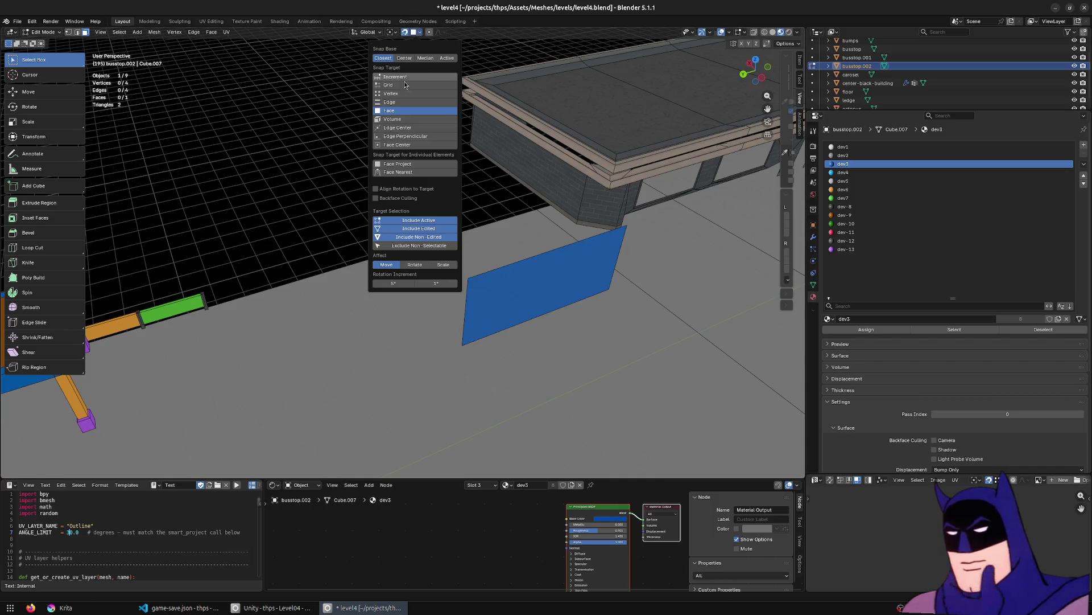
click(391, 93)
click(544, 295)
Shift the blue face along X and extrude it into a box.
key(g)
key(x)
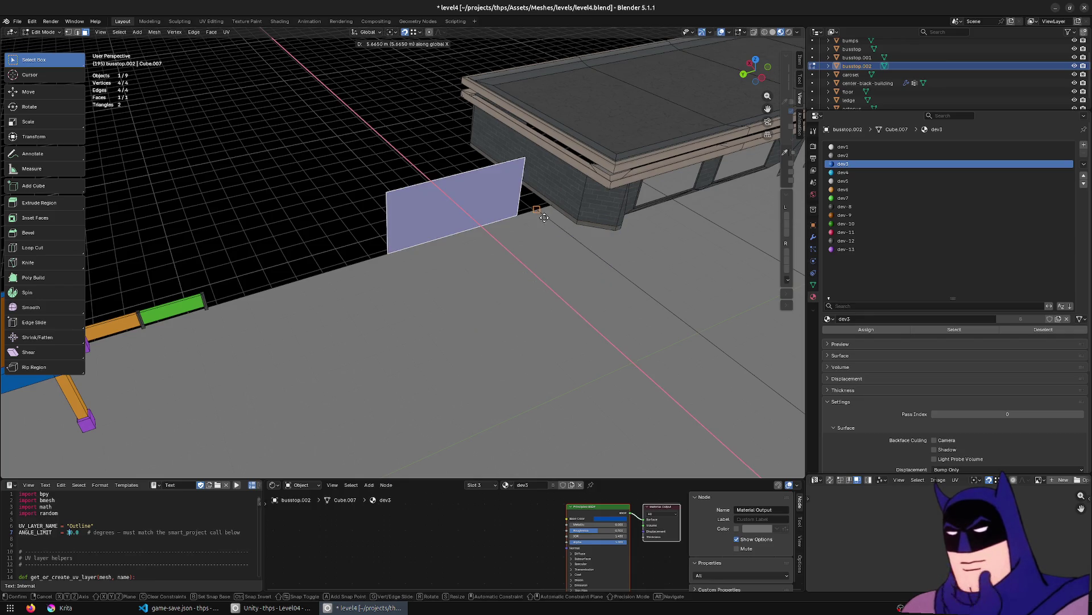
click(521, 325)
key(e)
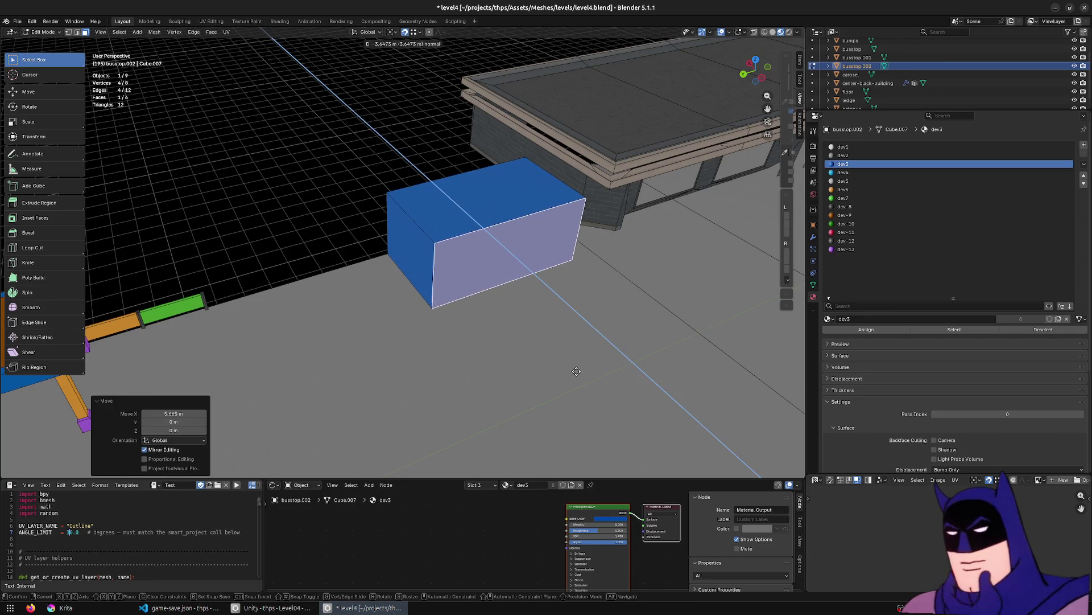
click(575, 369)
Lengthen the box by moving both end faces along Y.
click(425, 239)
key(g)
key(y)
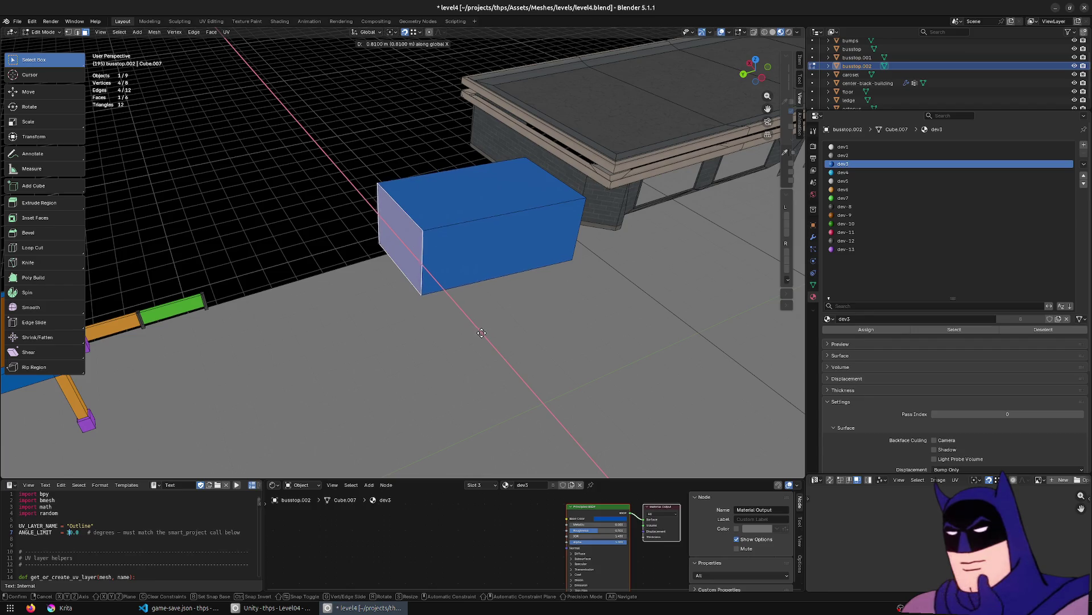
click(528, 301)
mouse_move(528, 301)
middle_down()
mouse_move(539, 296)
mouse_move(527, 285)
mouse_move(568, 292)
mouse_move(552, 279)
middle_up()
click(552, 280)
key(g)
key(y)
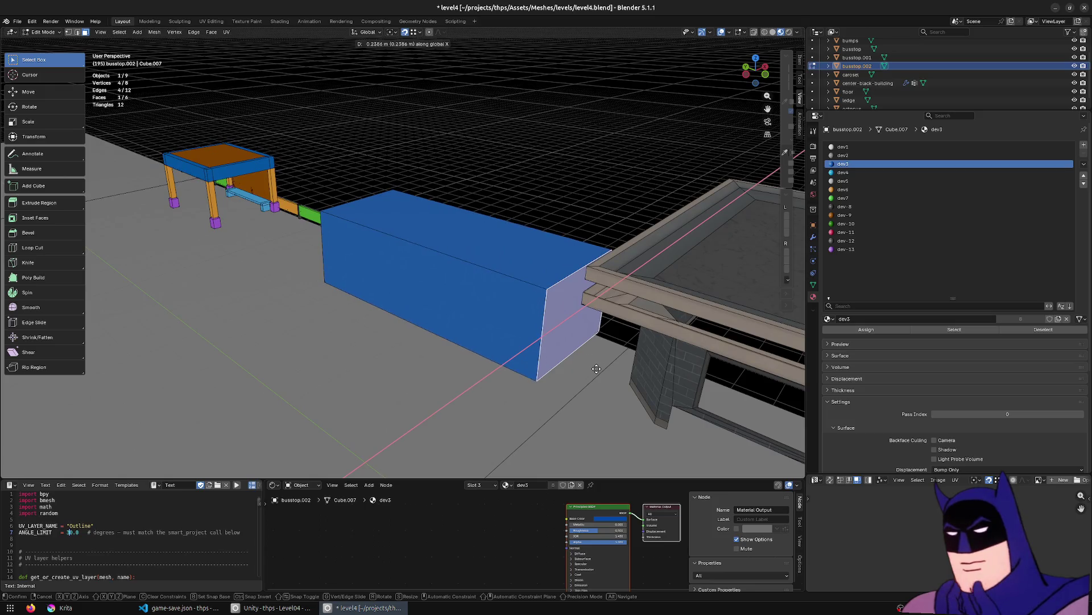
click(514, 340)
Widen the box by moving its front side face along X, about 0.551 m.
click(513, 339)
key(g)
key(x)
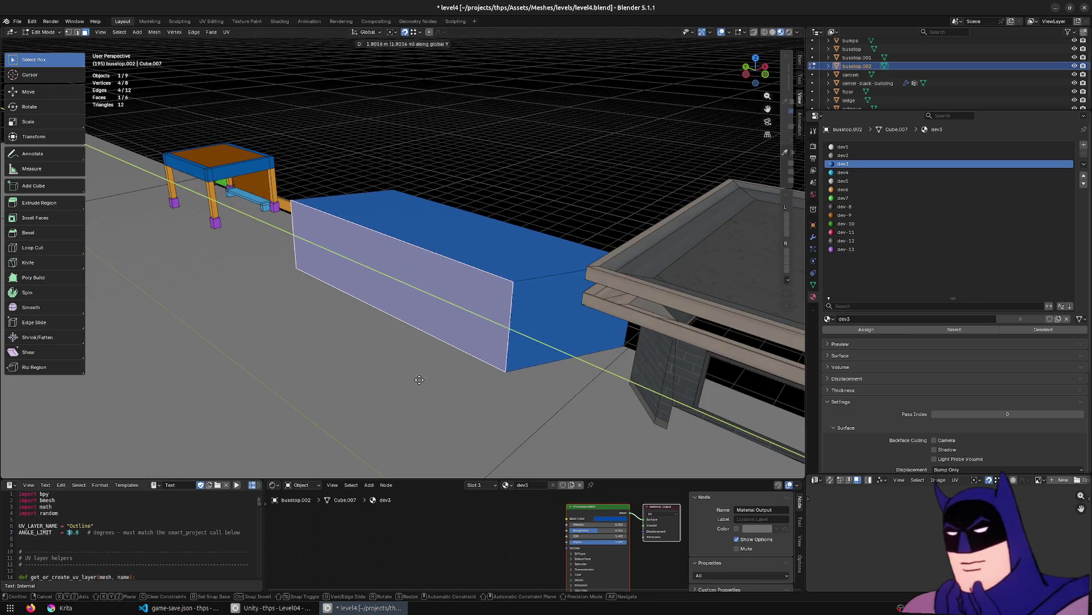
click(413, 370)
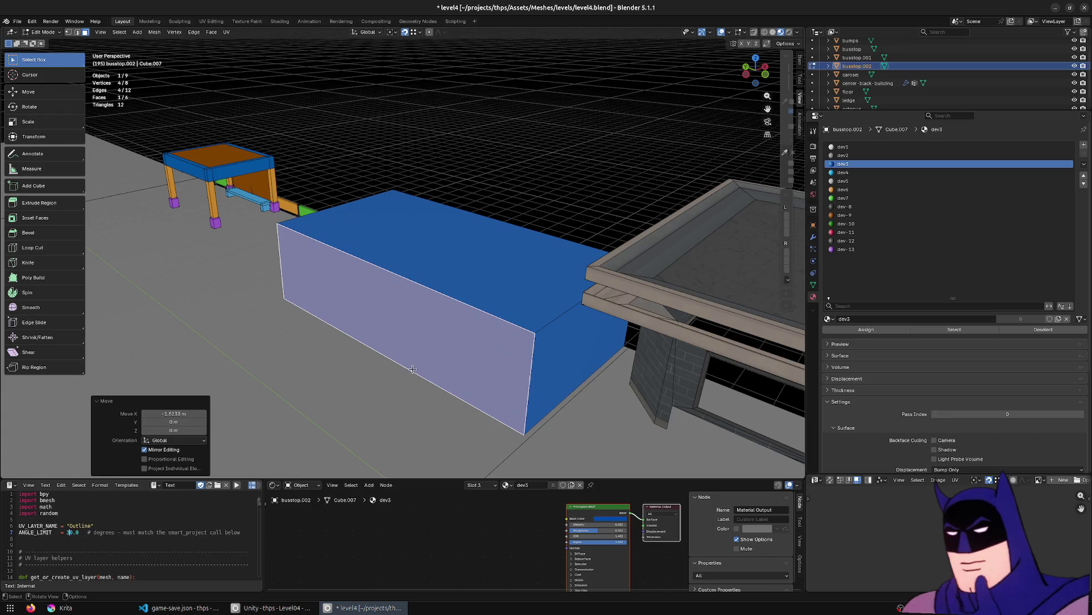
key(g)
key(x)
click(428, 435)
mouse_move(428, 435)
middle_down()
mouse_move(474, 383)
mouse_move(437, 227)
middle_up()
click(439, 212)
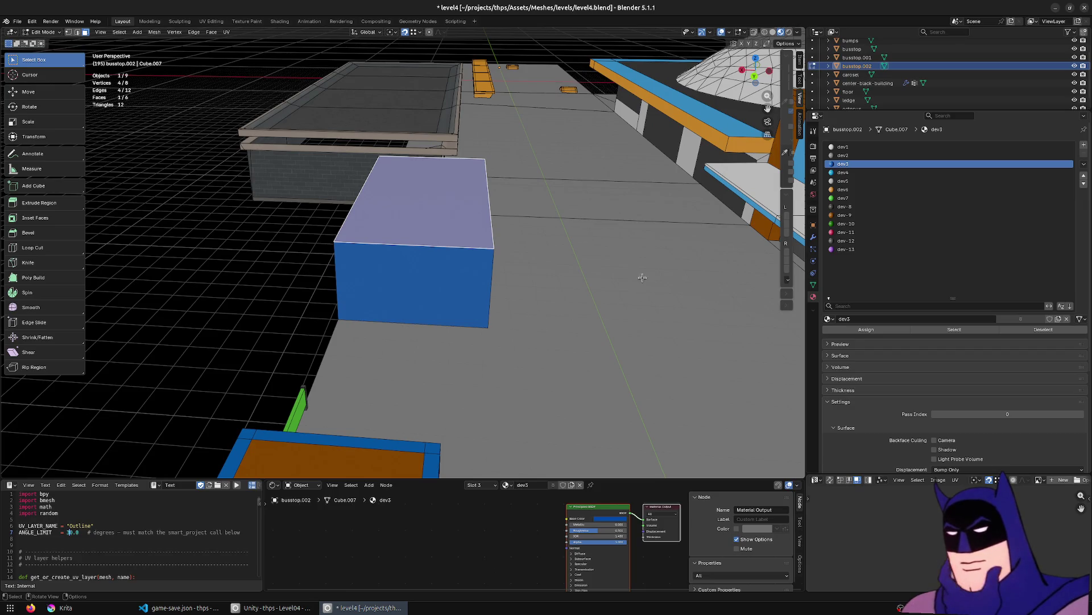
Inset the top face and raise it along Z into a sloped roof top.
key(i)
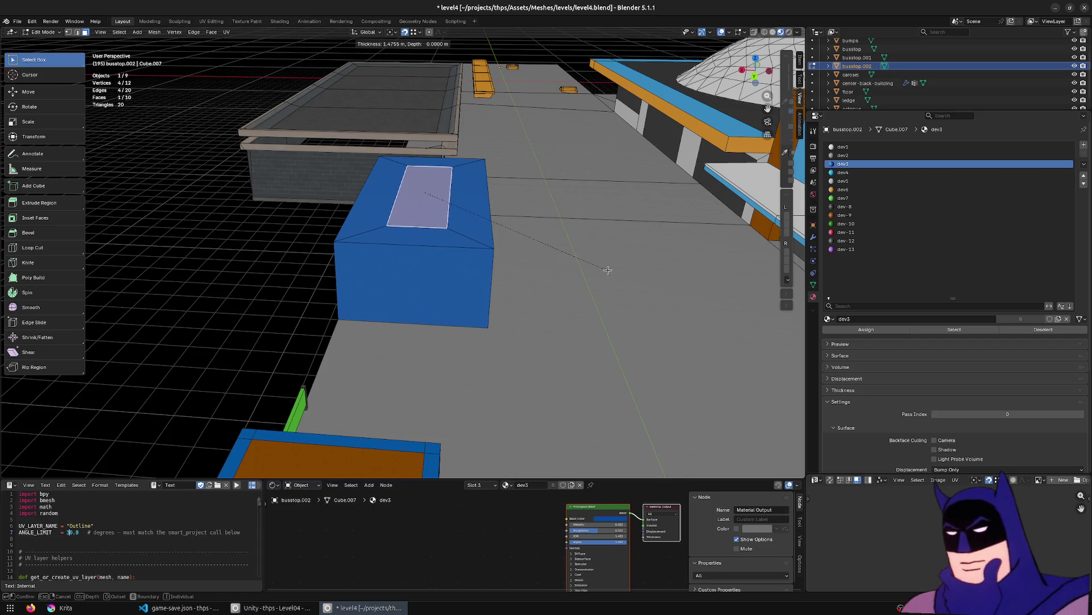
click(605, 269)
key(g)
key(z)
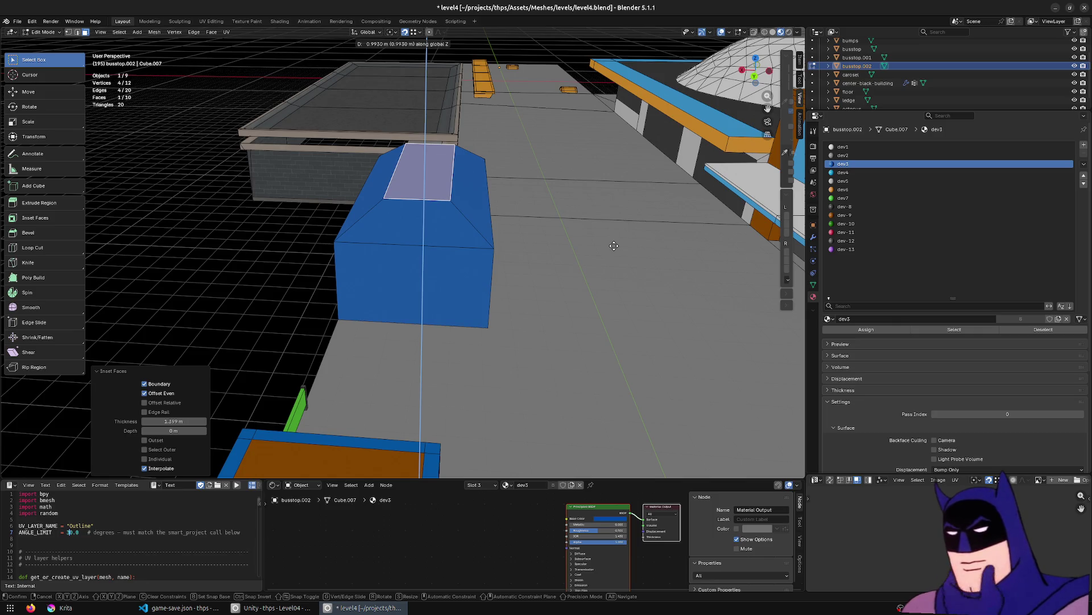
click(612, 244)
middle_drag(595, 246, 512, 243)
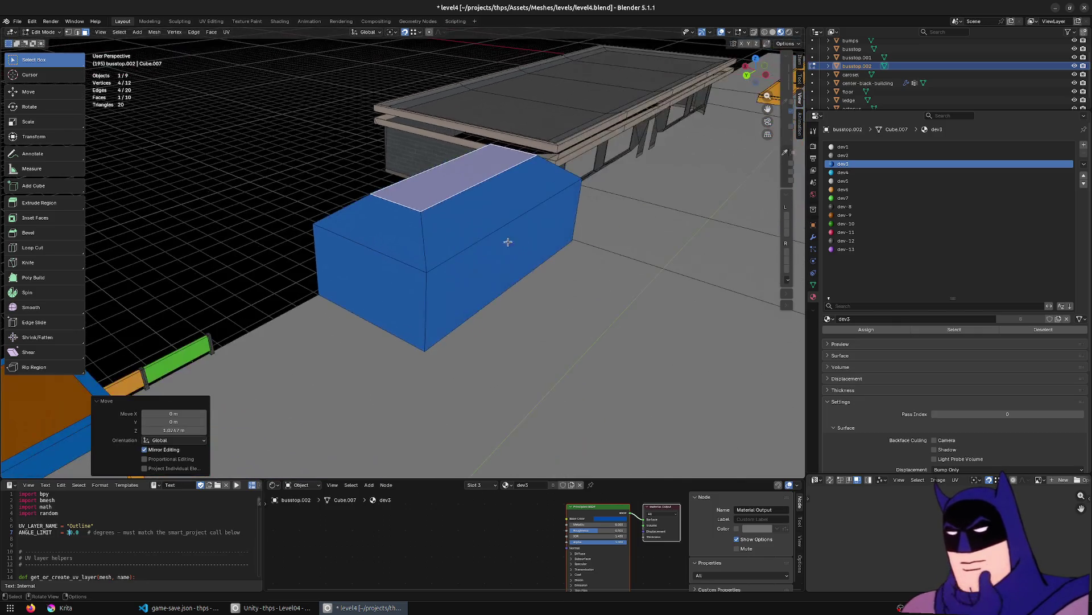
Add a horizontal loop cut around the box and raise it along Z.
click(44, 248)
click(439, 287)
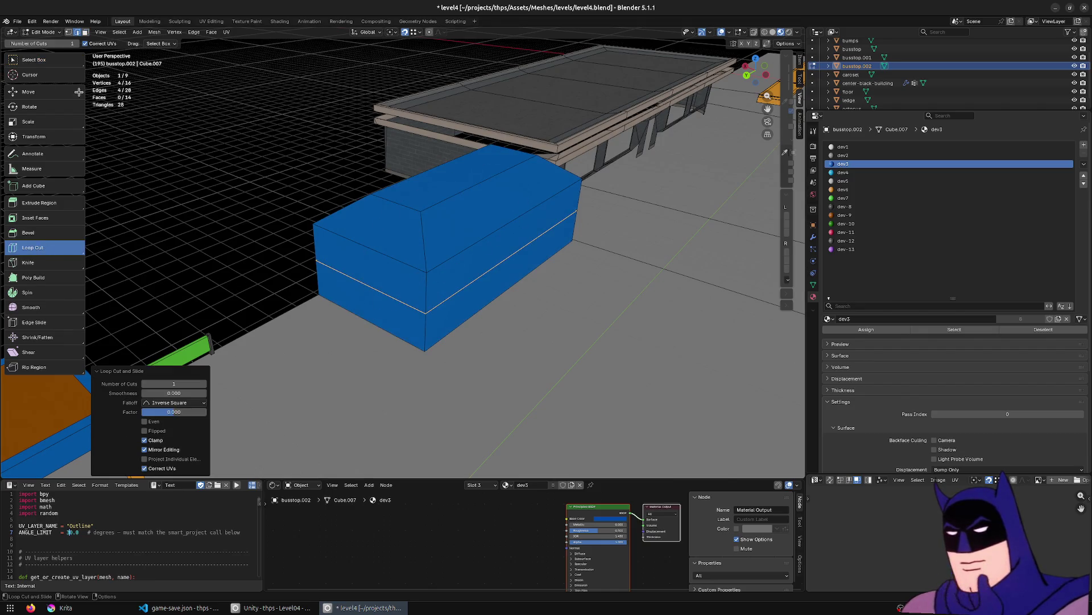
click(34, 60)
key(g)
key(z)
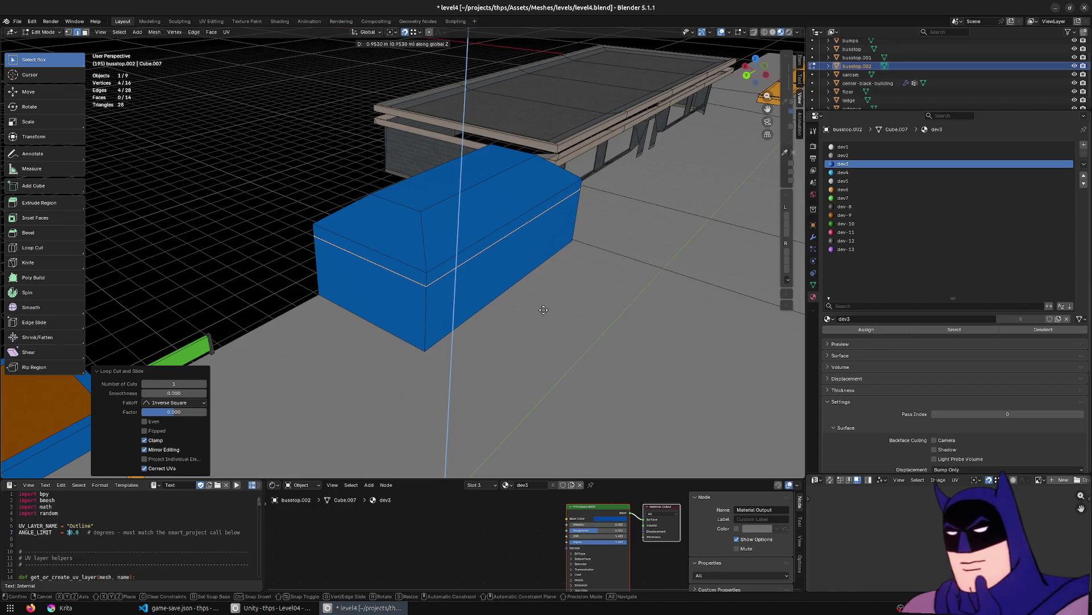
click(540, 310)
Select the box's four side faces.
click(458, 317)
mouse_move(459, 317)
middle_down()
mouse_move(512, 320)
mouse_move(444, 285)
mouse_move(659, 277)
mouse_move(541, 273)
mouse_move(498, 313)
middle_up()
shift+click(475, 299)
shift+click(444, 284)
shift+click(498, 314)
Delete the box's side wall faces and its floor face.
key(x)
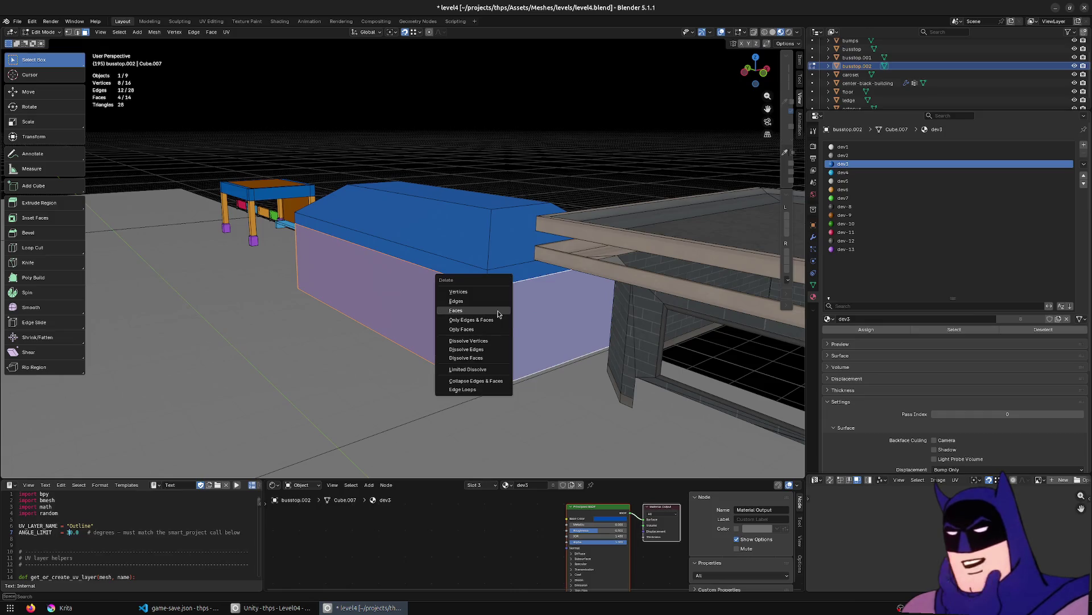
click(498, 310)
click(493, 357)
key(x)
click(494, 358)
Try extruding the bottom edge loop downward, then undo it.
key(2)
alt+click(480, 311)
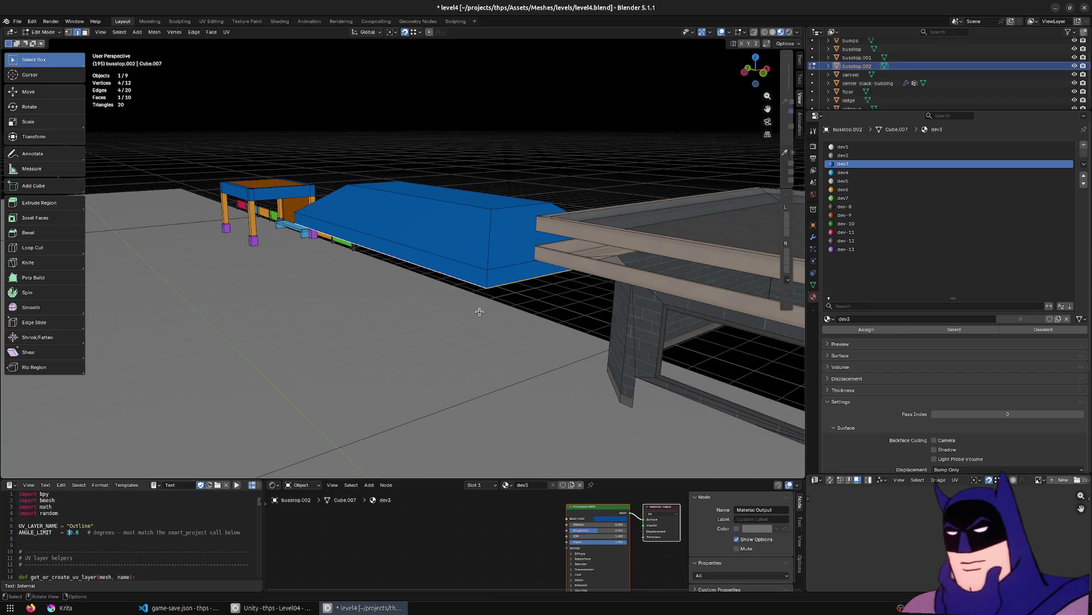
key(e)
key(Escape)
key(ctrl+z)
Inset the underside face about 0.22 m and extrude it 2.42 m down into walls.
mouse_move(495, 328)
middle_down()
mouse_move(455, 323)
mouse_move(478, 311)
middle_up()
key(i)
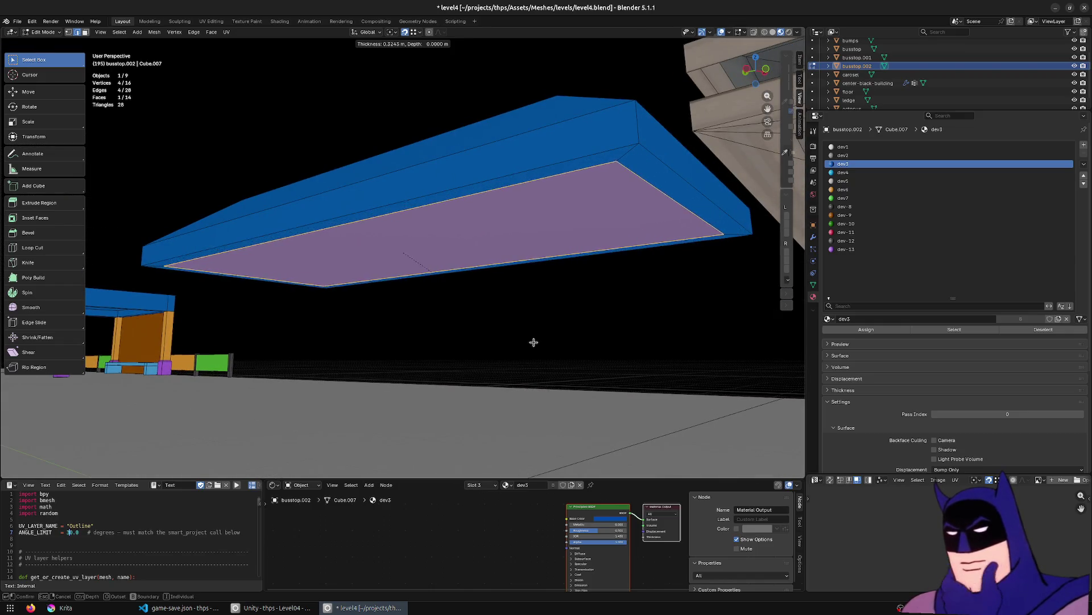
click(542, 343)
key(e)
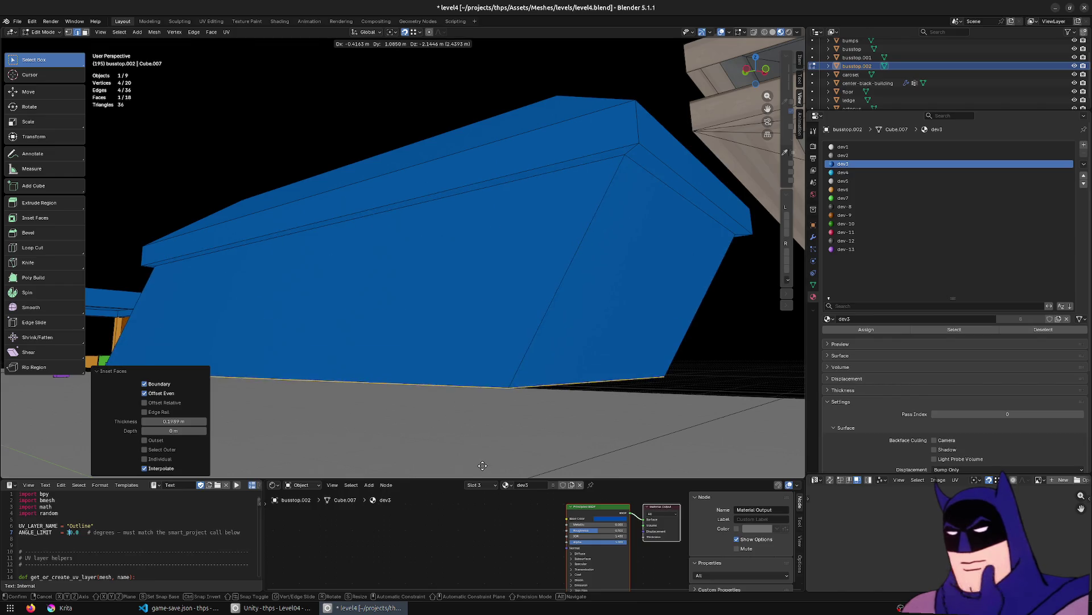
click(500, 39)
Check the new walls' height along Z and select the long side wall.
mouse_move(468, 162)
middle_down()
mouse_move(444, 251)
mouse_move(444, 235)
middle_up()
key(g)
key(z)
key(Escape)
middle_drag(571, 345, 432, 344)
click(445, 343)
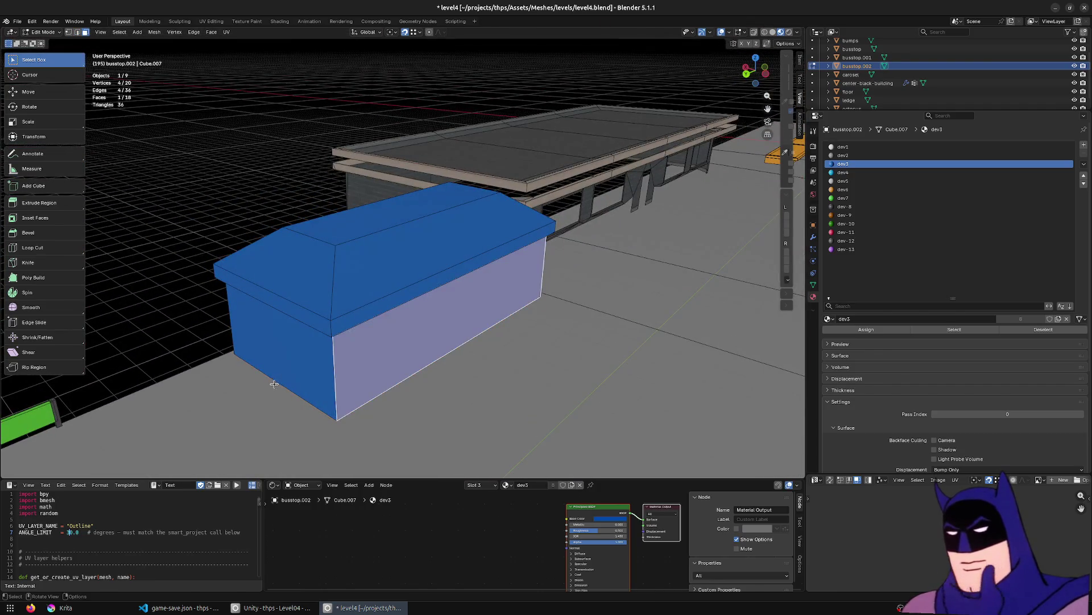
Assign the light-blue dev4 material to the loop of four walls.
alt+click(313, 370)
click(843, 172)
click(861, 332)
middle_drag(399, 341, 454, 342)
key(alt+a)
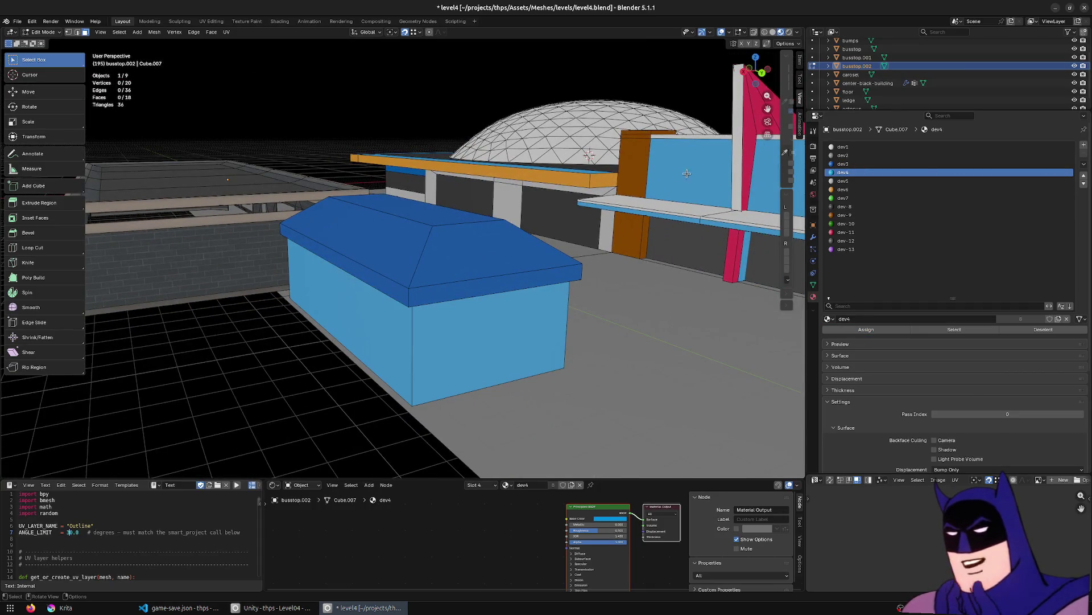
Give the loop of roof faces the dev-8 material.
middle_drag(724, 157, 706, 154)
mouse_move(638, 192)
middle_down()
mouse_move(574, 193)
mouse_move(481, 275)
middle_up()
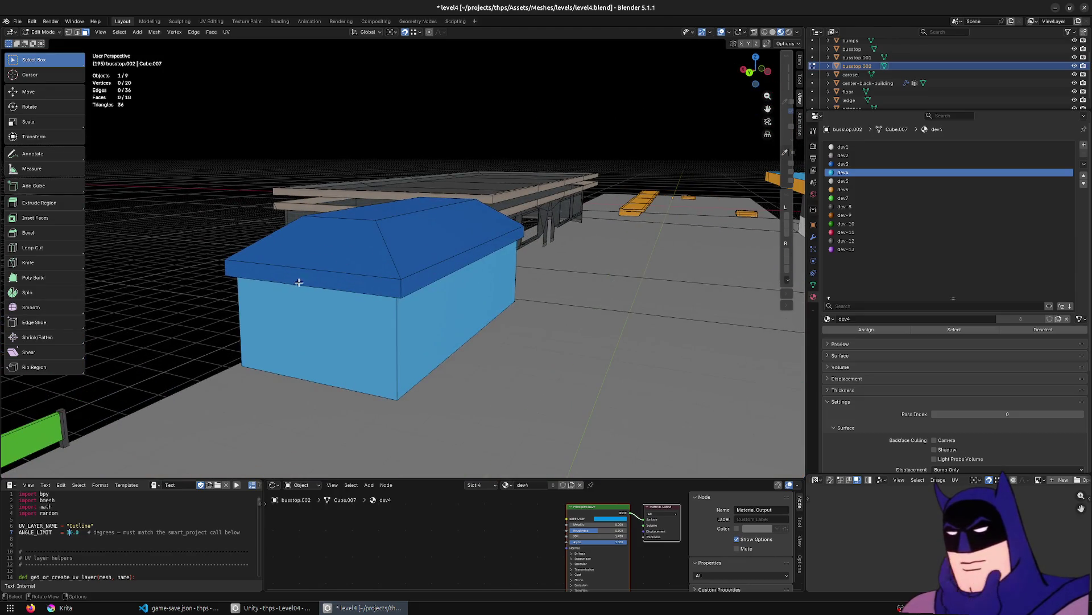
alt+click(387, 256)
click(845, 206)
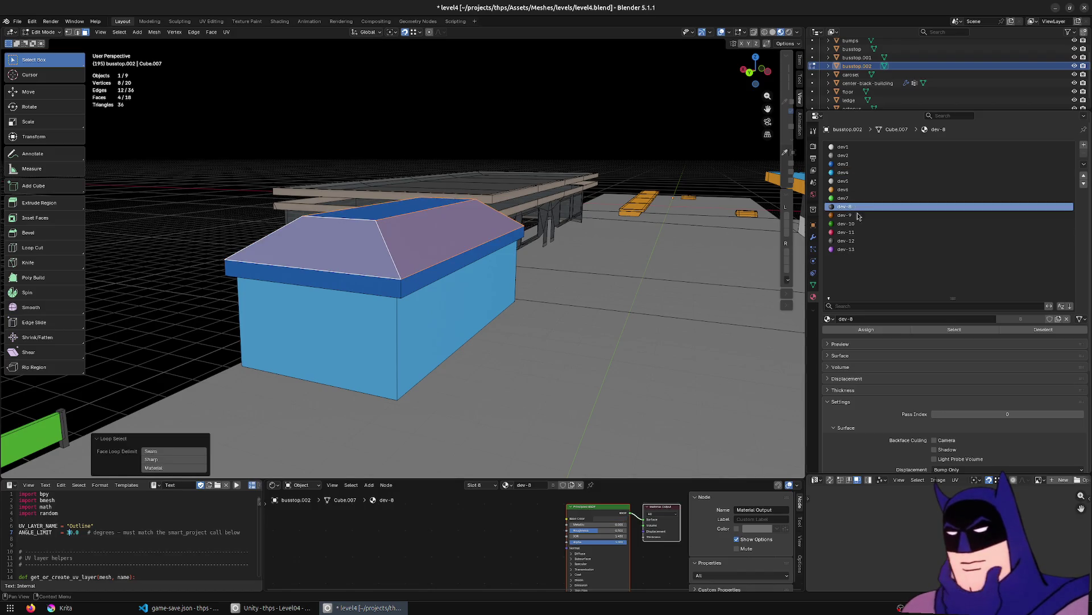
click(867, 329)
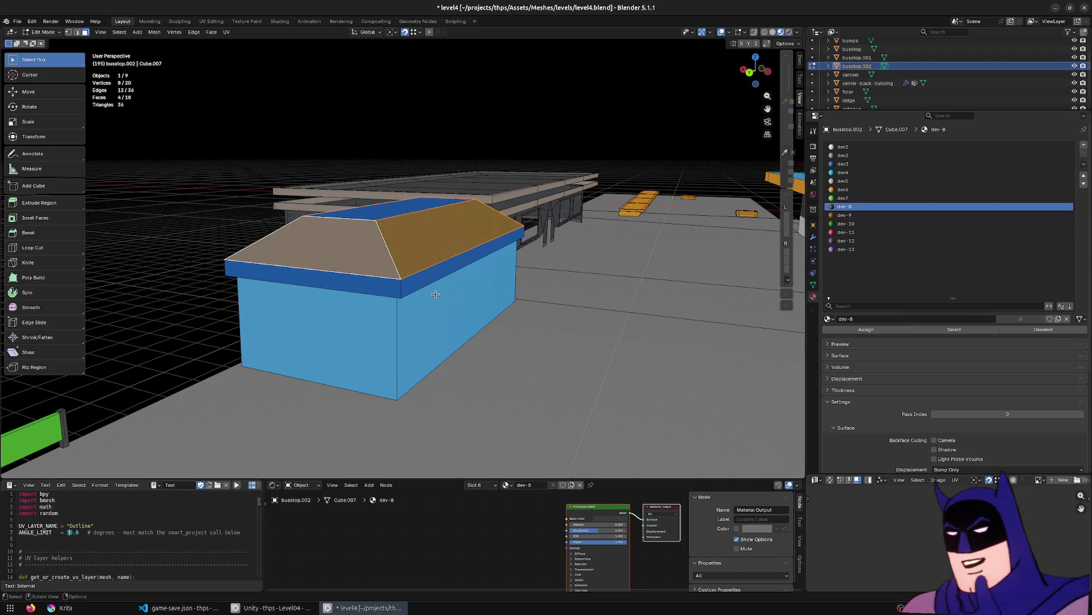
Give the rim band the magenta dev-13 material and select the roof's flat top face.
alt+click(404, 285)
click(871, 249)
click(860, 329)
mouse_move(512, 268)
middle_down()
mouse_move(478, 257)
mouse_move(438, 213)
middle_up()
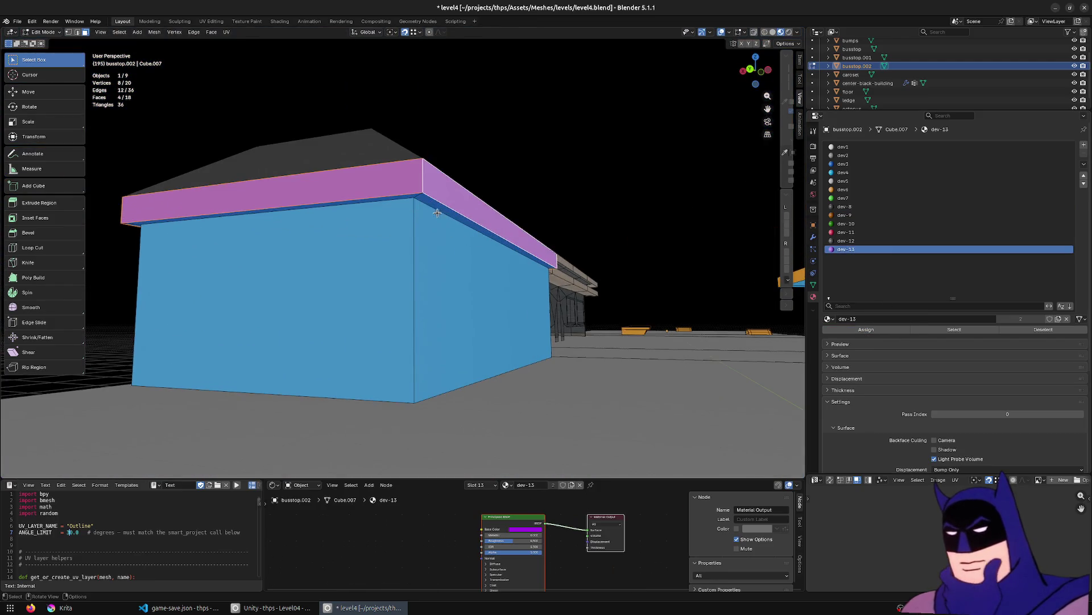
alt+shift+click(422, 196)
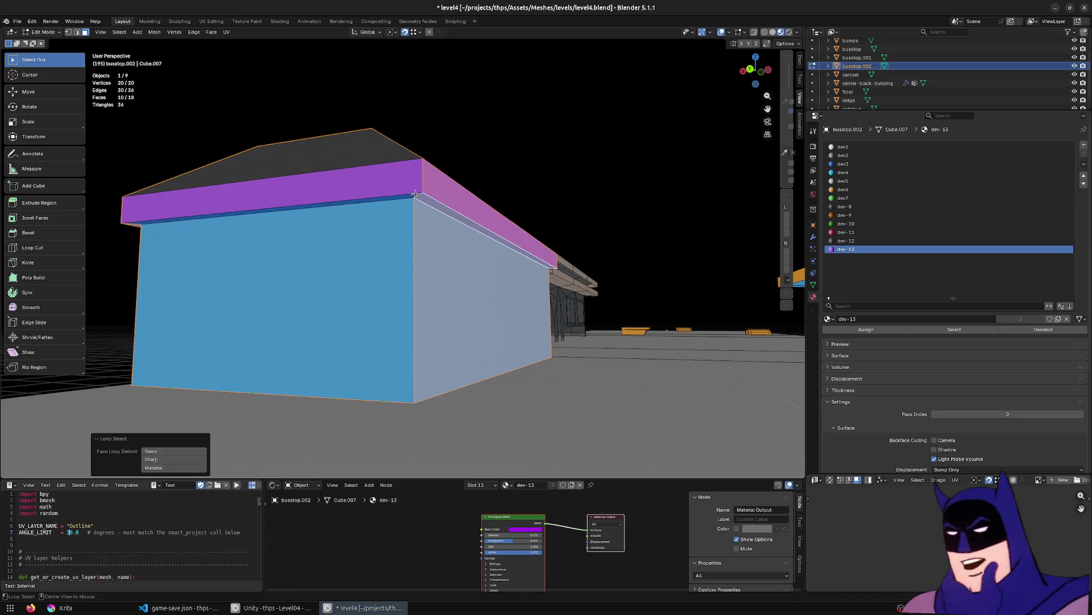
key(ctrl+z)
mouse_move(398, 285)
middle_down()
mouse_move(339, 213)
mouse_move(393, 231)
mouse_move(453, 219)
mouse_move(508, 238)
middle_up()
click(350, 238)
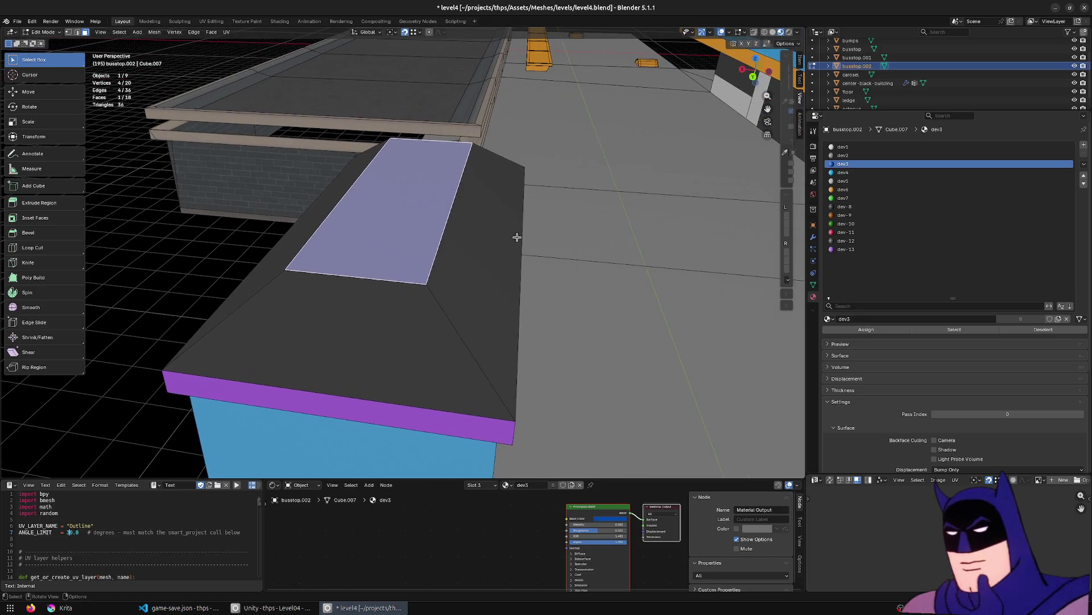
Inset the roof's top face and slide one inner edge along X.
key(i)
click(551, 235)
key(2)
click(348, 196)
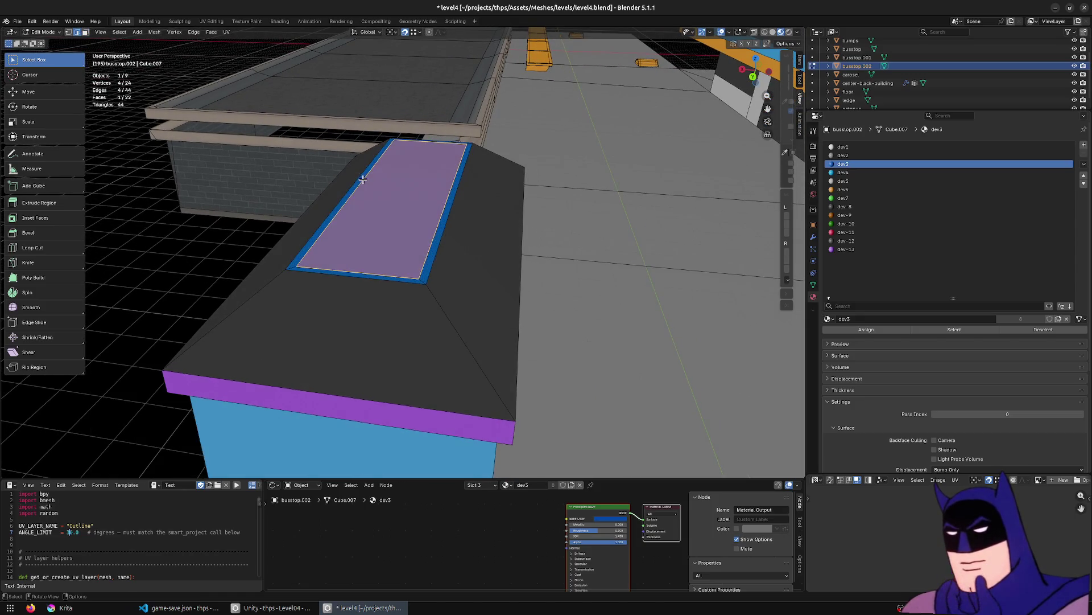
key(g)
key(x)
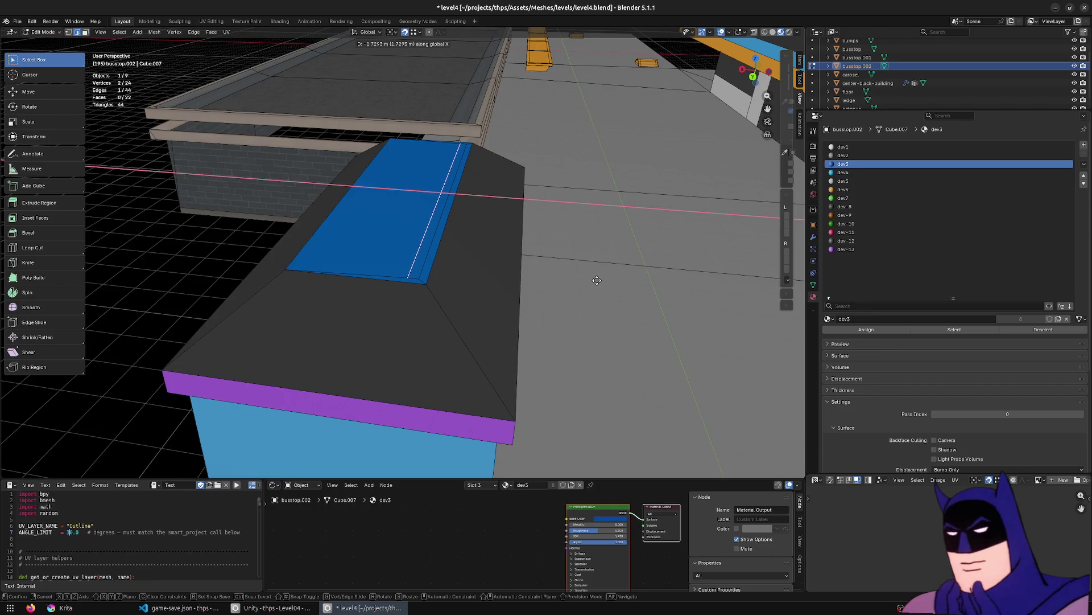
click(595, 281)
Select the coplanar roof top faces plus a sloped face and assign dev-8.
key(3)
click(346, 256)
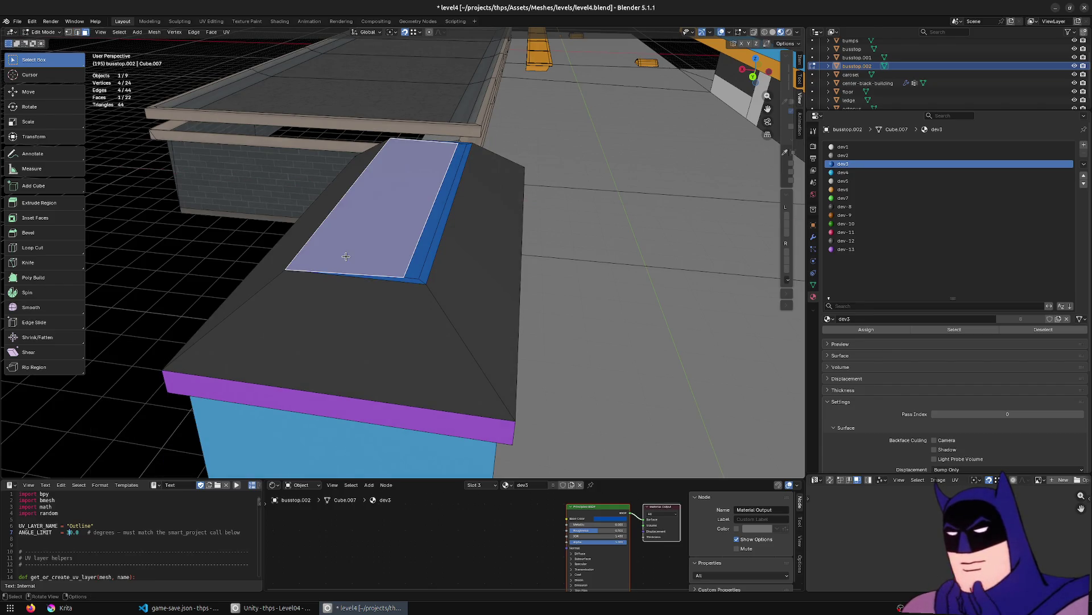
key(shift+g)
click(354, 250)
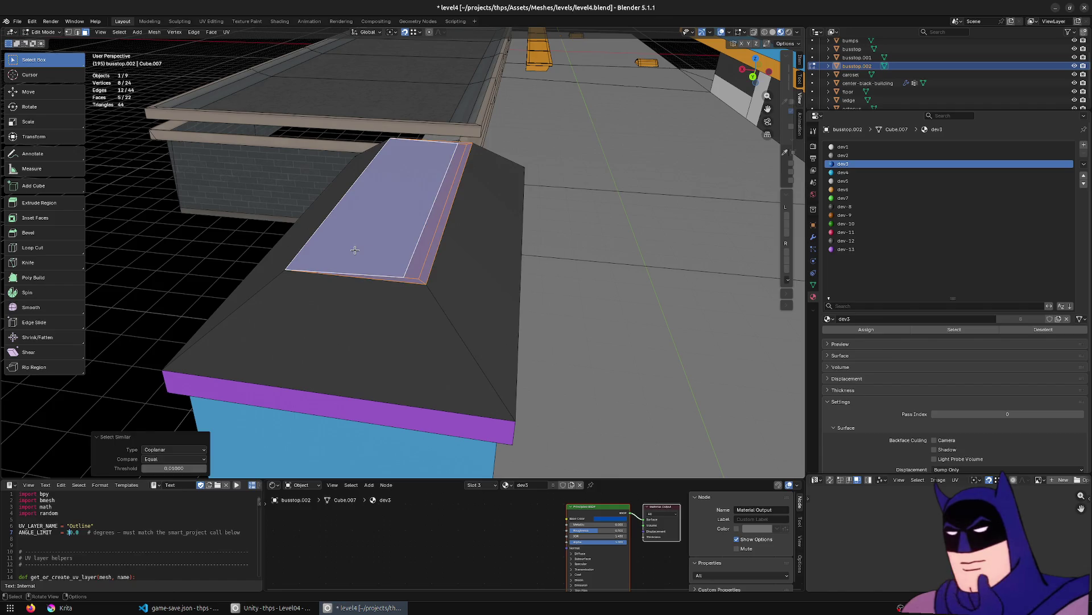
shift+click(397, 332)
click(845, 206)
click(866, 329)
Raise the narrow ridge strip upward, then undo it to restore the top face selection.
click(442, 217)
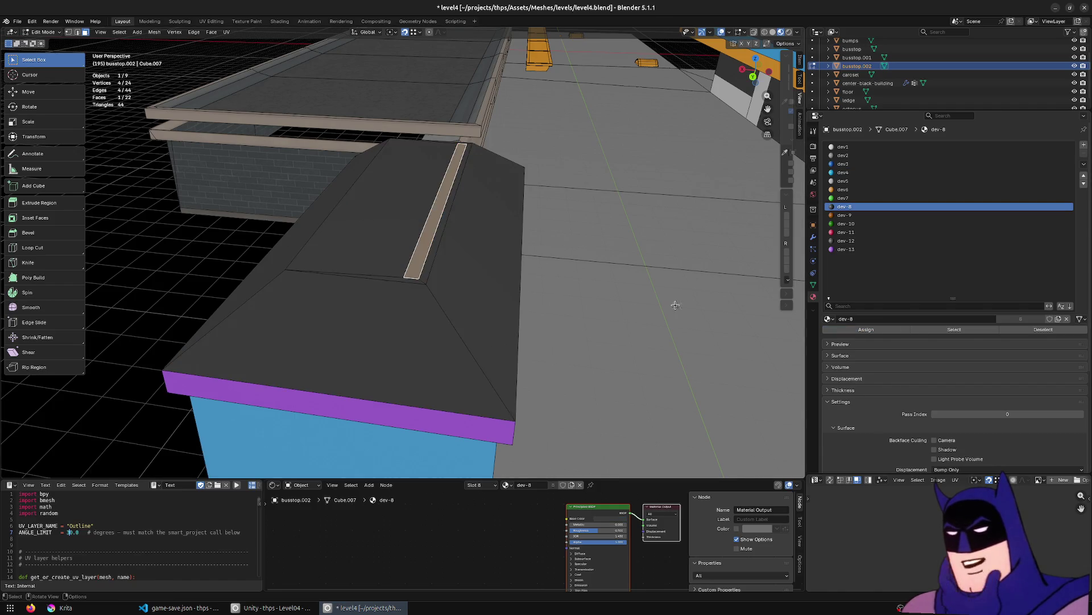
middle_drag(442, 217, 626, 256)
key(e)
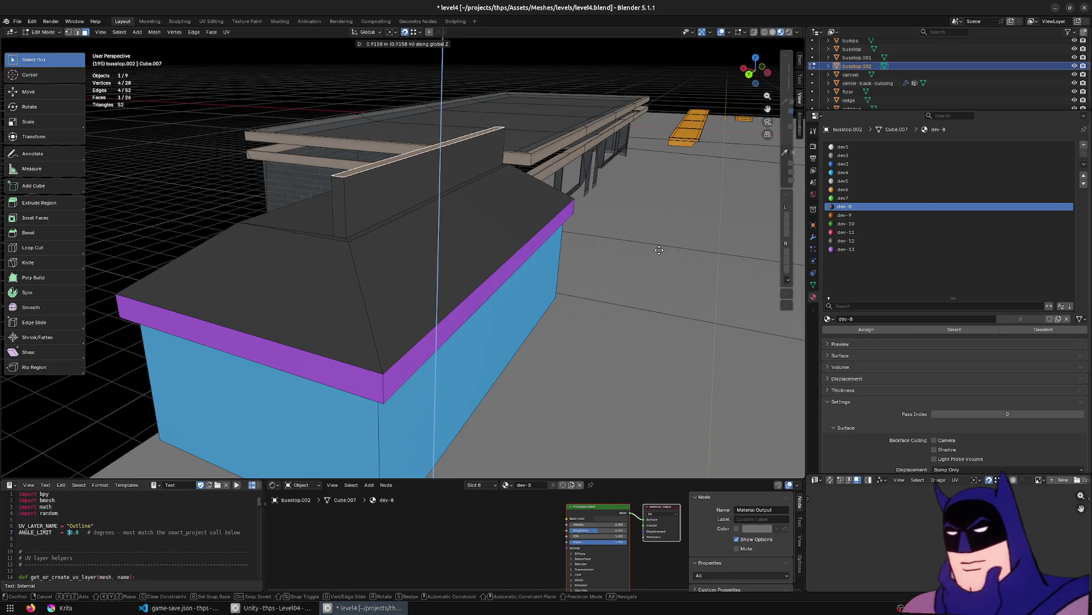
click(657, 248)
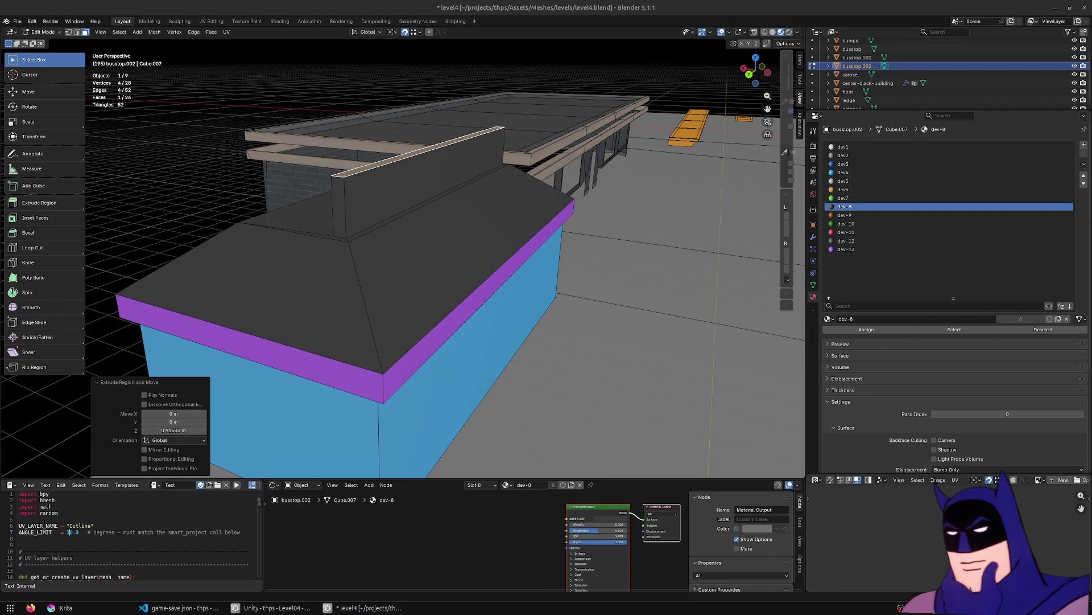
middle_drag(433, 228, 459, 199)
key(ctrl+z)
key(ctrl+z)
key(ctrl+z)
key(ctrl+z)
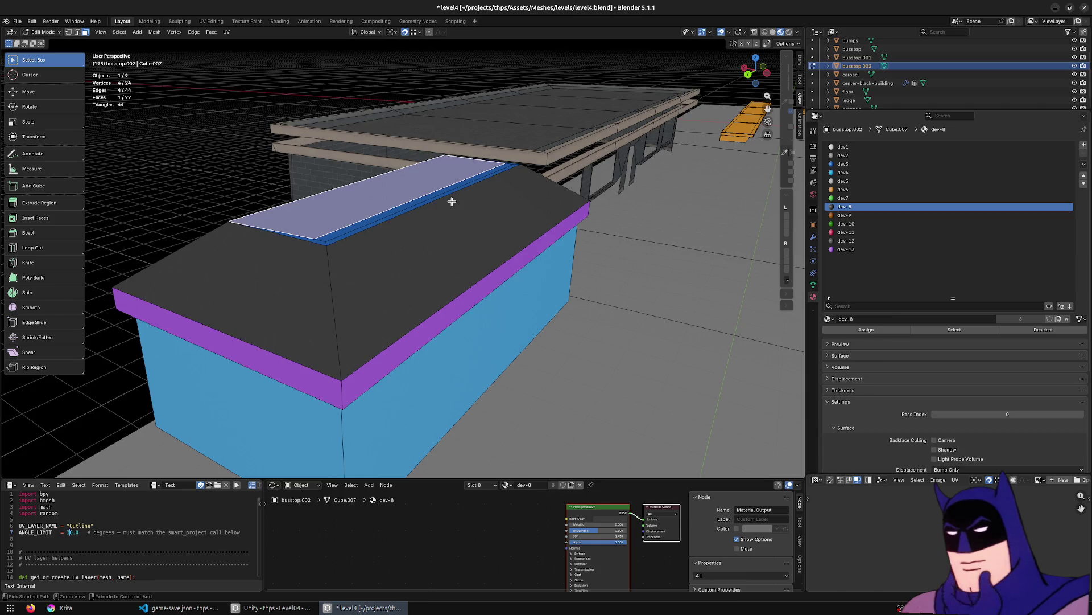
key(ctrl+z)
key(ctrl+shift+z)
Extrude the roof's top face about 3.08 m upward into a box and view from top.
mouse_move(452, 201)
middle_down()
mouse_move(493, 207)
mouse_move(476, 207)
mouse_move(509, 282)
middle_up()
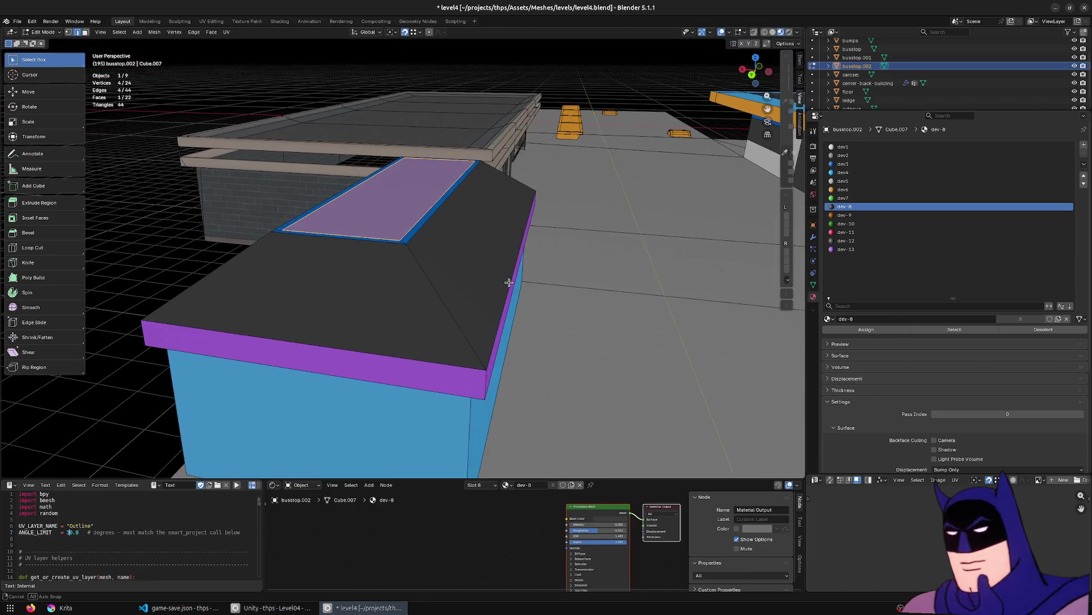
key(e)
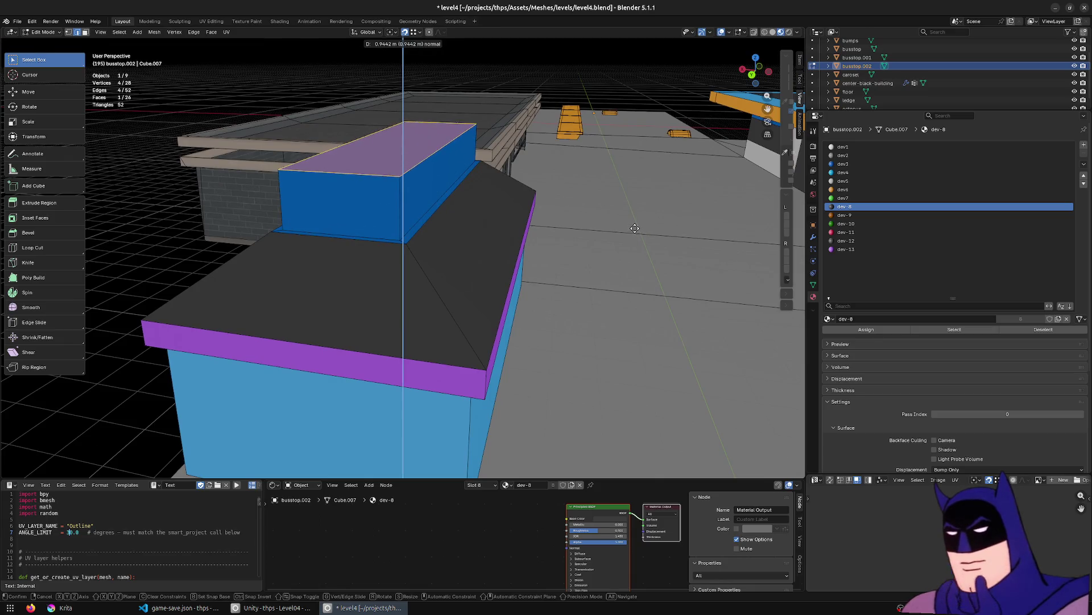
click(636, 223)
middle_drag(635, 223, 549, 308)
key(KP_7)
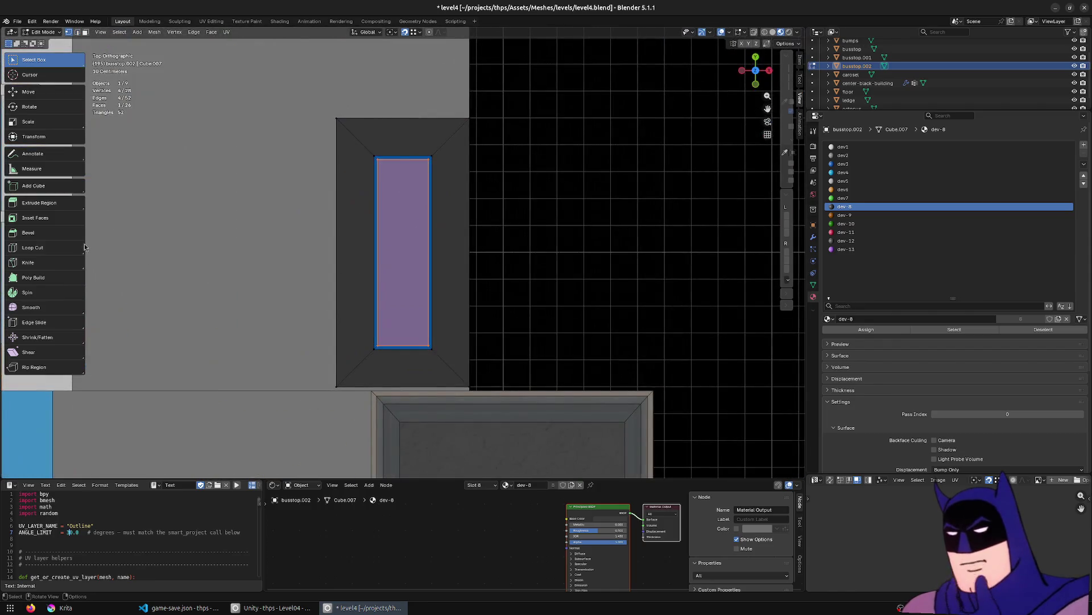
In X-ray, push the box's left-side faces outward along X to widen it.
key(alt+z)
mouse_move(259, 79)
mouse_down()
mouse_move(370, 392)
mouse_move(399, 418)
mouse_up()
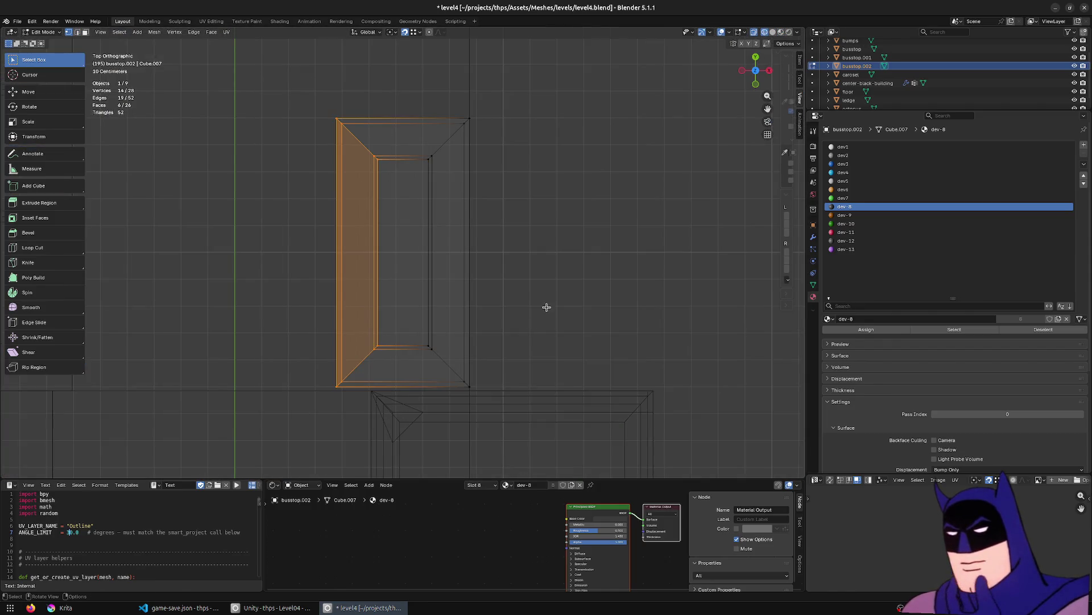
key(g)
key(x)
click(557, 304)
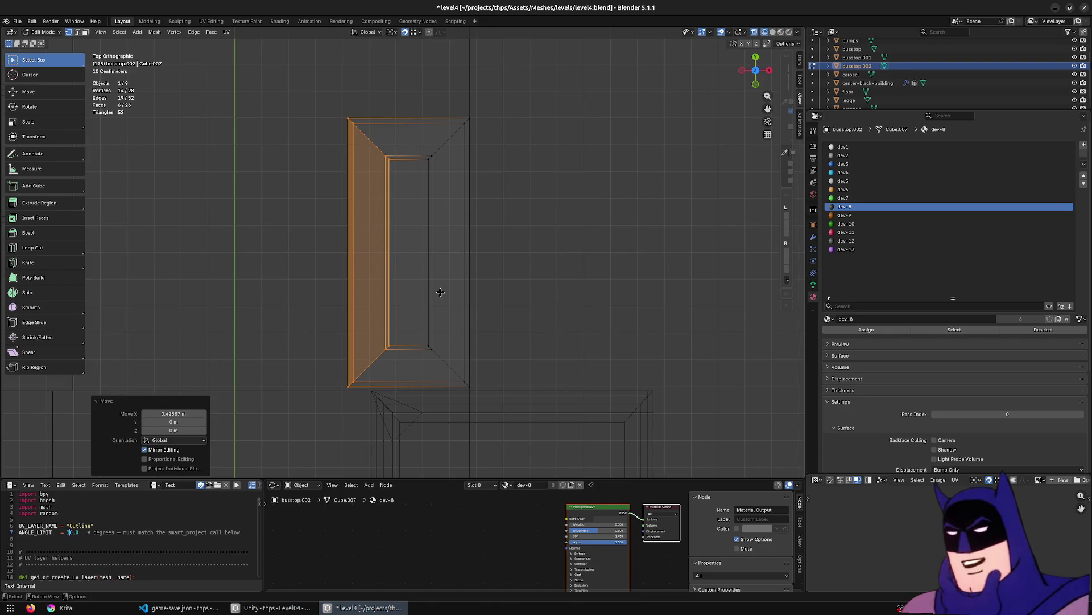
key(g)
key(x)
click(535, 292)
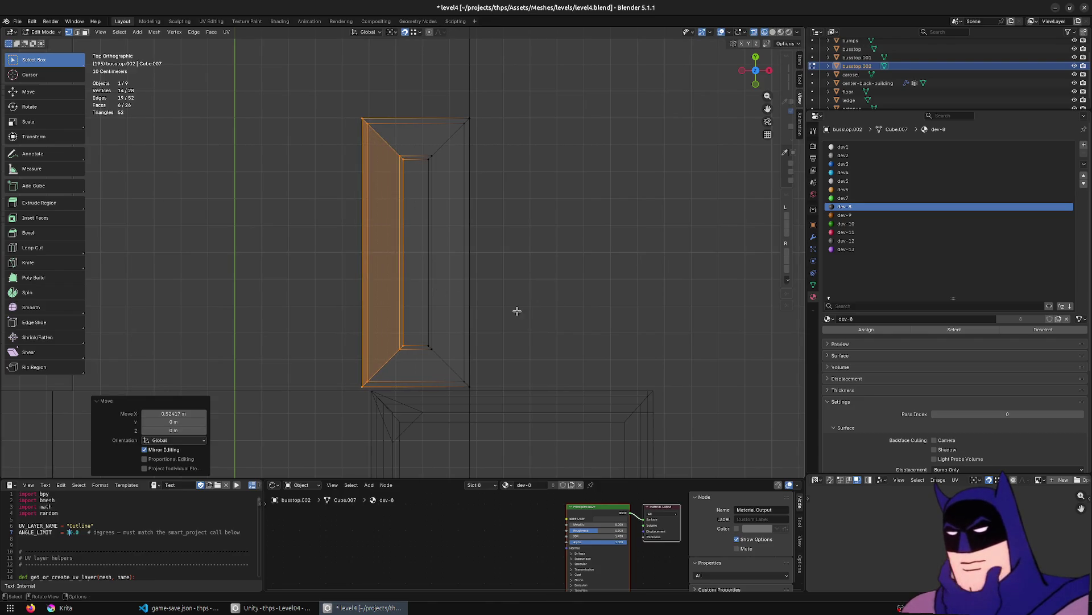
Switch the viewport to Material Preview shading.
middle_drag(535, 291, 504, 283)
key(z)
click(495, 320)
scroll(585, 370, up, 5)
mouse_move(586, 370)
middle_down()
mouse_move(354, 207)
mouse_move(448, 237)
mouse_move(386, 132)
mouse_move(616, 258)
middle_up()
Nudge the box top vertically, revert it, and assign dev4 to the raised box.
click(387, 132)
key(g)
key(z)
click(641, 276)
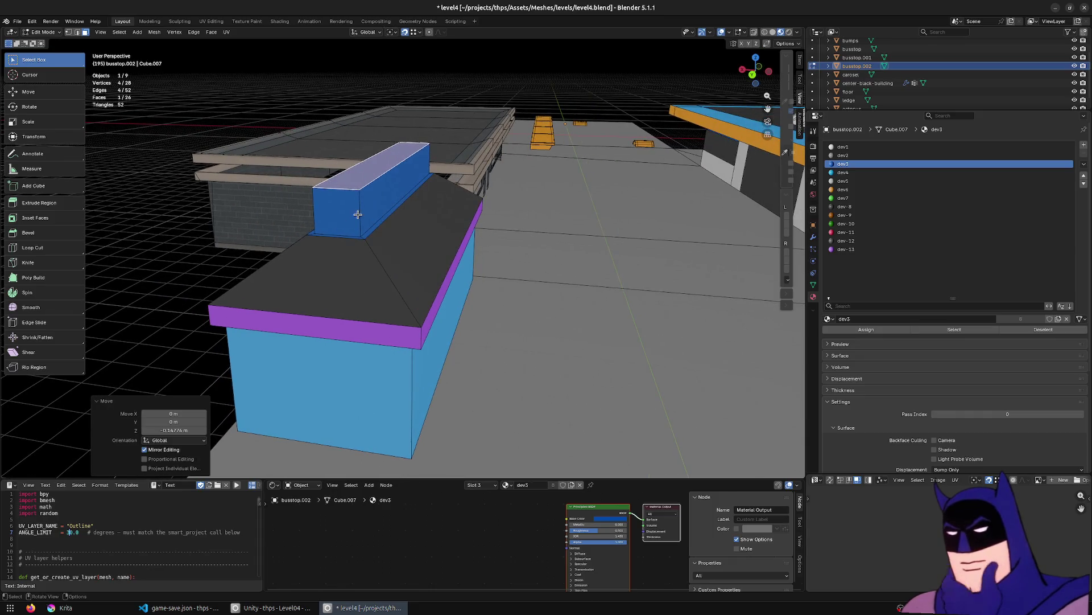
key(ctrl+z)
click(885, 332)
Assign dev4 to the box's top and right faces and exit Edit Mode.
scroll(341, 266, up, 6)
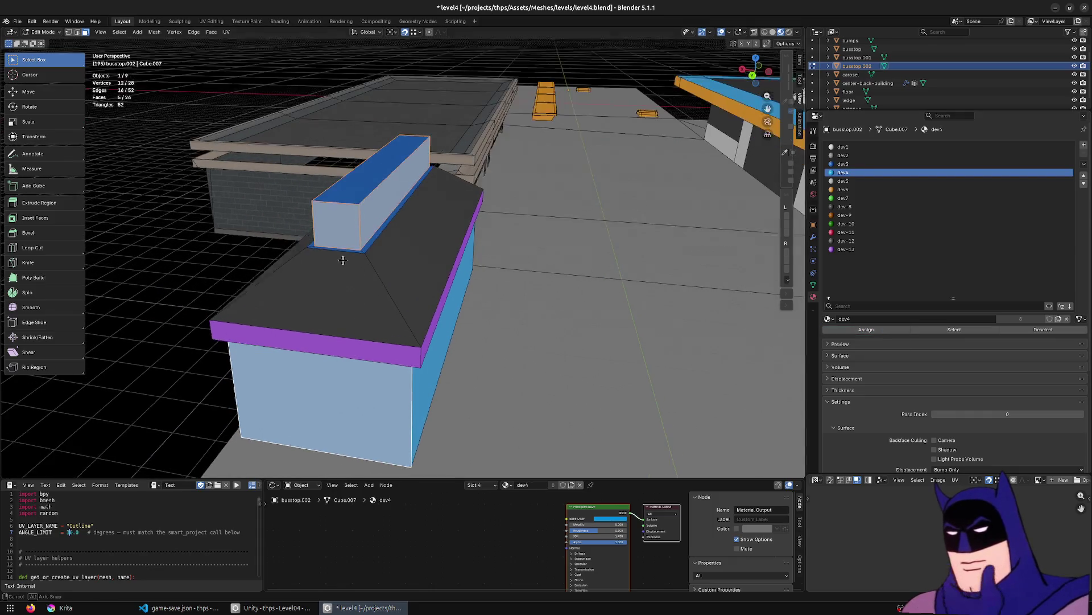
alt+click(287, 254)
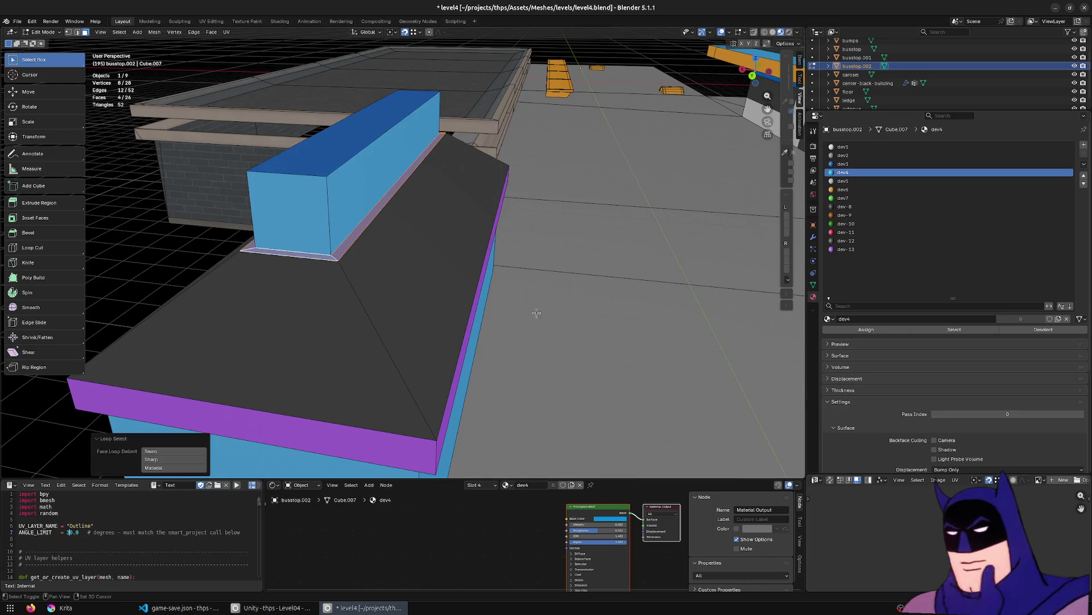
click(429, 300)
click(334, 155)
shift+click(350, 170)
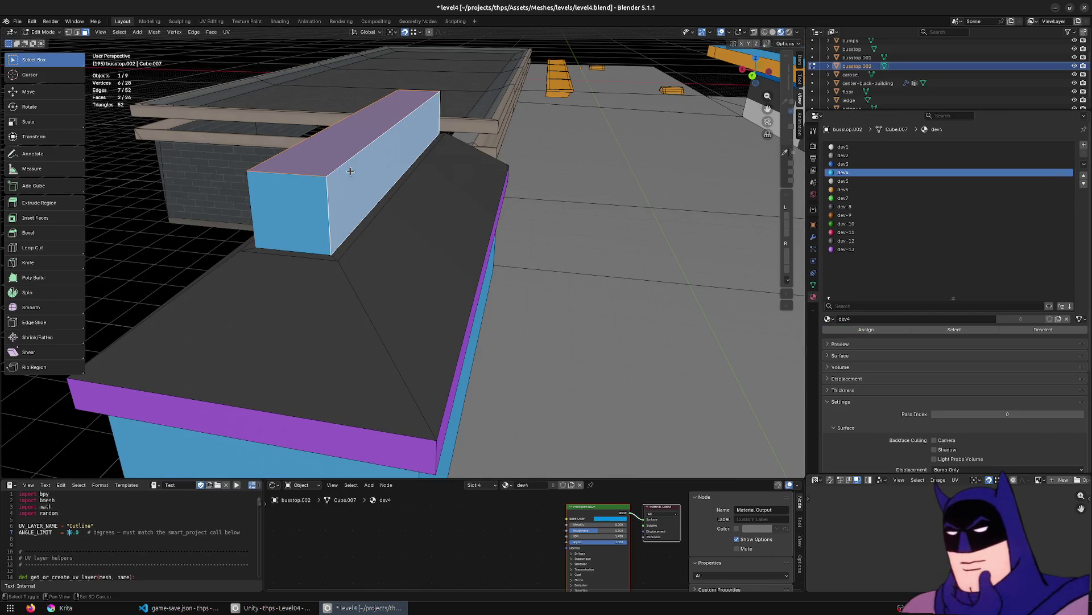
click(855, 332)
mouse_move(432, 276)
middle_down()
mouse_move(484, 267)
mouse_move(434, 264)
mouse_move(592, 261)
mouse_move(478, 278)
mouse_move(395, 266)
mouse_move(528, 286)
mouse_move(534, 273)
middle_up()
key(Tab)
Shift part of the center-black-building mesh along X and frame the busstop.002 bench.
click(554, 125)
mouse_move(555, 125)
middle_down()
mouse_move(571, 295)
mouse_move(551, 279)
mouse_move(471, 457)
middle_up()
key(Tab)
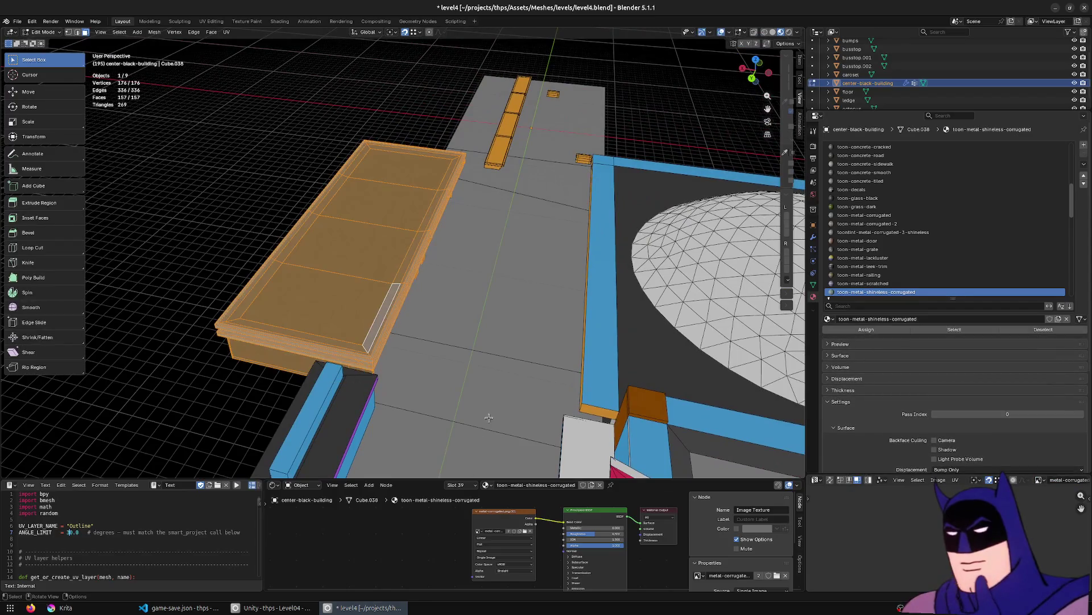
key(g)
key(x)
click(327, 301)
key(Tab)
mouse_move(328, 300)
middle_down()
mouse_move(410, 368)
mouse_move(414, 399)
mouse_move(412, 352)
mouse_move(456, 291)
mouse_move(522, 266)
mouse_move(549, 312)
mouse_move(537, 366)
mouse_move(385, 285)
middle_up()
click(336, 364)
key(KP_Decimal)
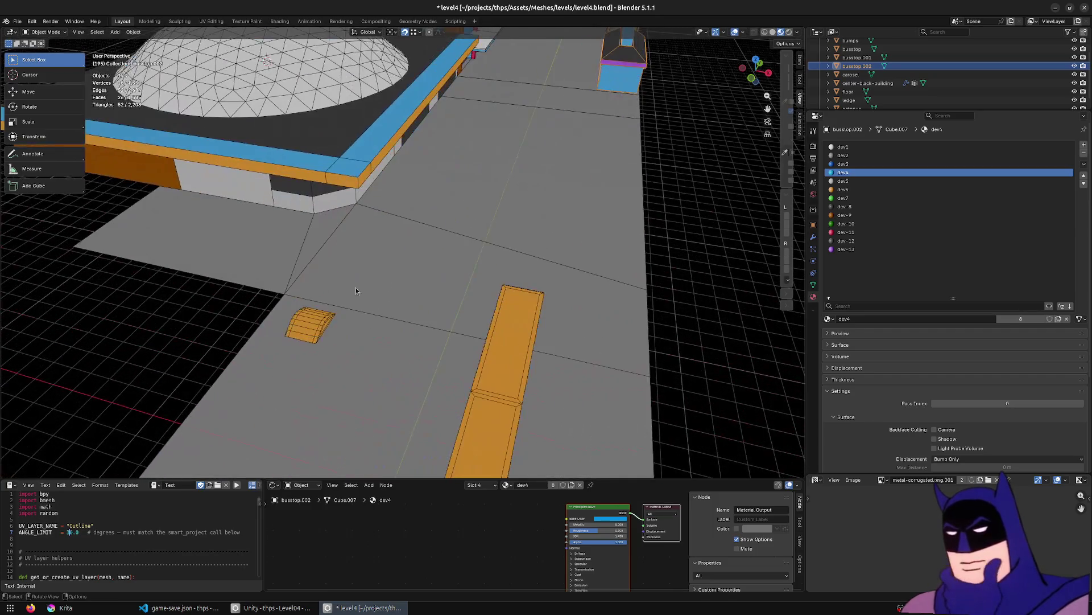
Duplicate a bump in the bumps mesh, then undo the placement.
click(326, 322)
key(Tab)
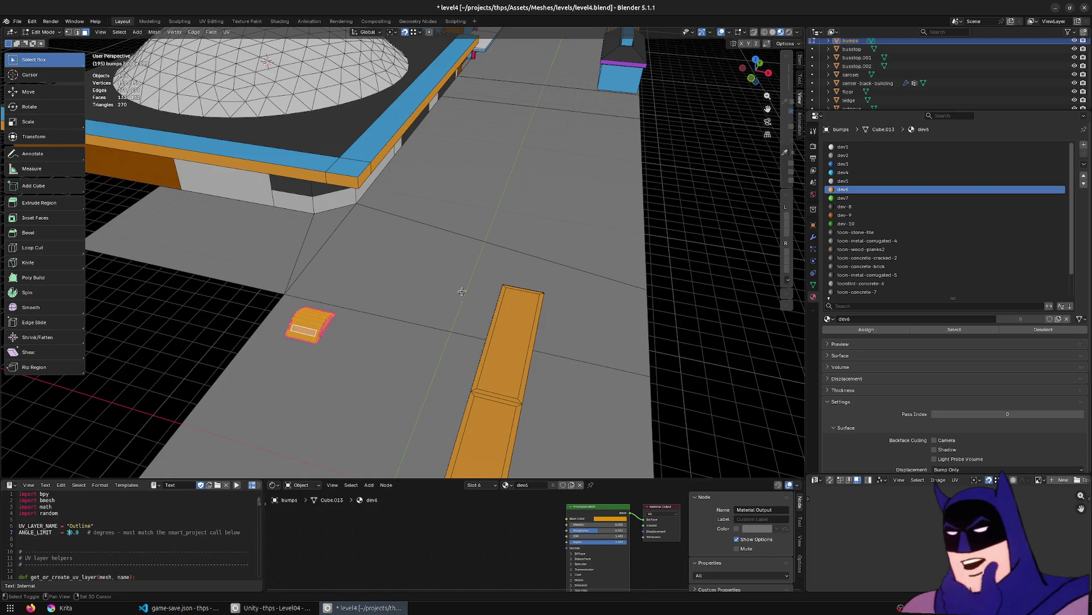
key(shift+d)
key(shift+z)
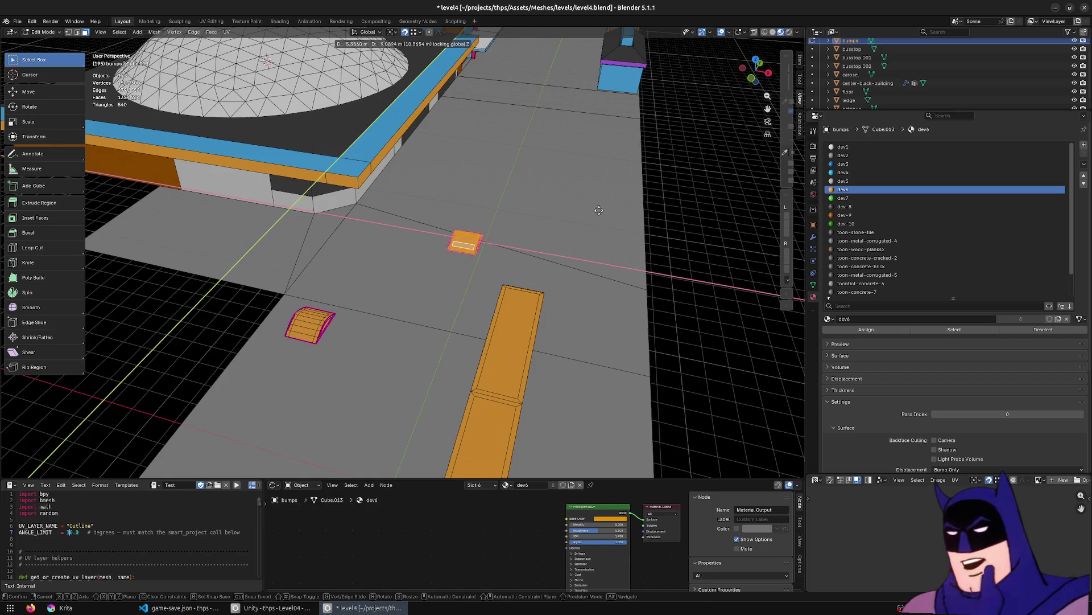
click(689, 164)
mouse_move(688, 164)
middle_down()
mouse_move(541, 216)
mouse_move(400, 241)
middle_up()
key(ctrl+z)
In wireframe, copy one bump to a new spot on the floor at the same height.
scroll(424, 262, up, 2)
key(z)
click(162, 302)
drag(447, 334, 286, 430)
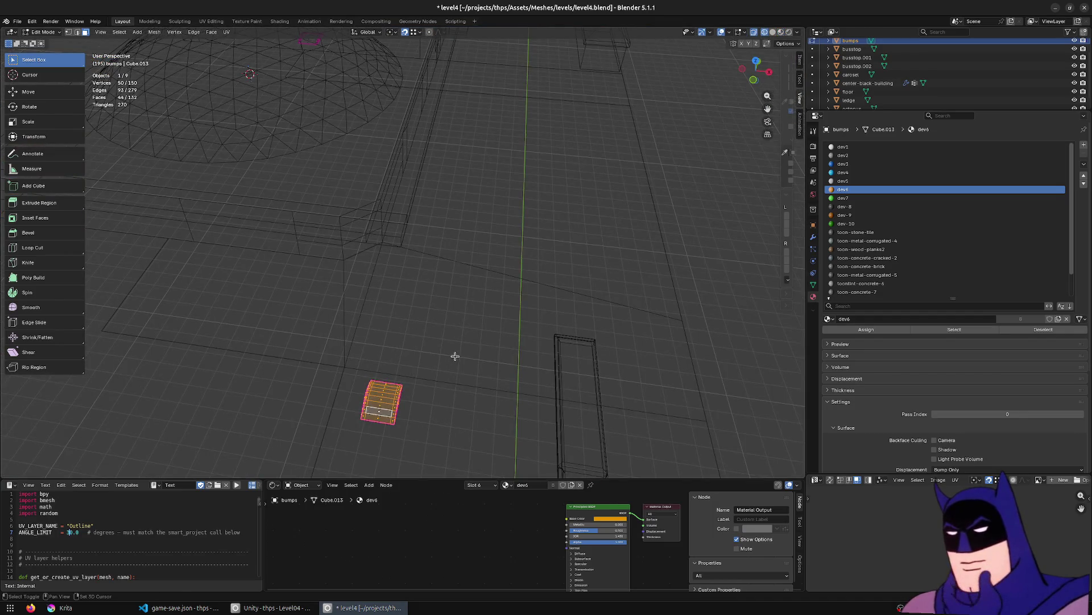
key(shift+d)
key(z)
key(shift+z)
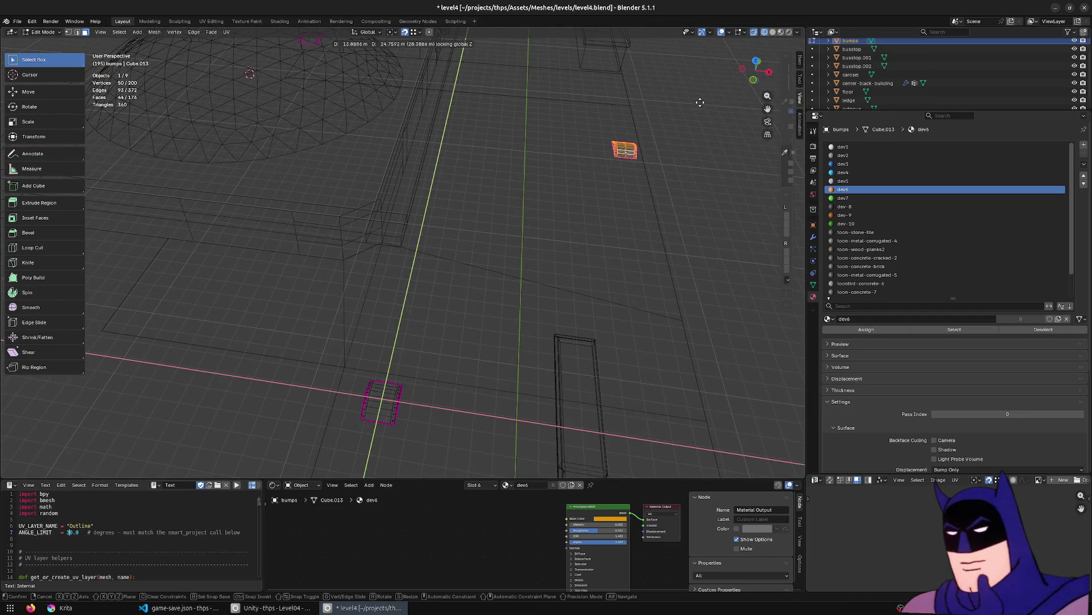
click(688, 135)
middle_drag(688, 134, 548, 332)
key(shift+z)
key(Tab)
Select busstop.002, save level4.blend, and switch to Unity.
click(492, 216)
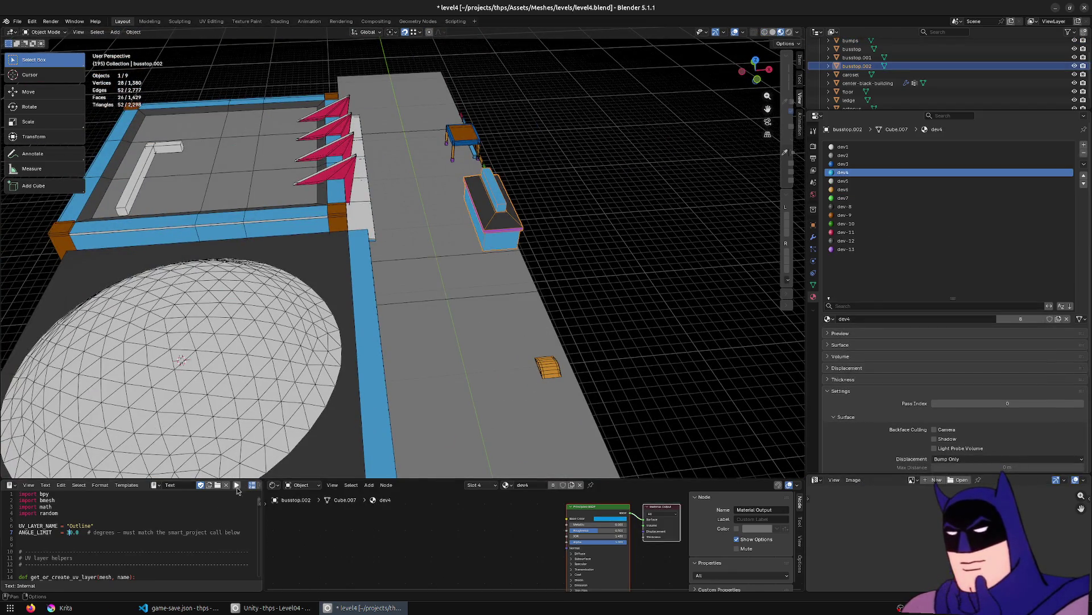
middle_drag(354, 426, 503, 272)
key(ctrl+s)
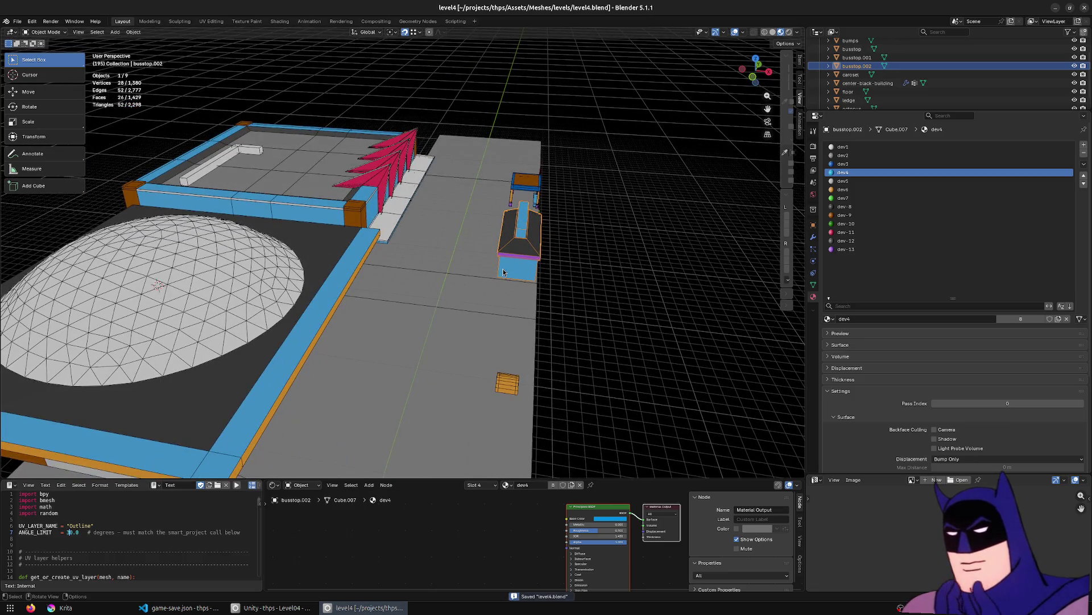
click(273, 607)
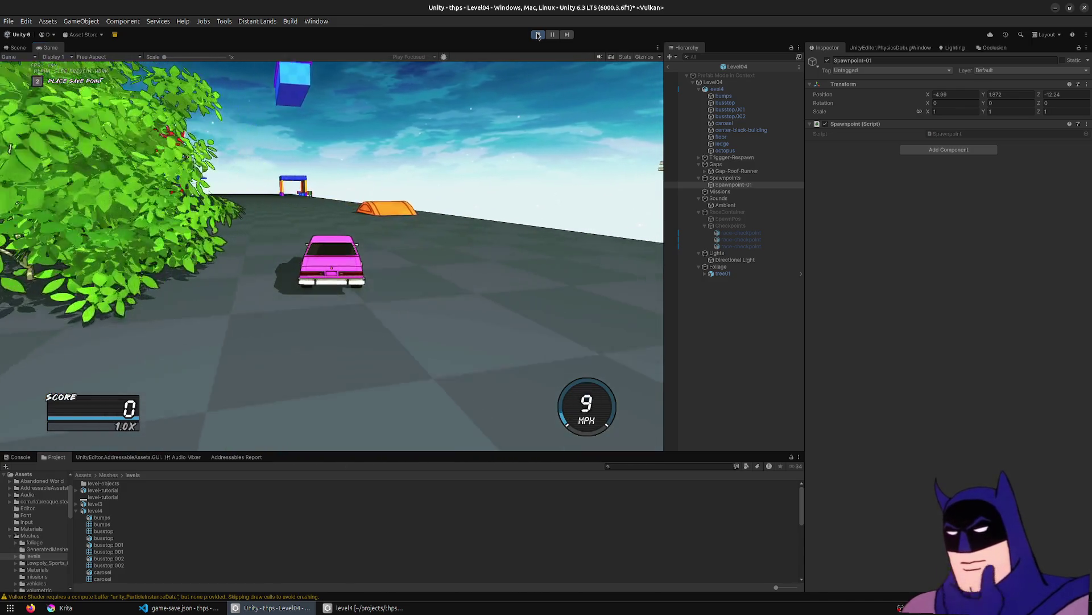
Stop the Level04 playtest and return to Blender.
click(538, 35)
click(376, 609)
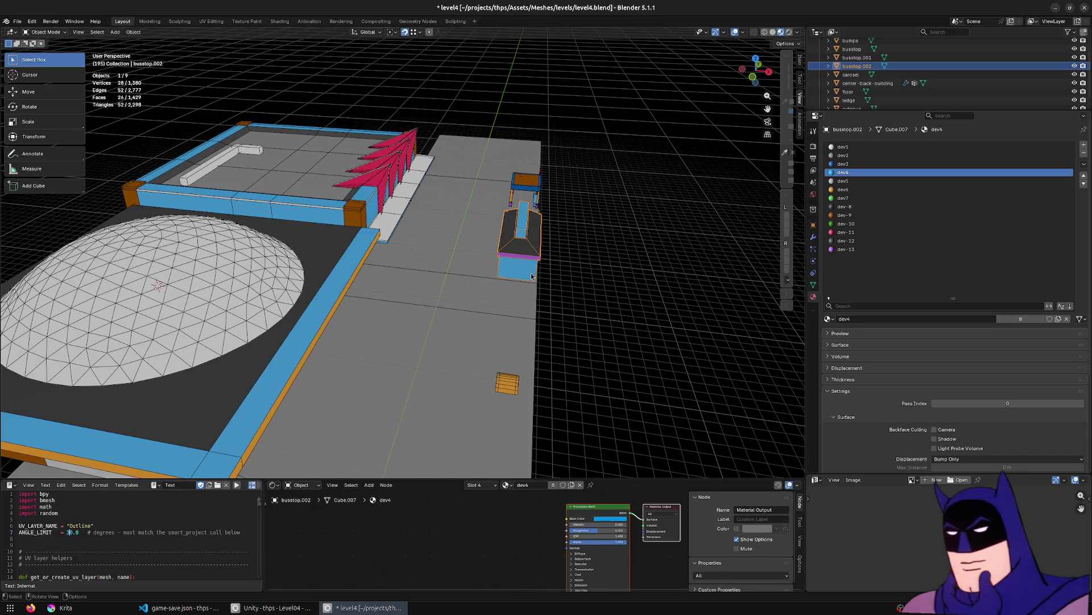
Apply All Transforms to busstop.002, save level4.blend, and bring Unity forward.
key(ctrl+a)
click(505, 300)
key(ctrl+s)
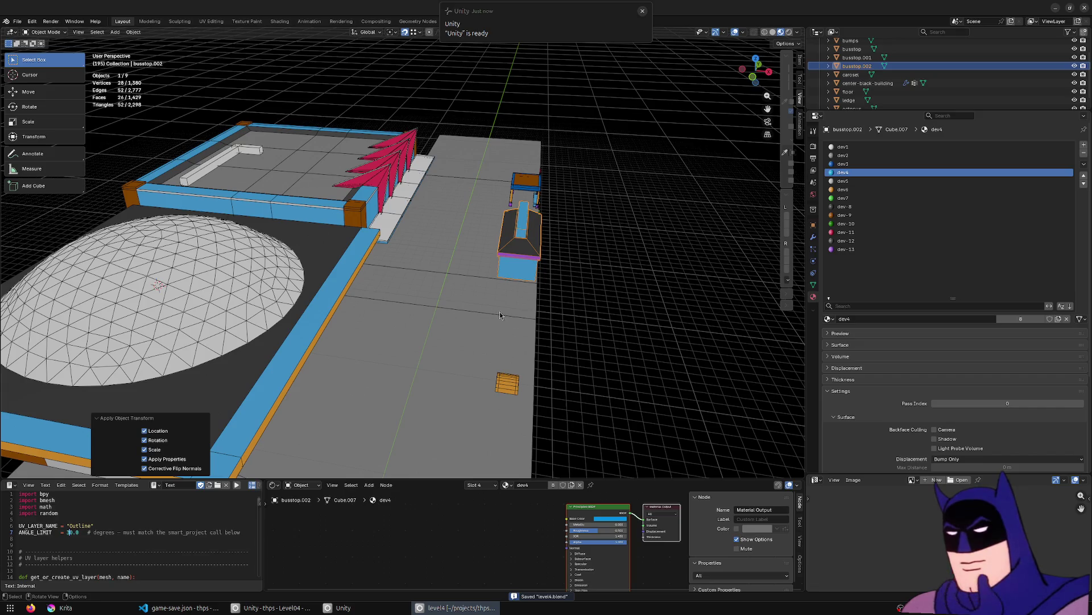
key(alt+Tab)
right_drag(280, 202, 527, 147)
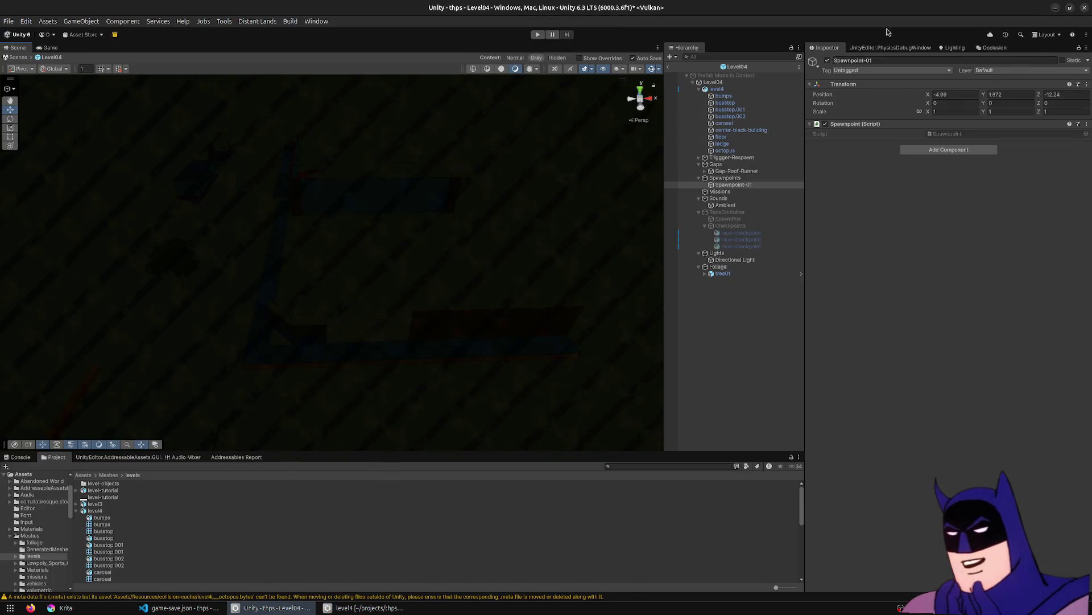
Tick Bake Axis Conversion on the level4 model asset, frame the level, and press Play.
click(93, 511)
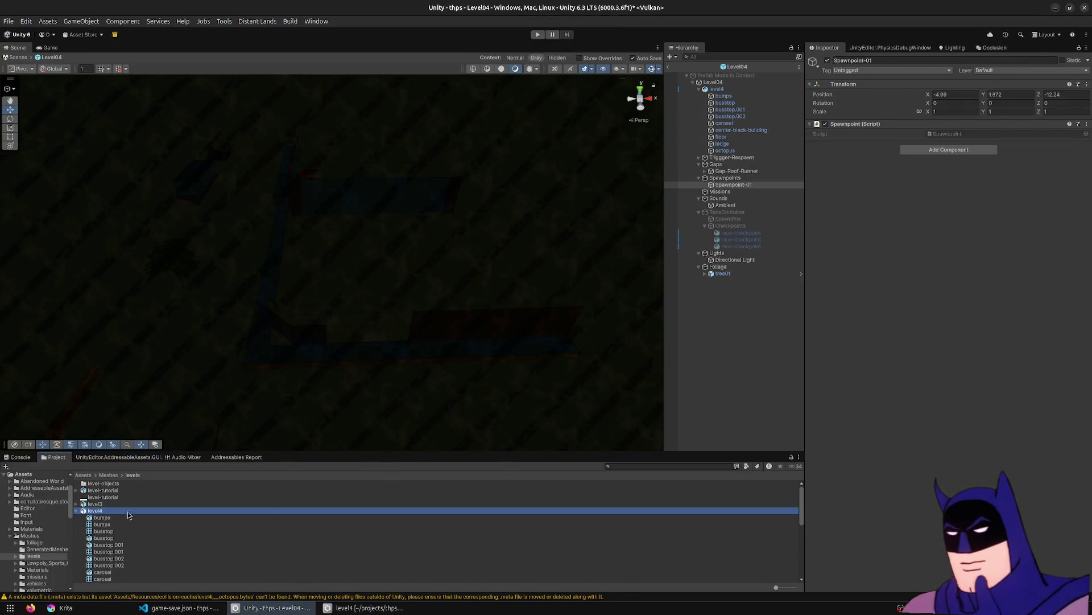
click(930, 128)
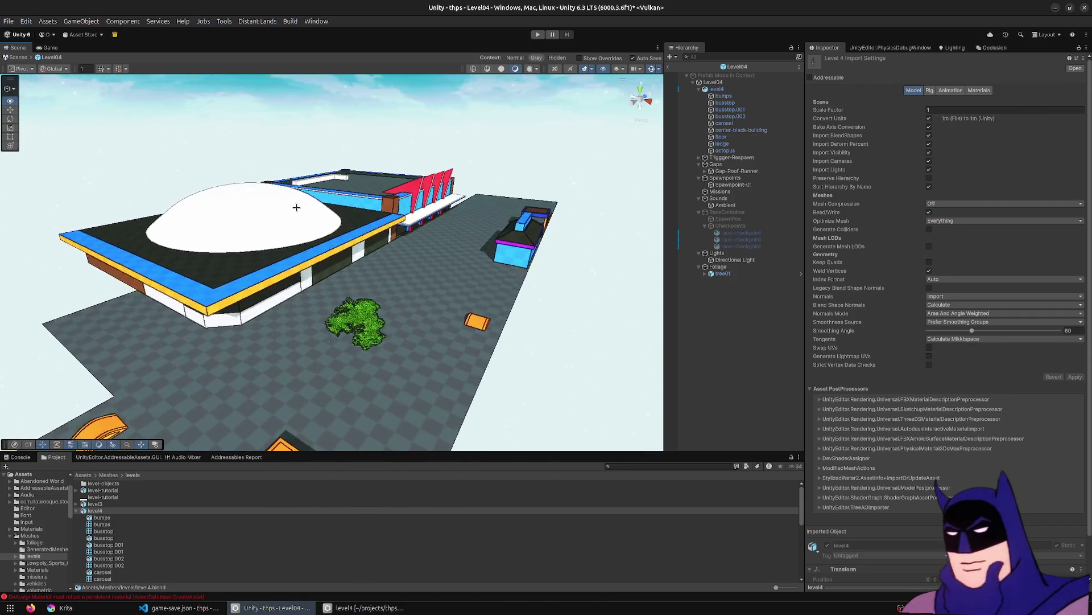
right_drag(296, 207, 365, 239)
click(534, 38)
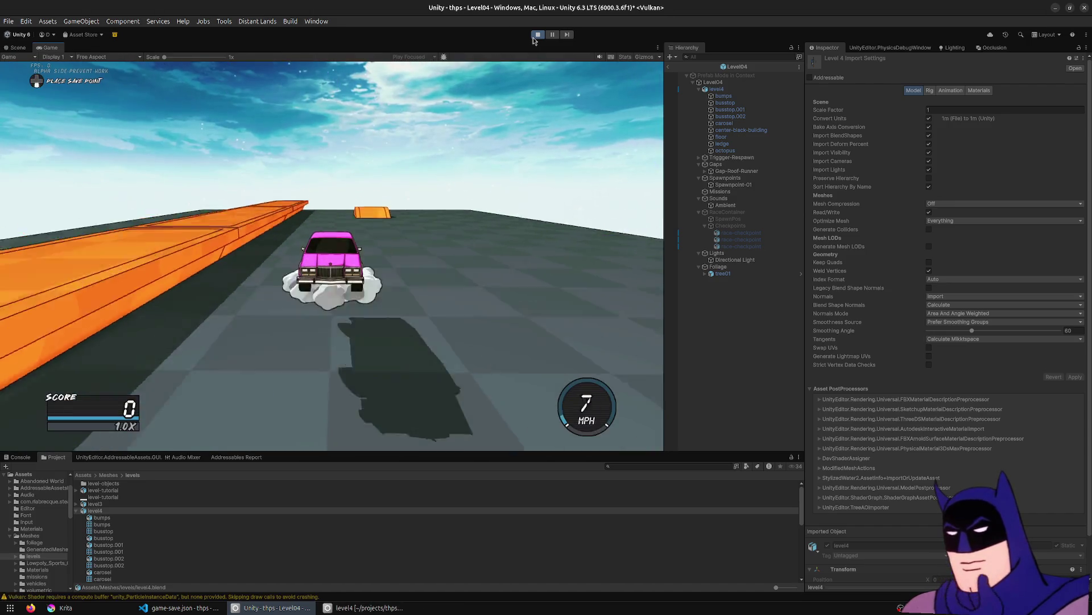
Drive the pink car onto the blue box, orange ramp and yellow bump, resetting each run, then stop Play mode.
key(w)
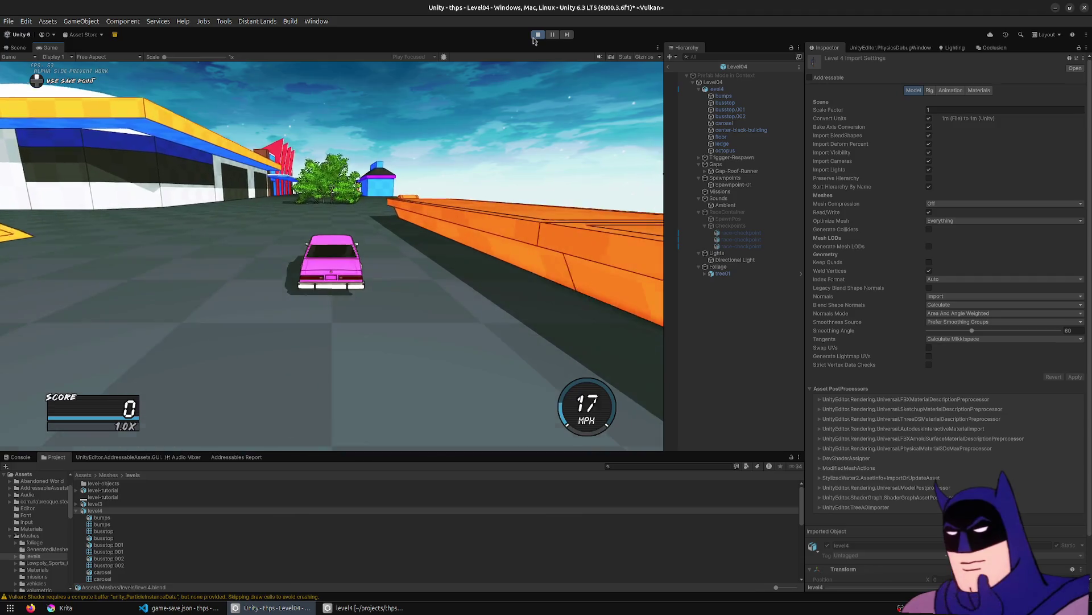
key(a)
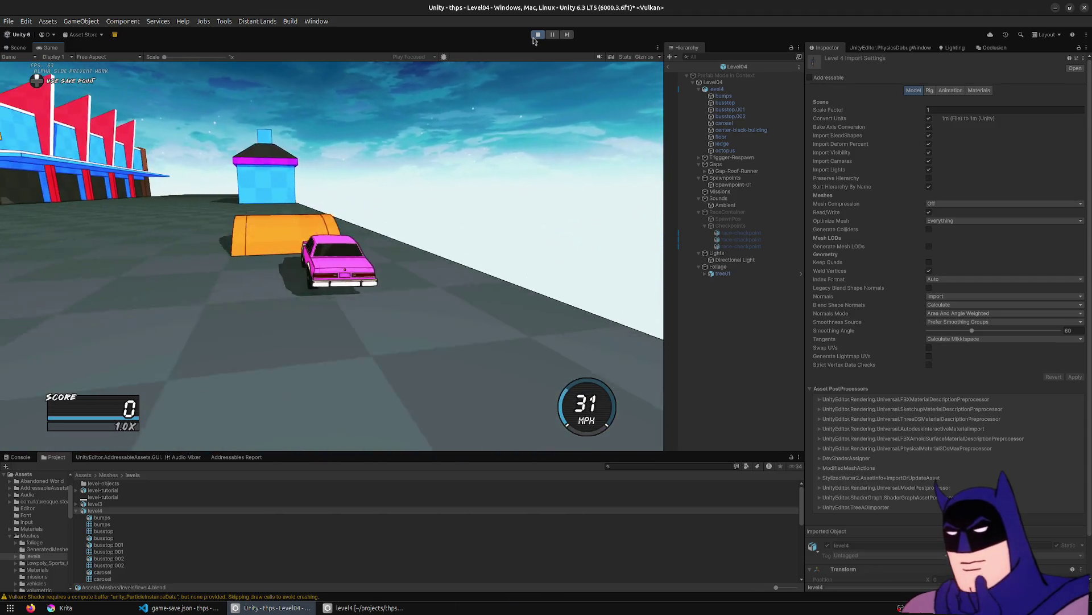
key(space)
key(r)
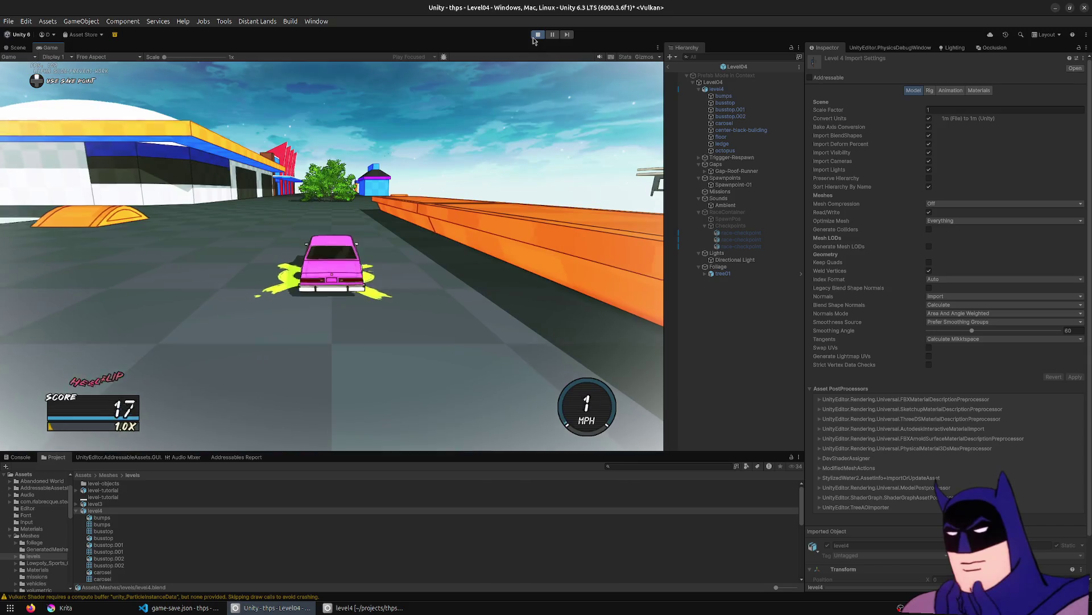
key(w)
key(a)
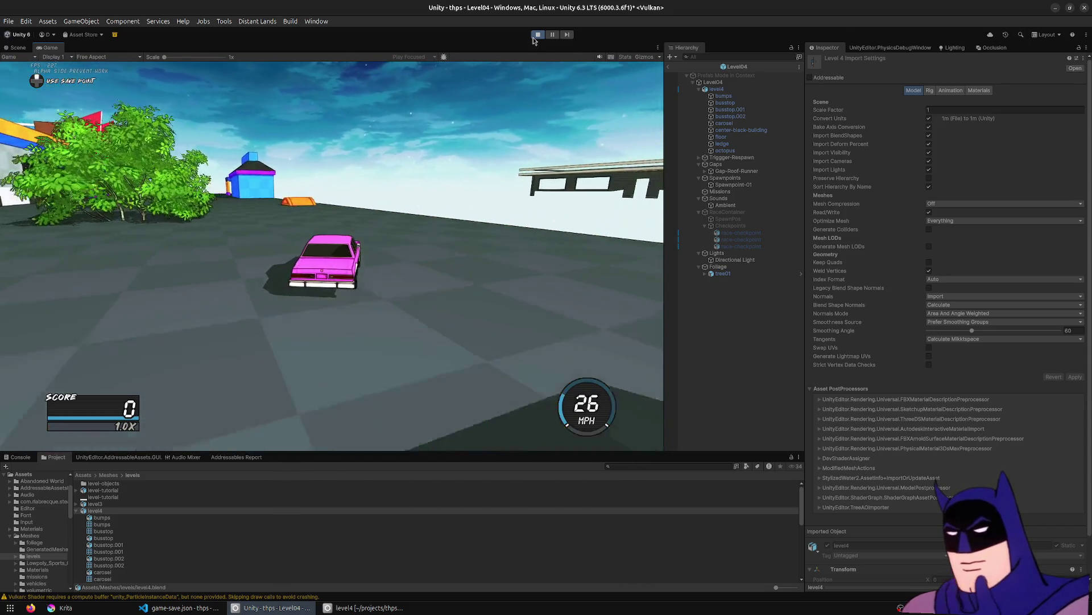
key(w)
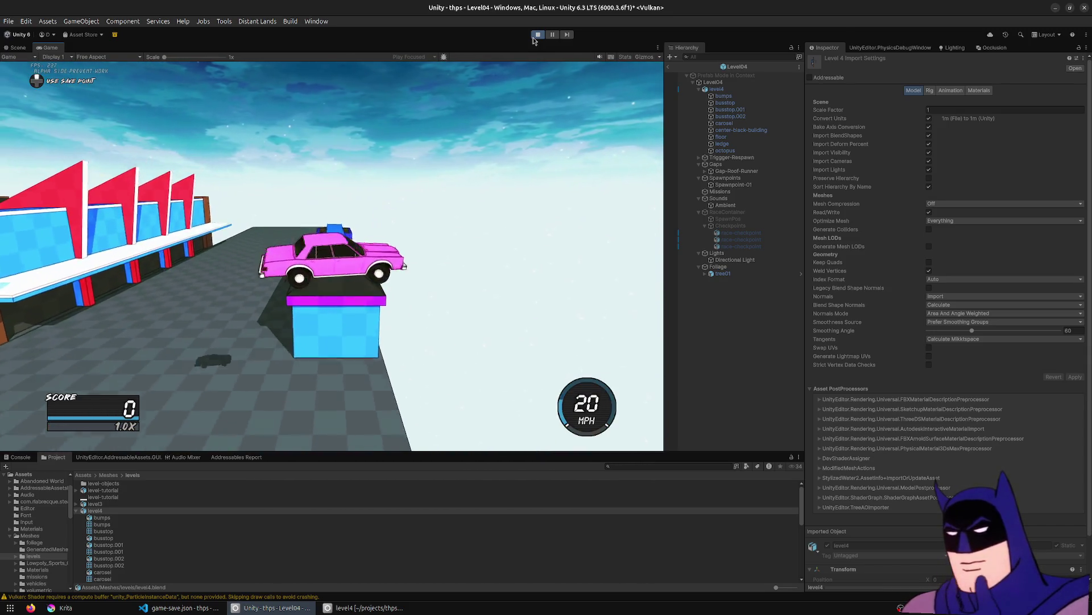
key(r)
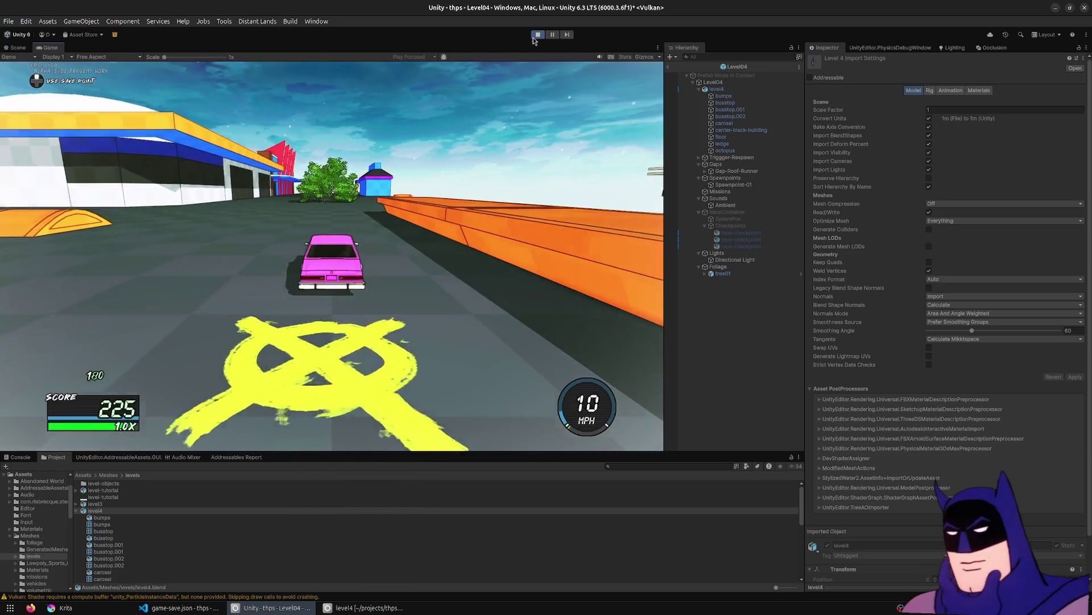
key(w)
key(a)
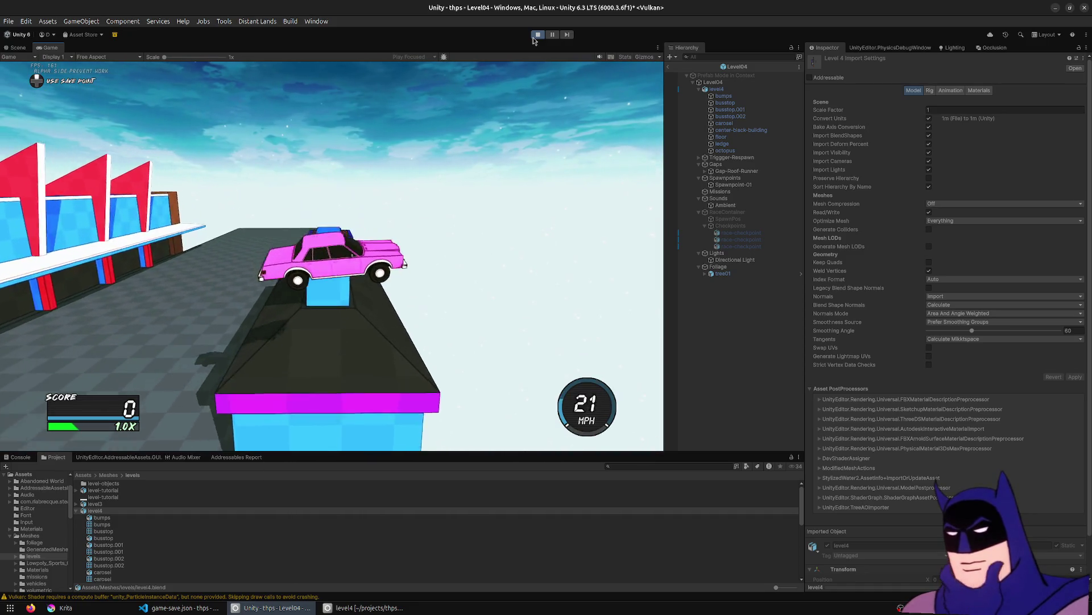
key(r)
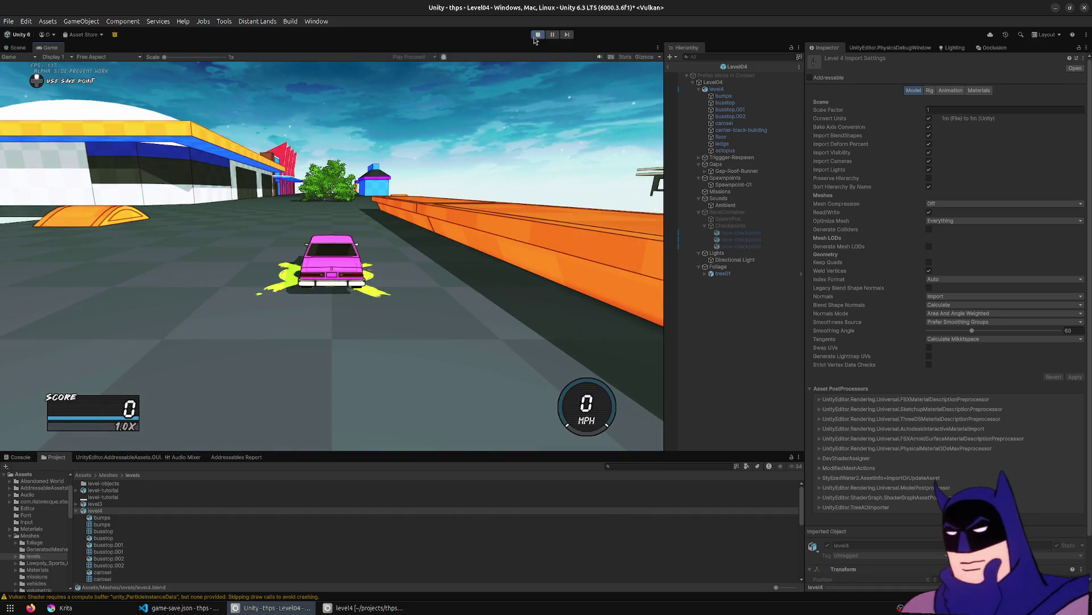
click(535, 35)
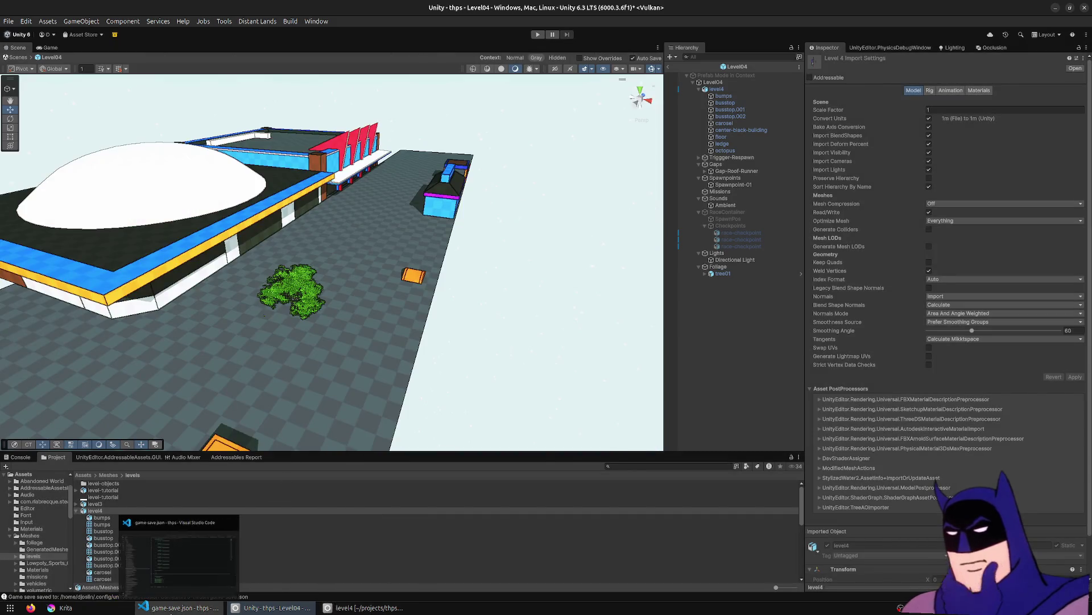
Switch to Blender and show the viewport in wireframe from a low side angle.
click(224, 569)
click(353, 607)
mouse_move(540, 273)
middle_down()
mouse_move(540, 330)
mouse_move(583, 301)
mouse_move(571, 275)
middle_up()
key(z)
click(307, 319)
Adjust the bus stop's height vertically, then reposition its chimney top along Z.
mouse_move(599, 186)
mouse_down()
mouse_move(484, 305)
mouse_move(405, 317)
mouse_up()
key(g)
key(z)
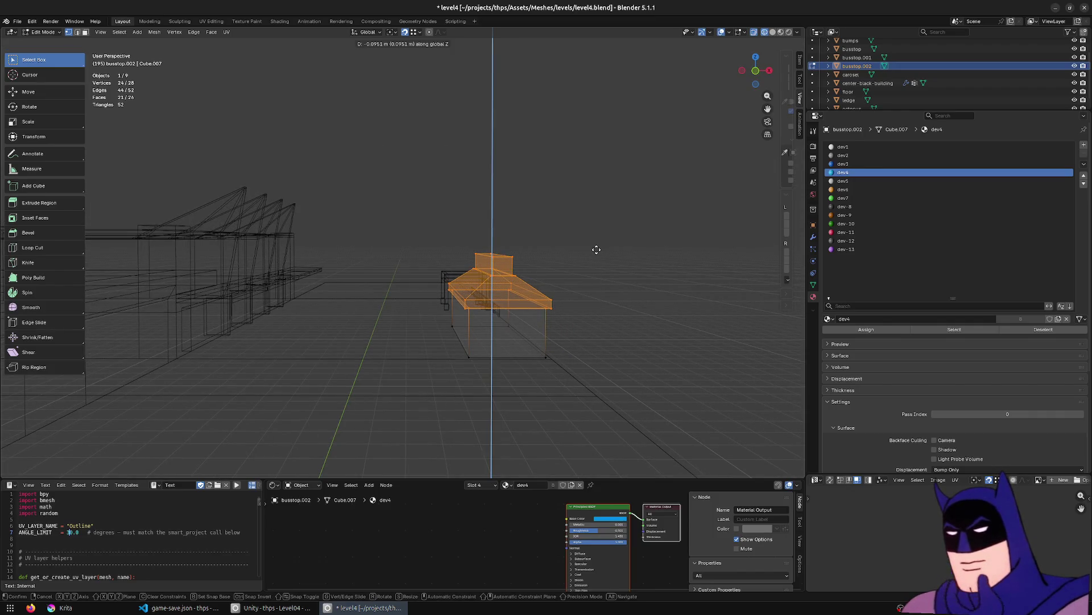
click(592, 251)
middle_drag(592, 251, 583, 247)
drag(562, 222, 452, 259)
key(g)
key(z)
click(571, 224)
In top view, shift one patch of the bumps mesh about 5.33 m along Y.
key(Tab)
mouse_move(551, 237)
middle_down()
mouse_move(621, 315)
mouse_move(513, 268)
mouse_move(491, 386)
middle_up()
click(484, 399)
key(Tab)
key(a)
key(KP_7)
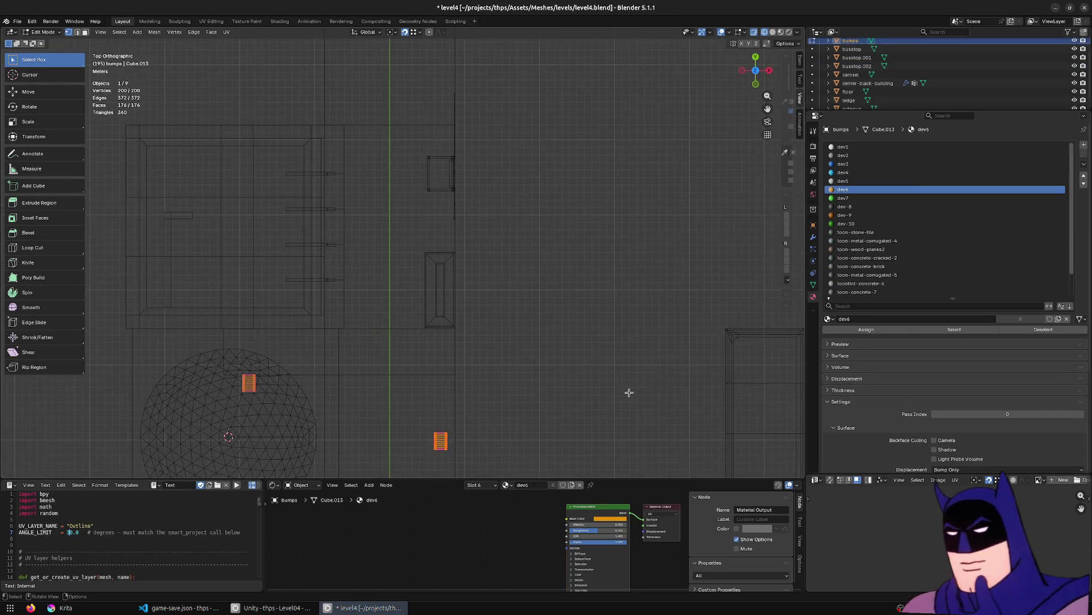
drag(532, 393, 394, 476)
key(g)
key(y)
click(531, 365)
Nudge the bump patch slightly along X, save level4.blend, and return to Unity.
key(g)
key(x)
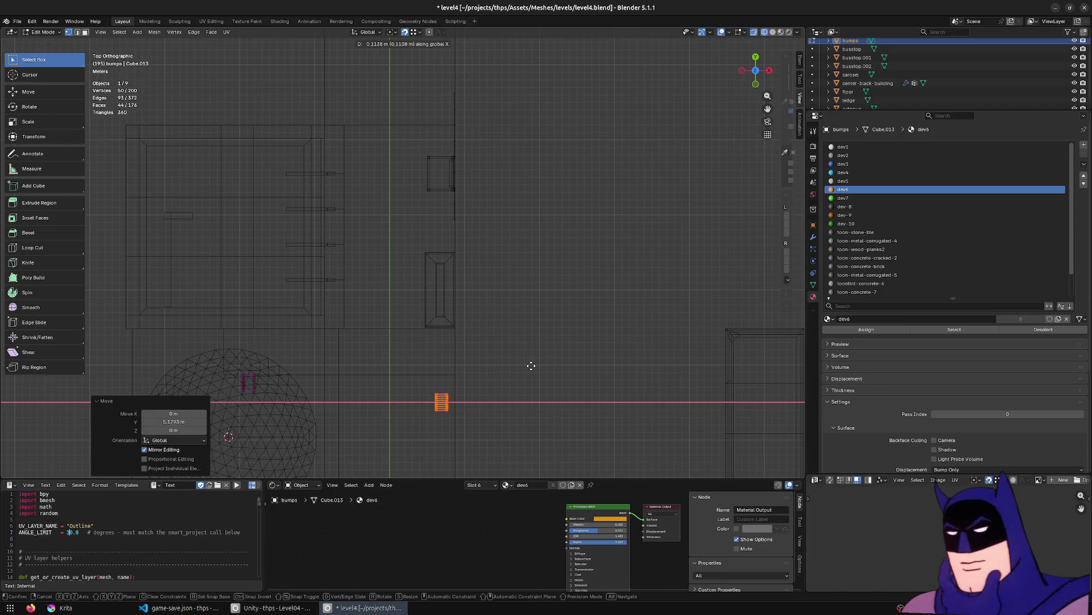
click(530, 365)
key(ctrl+s)
key(Tab)
key(alt+Tab)
key(alt+Tab)
key(alt+Tab)
key(alt+Tab)
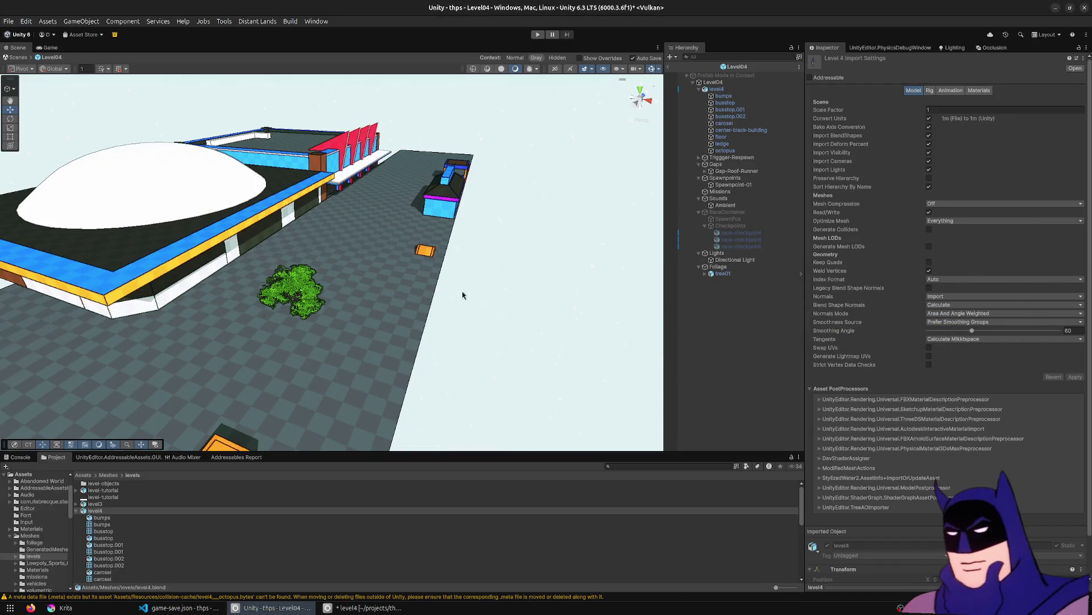
Start Play mode and drive onto the blue box, grinding its edge and heelflipping onto its top.
click(536, 35)
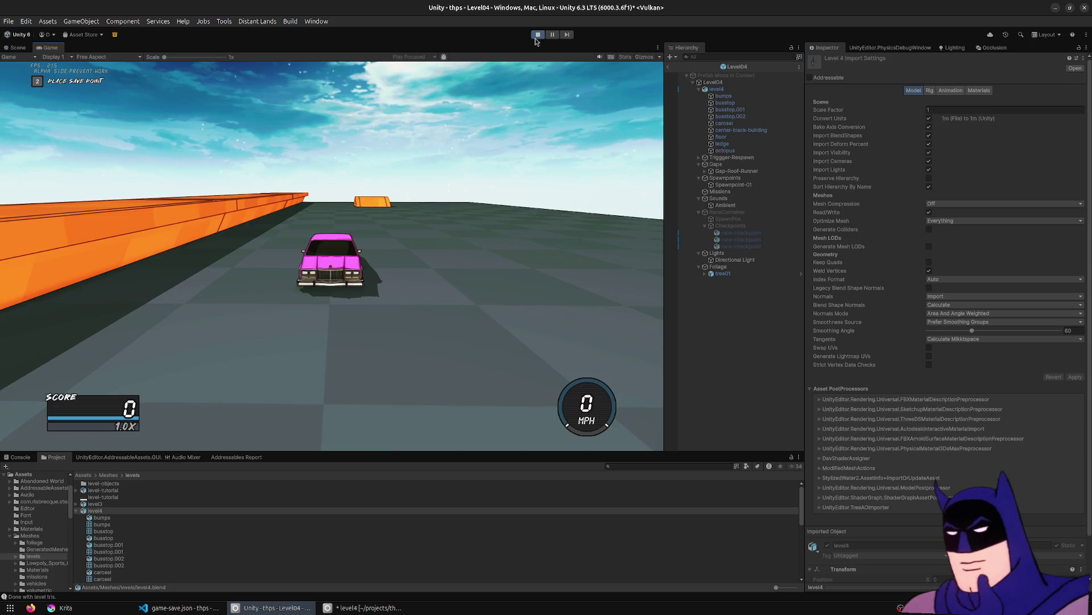
key(w)
key(a)
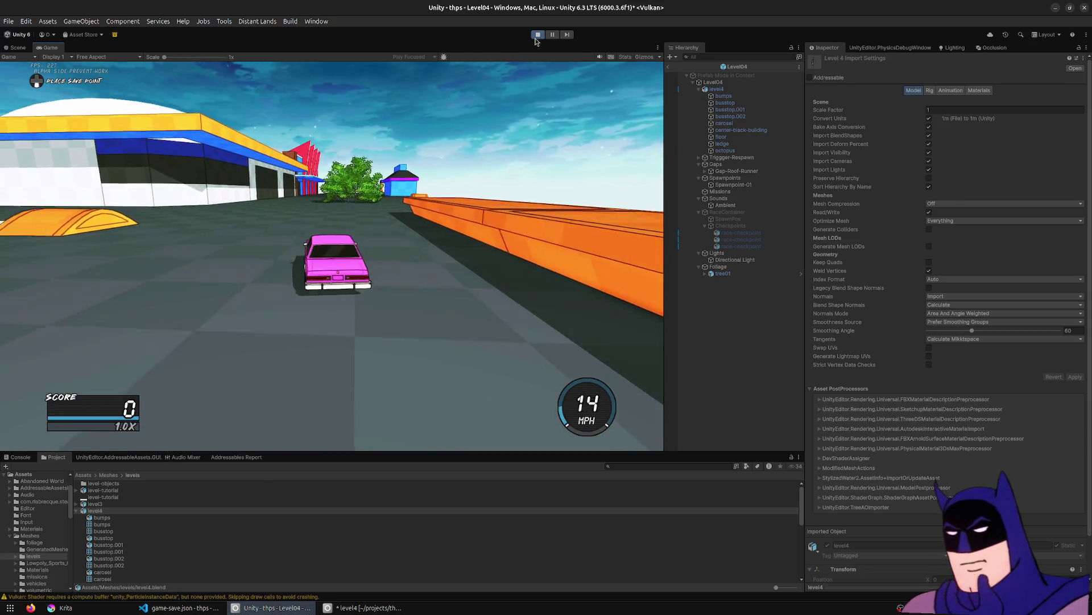
key(w)
key(d)
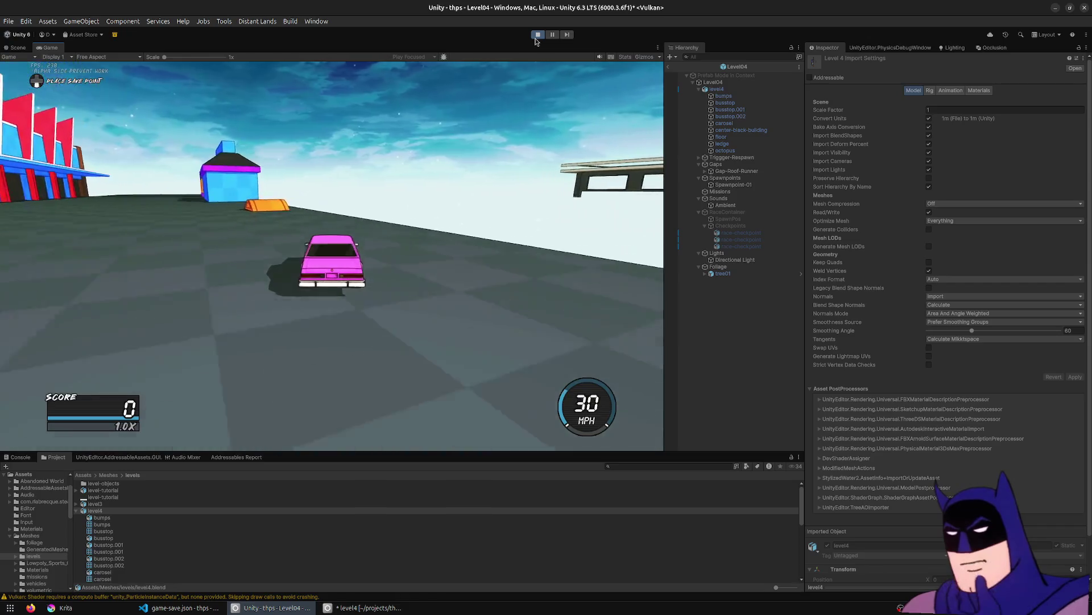
key(a)
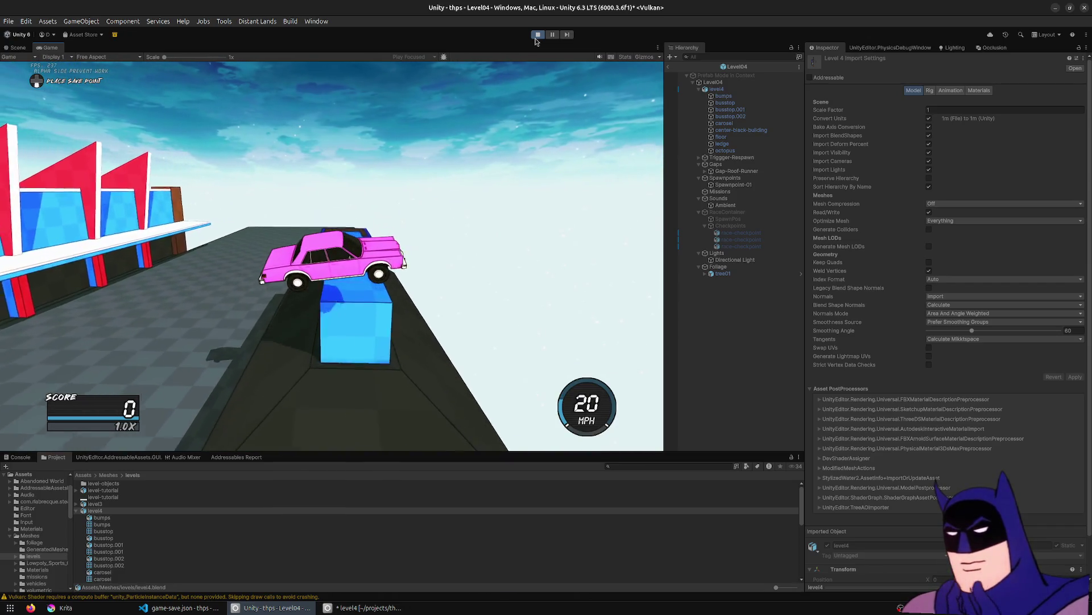
key(space)
key(j)
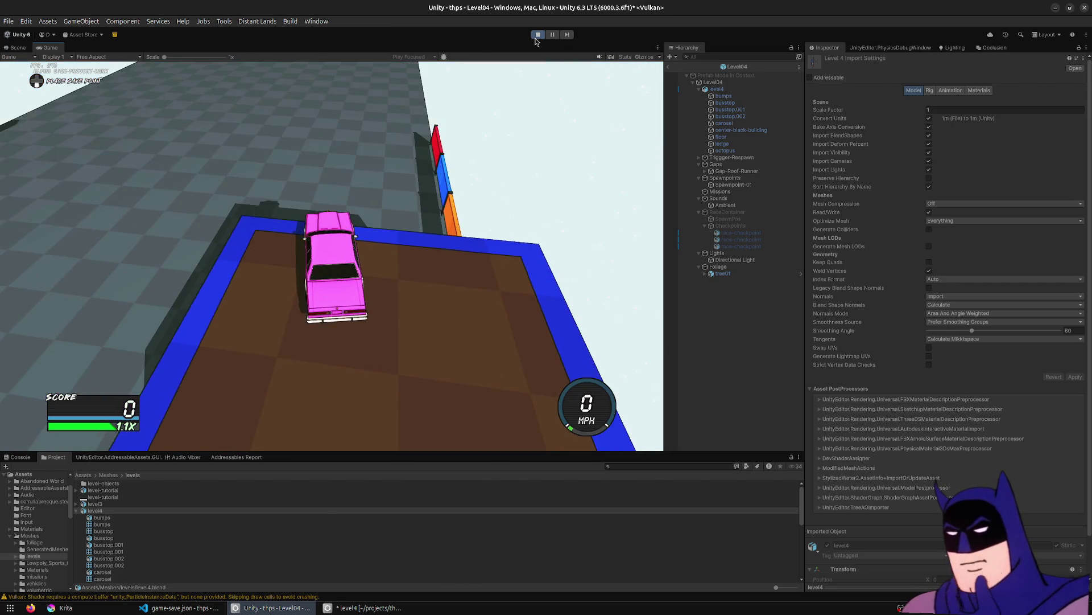
Drive off the box with flips, hop back onto it, and respawn the flipped car.
key(d)
key(w)
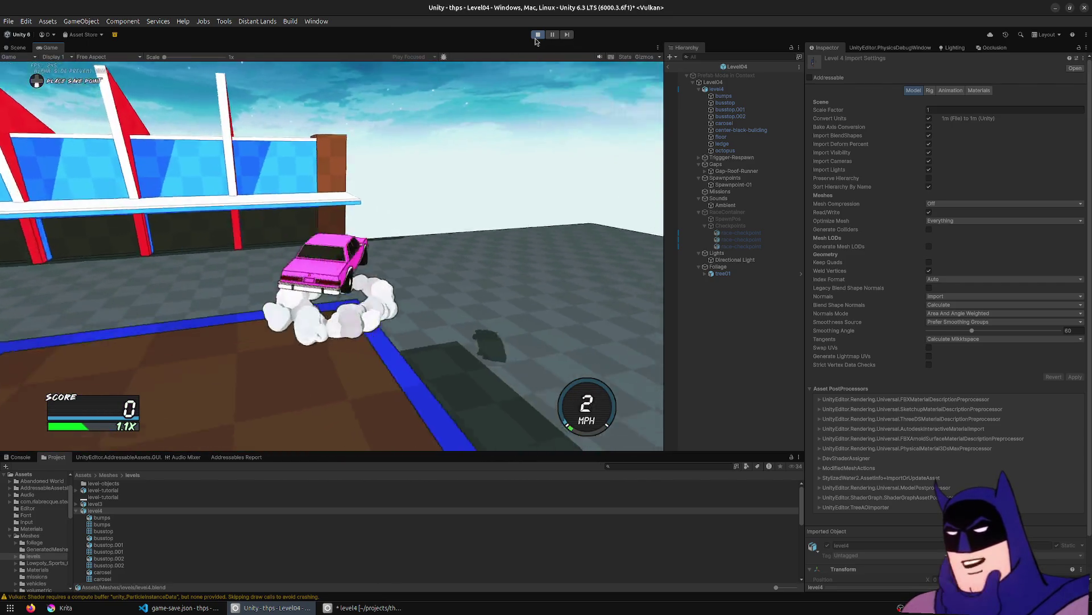
key(space)
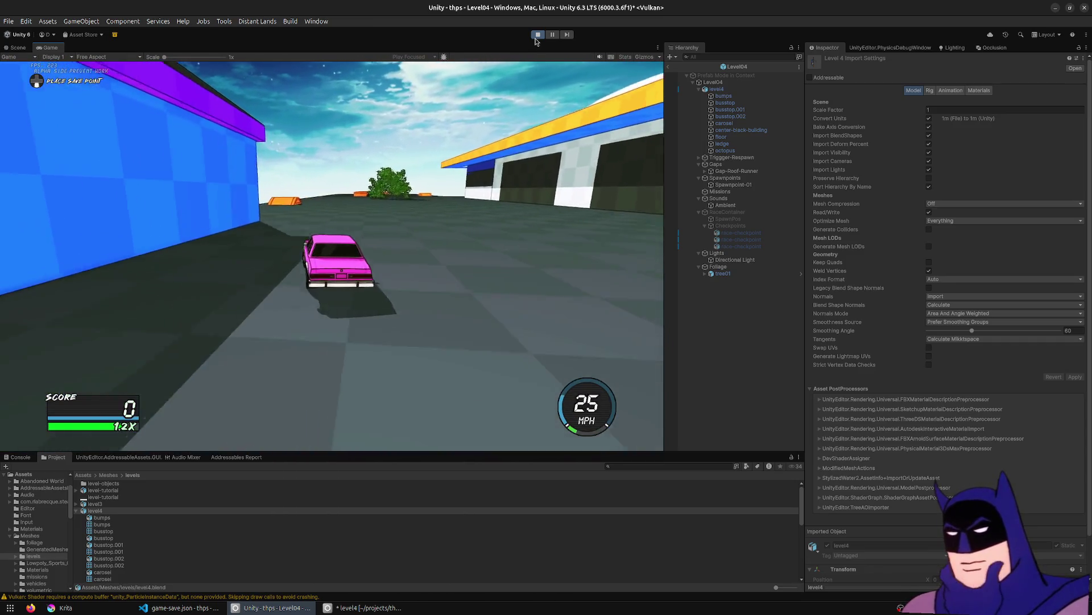
key(space)
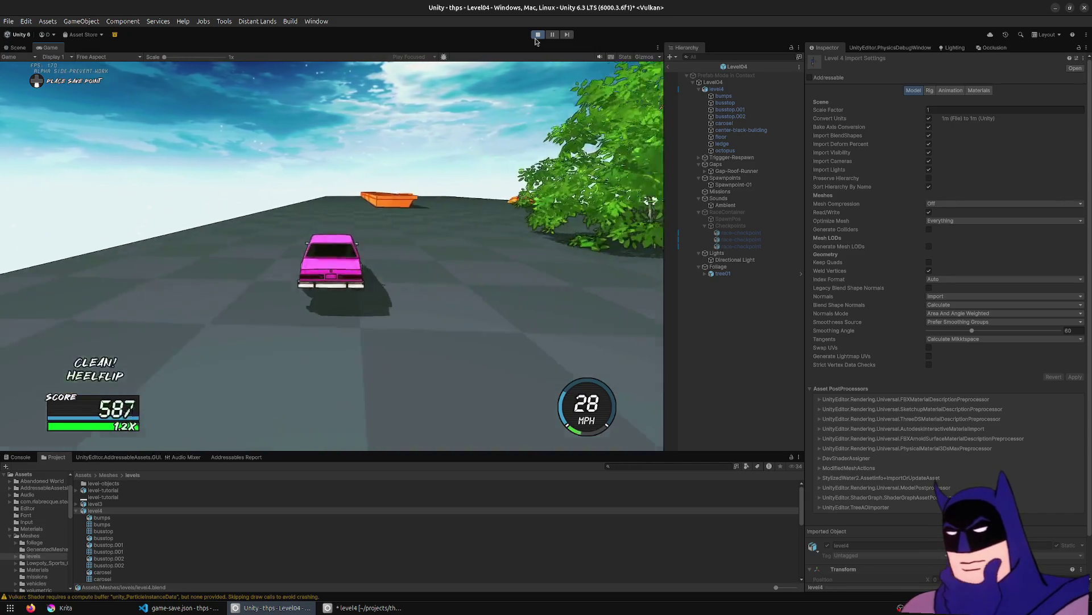
key(d)
key(w)
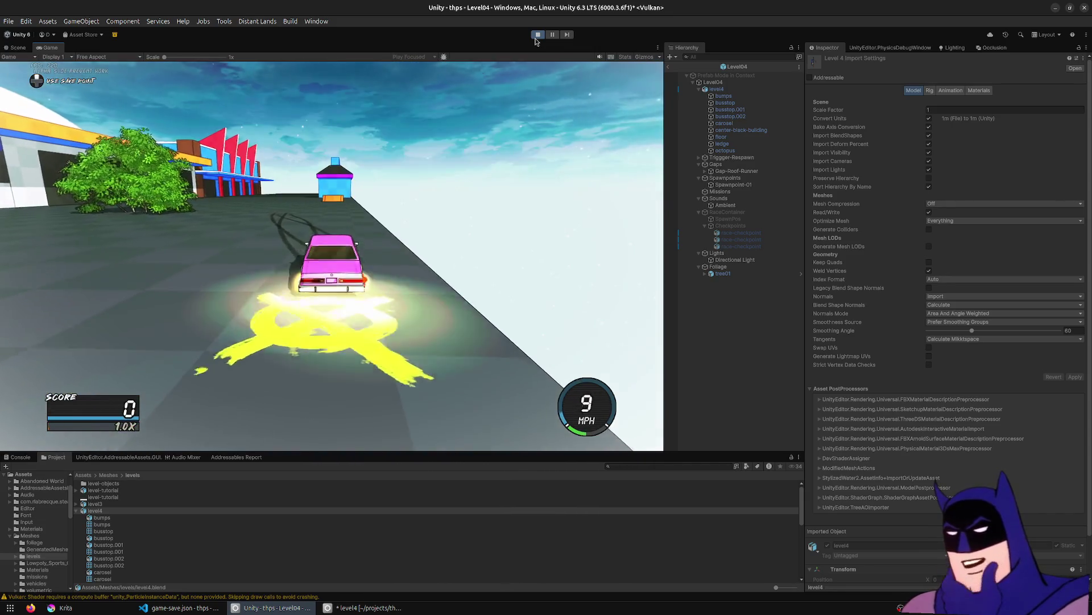
key(space)
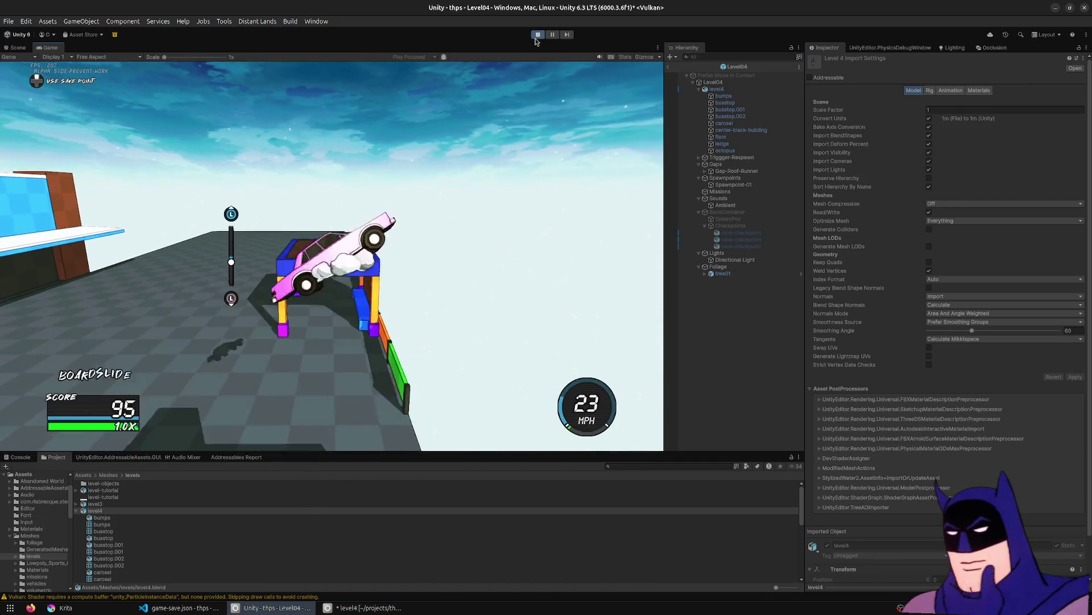
key(r)
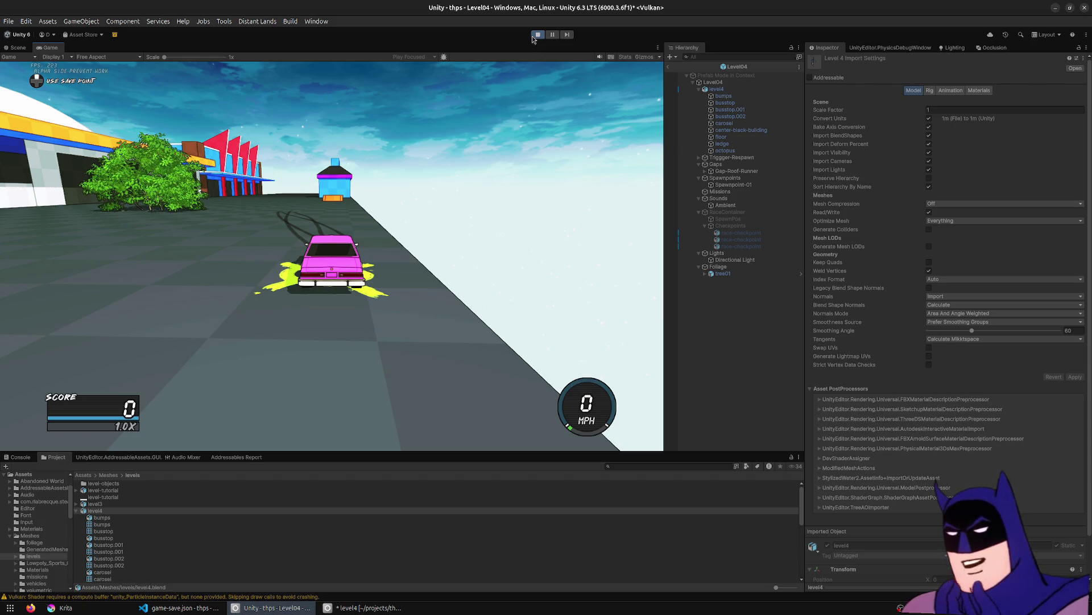
Stop Play mode, return Blender to solid shading, and frame the busstop.002 building.
click(534, 35)
click(364, 607)
mouse_move(532, 299)
middle_down()
mouse_move(547, 277)
mouse_move(468, 358)
middle_up()
key(z)
click(375, 309)
click(411, 320)
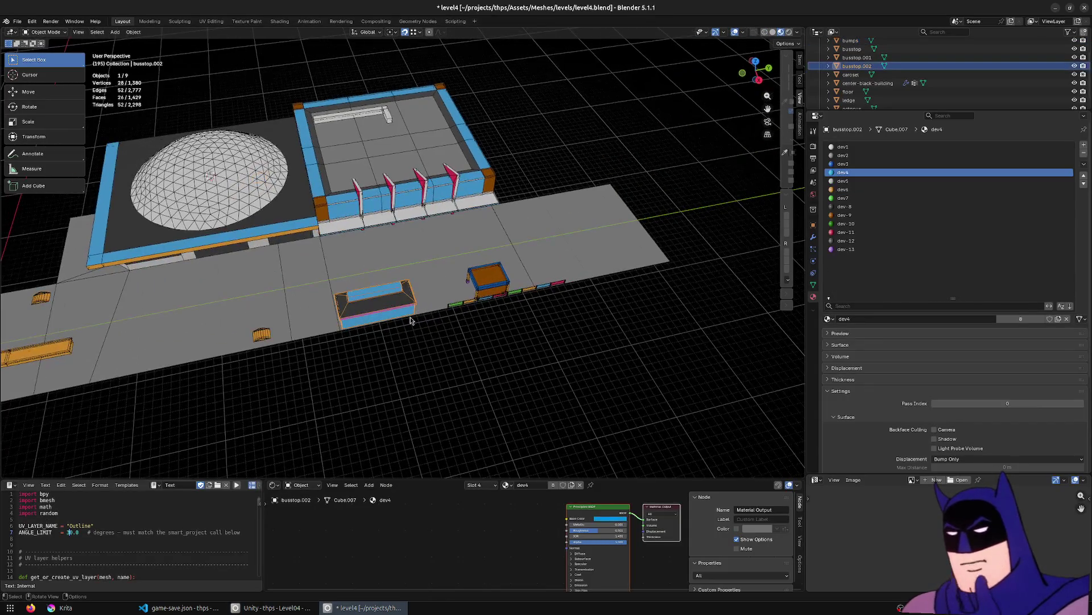
key(KP_Decimal)
middle_drag(411, 316, 544, 276)
scroll(544, 277, up, 2)
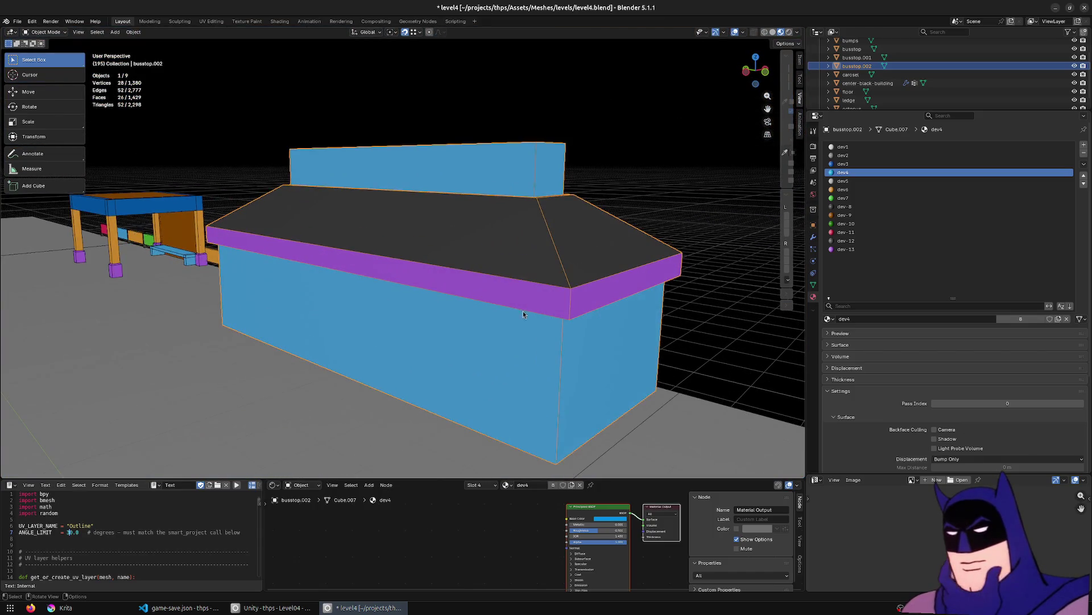
Loop-cut a horizontal edge loop around the building walls and lower it along Z.
key(Tab)
click(33, 248)
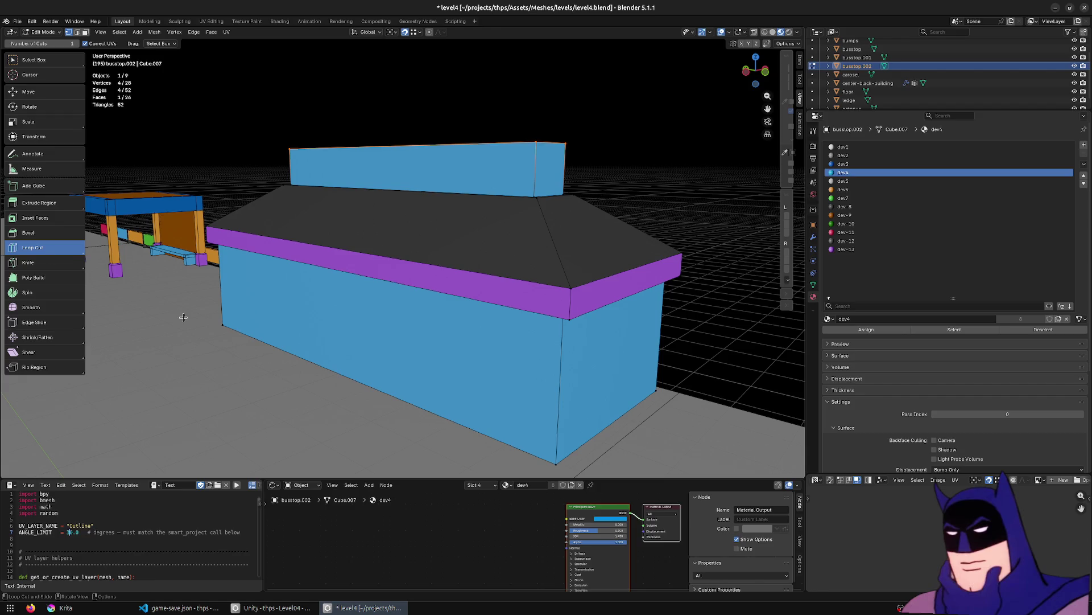
click(526, 386)
middle_drag(340, 232, 287, 203)
click(34, 60)
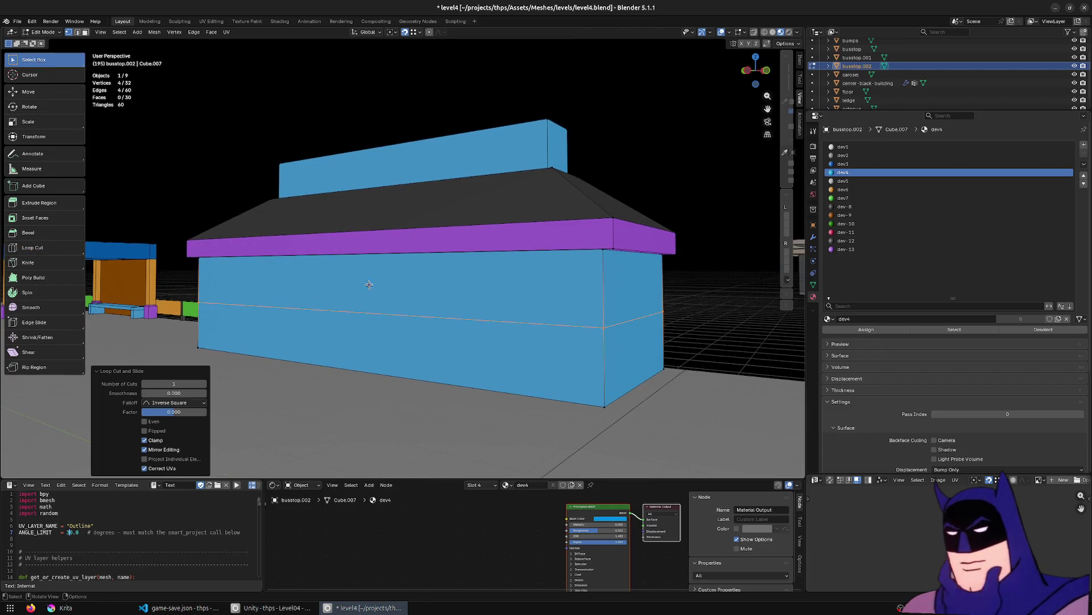
click(435, 293)
alt+click(682, 310)
key(g)
key(z)
click(682, 320)
Inset the upper front wall face into a panel and begin scaling it along Y.
click(476, 280)
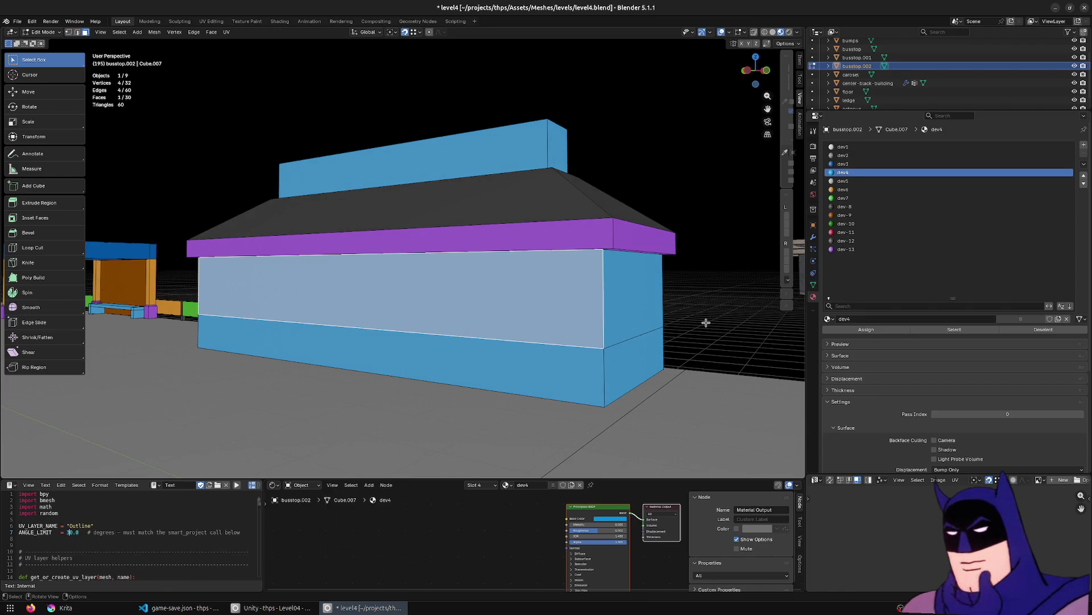
key(i)
click(695, 323)
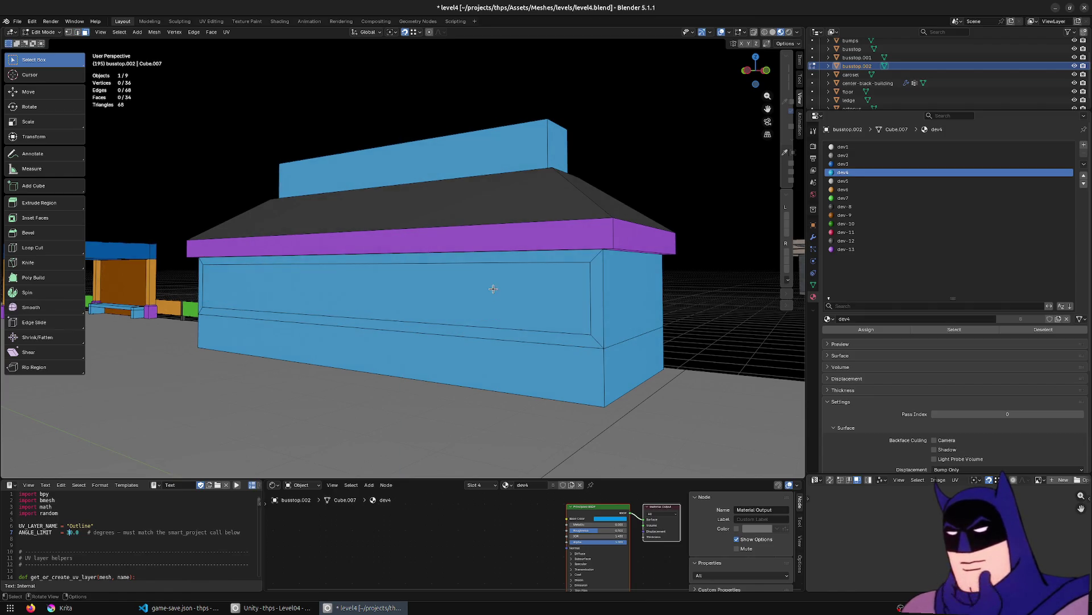
key(s)
key(y)
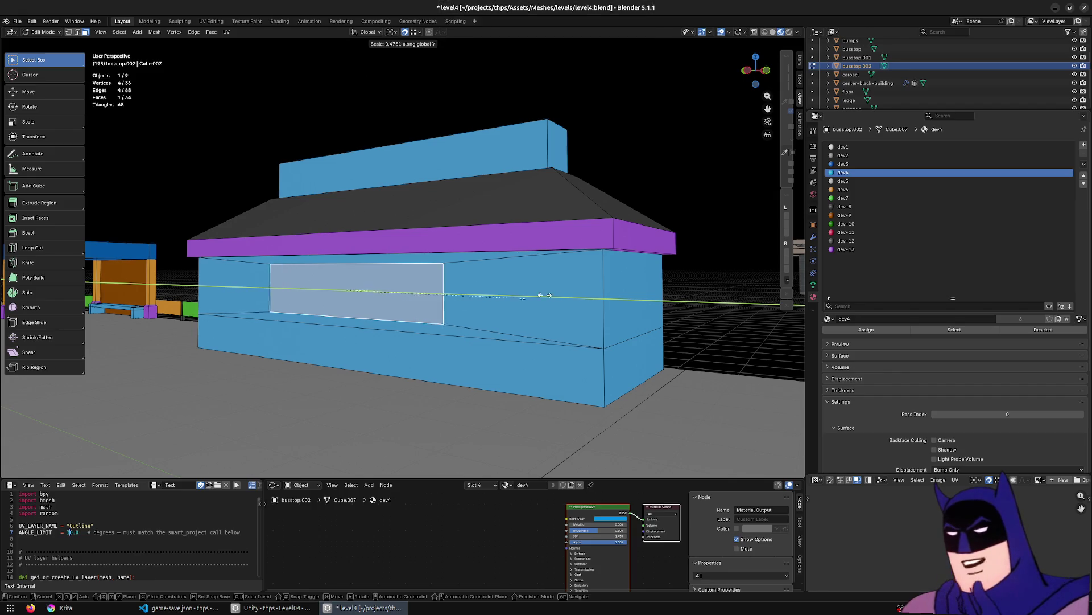
Narrow the inset panel along Y, assign it the dev-8 material, and save level4.blend.
click(665, 267)
mouse_move(665, 268)
middle_down()
mouse_move(539, 302)
mouse_move(382, 241)
middle_up()
shift+click(390, 215)
click(845, 206)
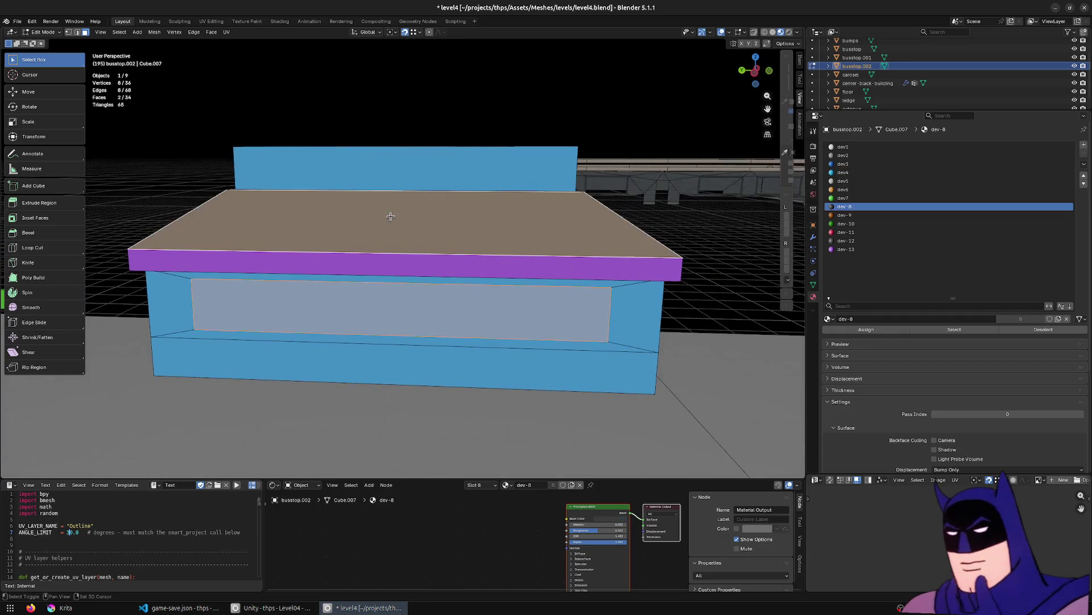
click(877, 335)
mouse_move(569, 319)
middle_down()
mouse_move(433, 322)
mouse_move(499, 335)
mouse_move(456, 337)
mouse_move(523, 341)
middle_up()
click(433, 322)
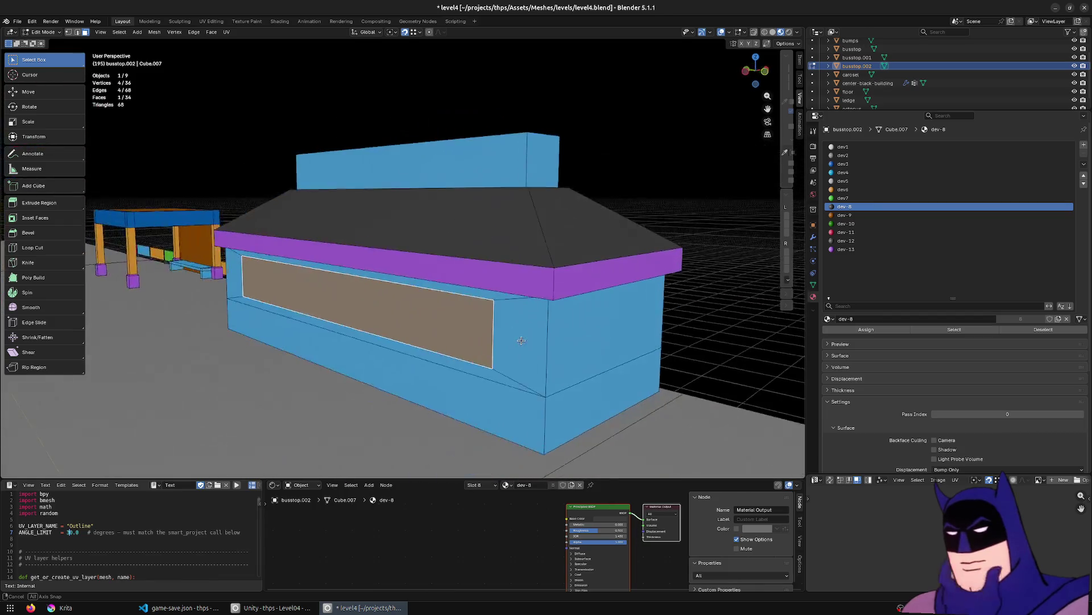
key(ctrl+s)
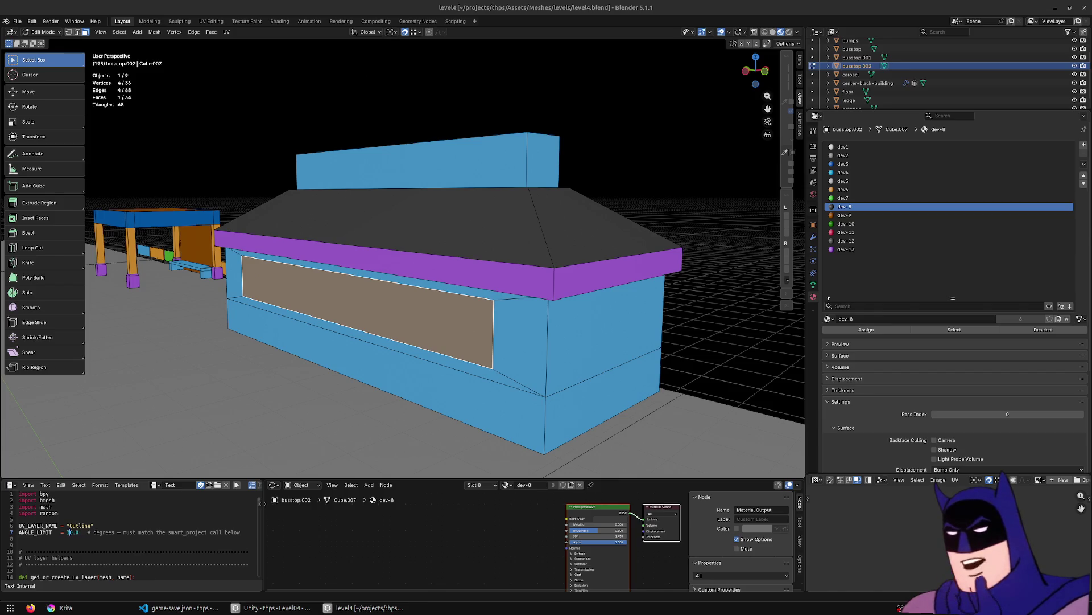
Review the booth from several angles, return to Object Mode, and save level4.blend again.
middle_drag(510, 231, 487, 232)
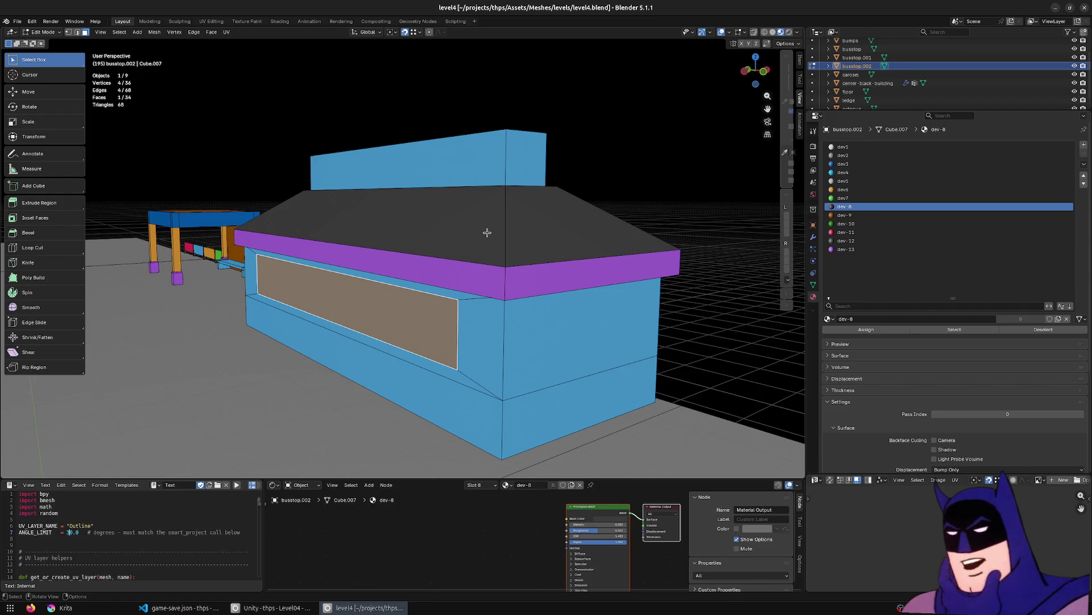
mouse_move(485, 236)
middle_down()
mouse_move(450, 188)
mouse_move(576, 179)
middle_up()
key(Tab)
mouse_move(419, 246)
middle_down()
mouse_move(457, 247)
mouse_move(424, 234)
mouse_move(415, 260)
middle_up()
scroll(413, 243, down, 3)
key(ctrl+s)
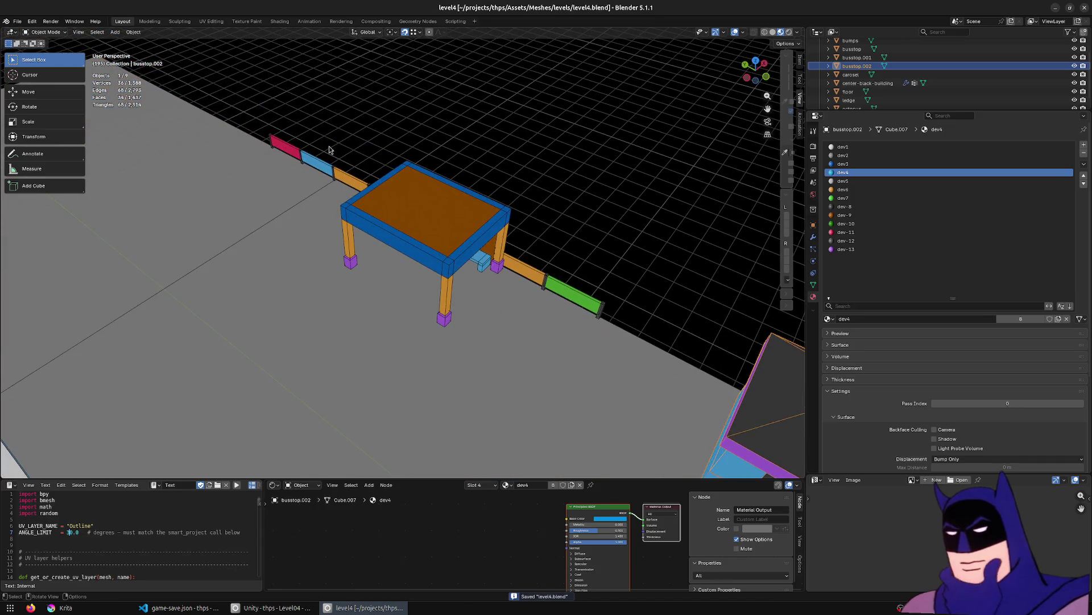
In Edit Mode on the colourful wall object, box-select the beam running along the wall in wireframe.
click(329, 148)
key(Tab)
click(293, 148)
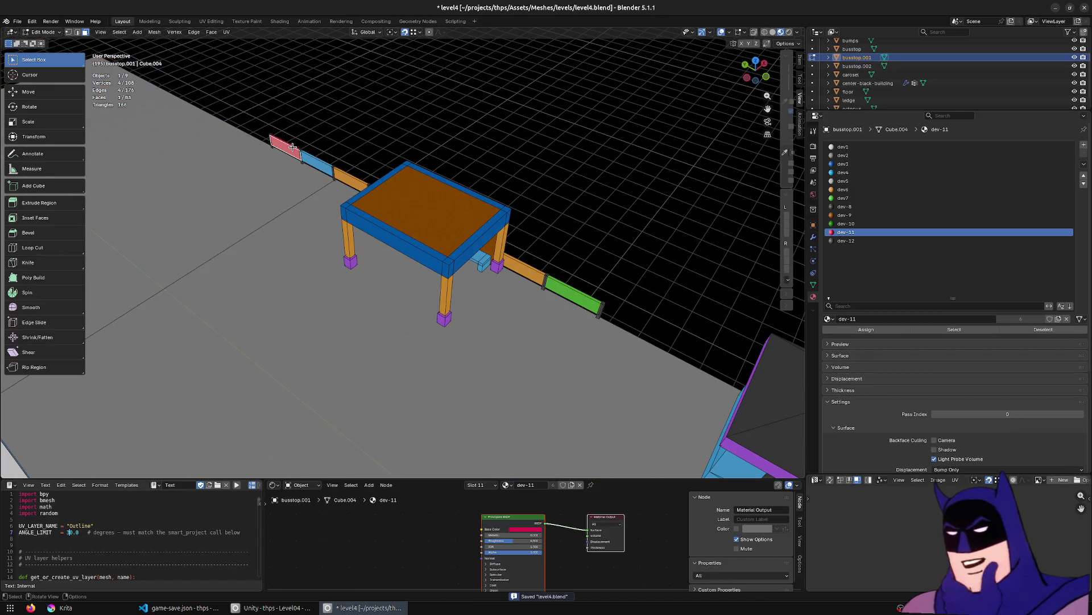
key(KP_7)
key(KP_Decimal)
mouse_move(293, 147)
middle_down()
mouse_move(398, 190)
mouse_move(312, 236)
mouse_move(420, 261)
mouse_move(578, 246)
mouse_move(615, 334)
mouse_move(451, 309)
middle_up()
key(alt+z)
key(alt+z)
key(z)
click(329, 305)
mouse_move(700, 349)
mouse_down()
mouse_move(415, 213)
mouse_move(219, 153)
mouse_up()
key(shift+z)
Move the beam 8.5889 m along Y so its end sits against the wall edge.
key(g)
key(x)
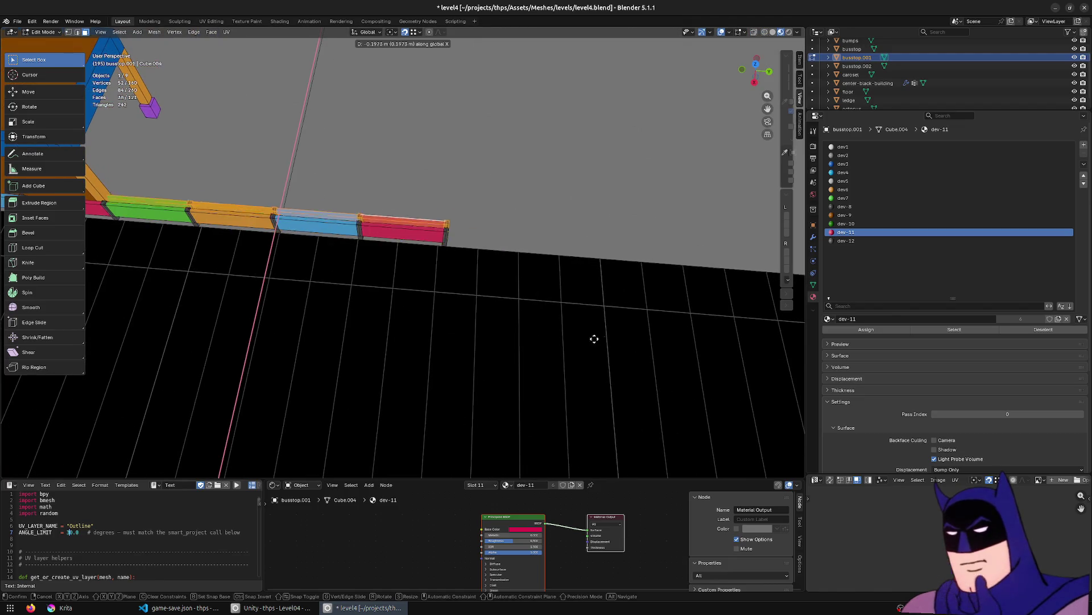
key(y)
click(761, 356)
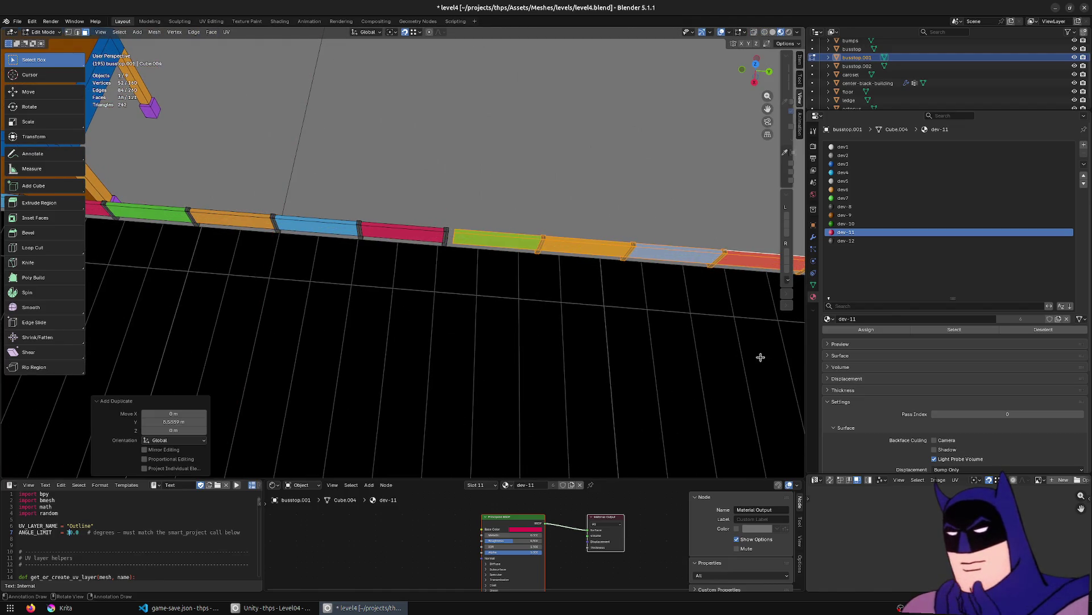
scroll(726, 319, up, 5)
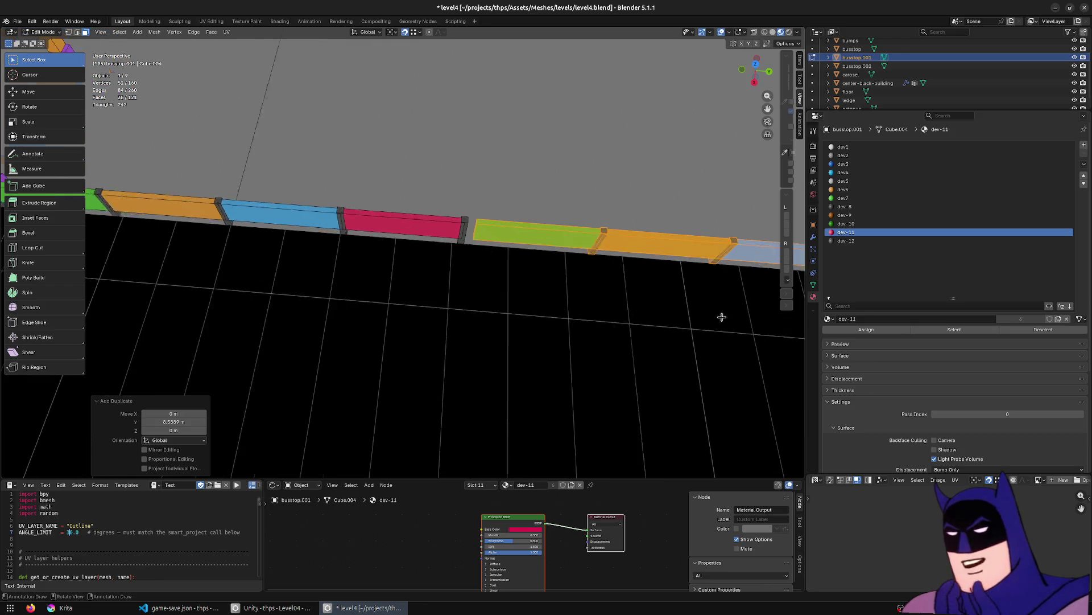
key(shift+z)
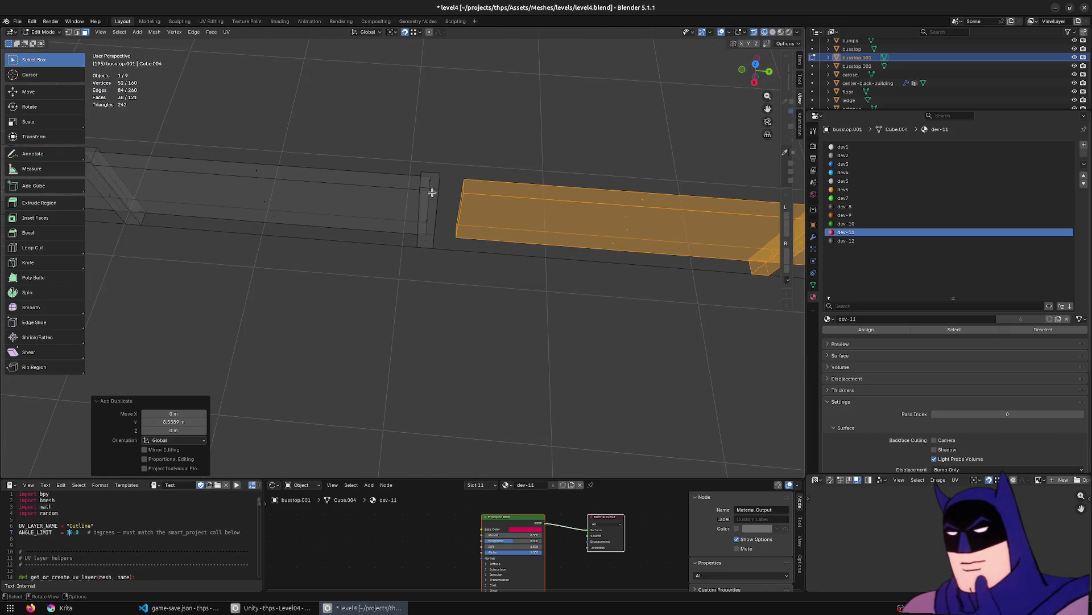
key(g)
key(y)
click(431, 192)
middle_drag(474, 324, 480, 298)
In material preview, duplicate the whole row of wall segments 9.0597 m along Y.
key(z)
click(479, 326)
key(a)
scroll(478, 321, down, 6)
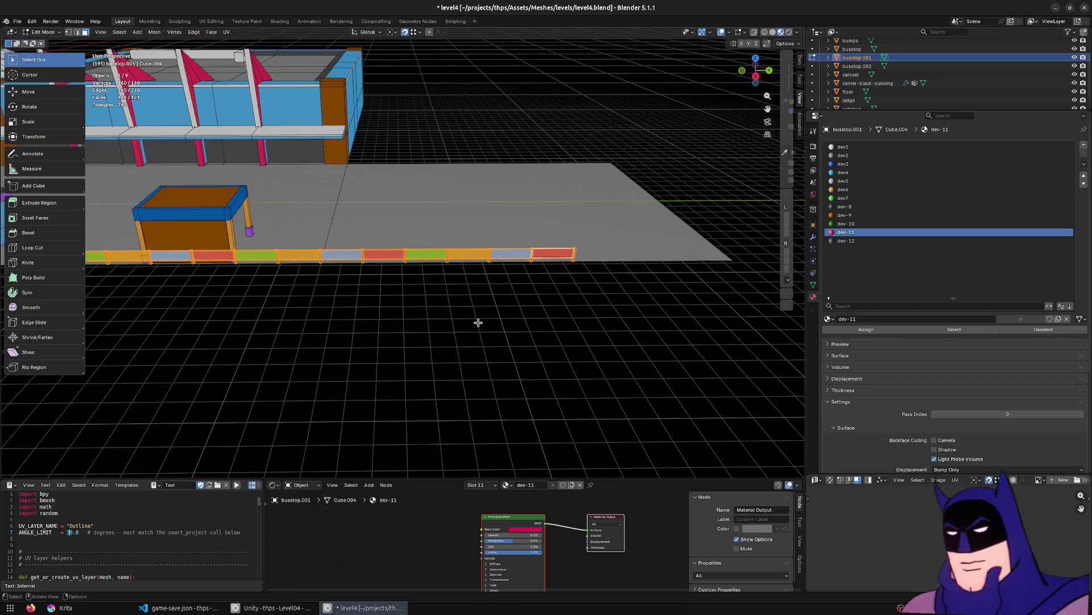
shift+middle_drag(476, 323, 303, 317)
key(shift+d)
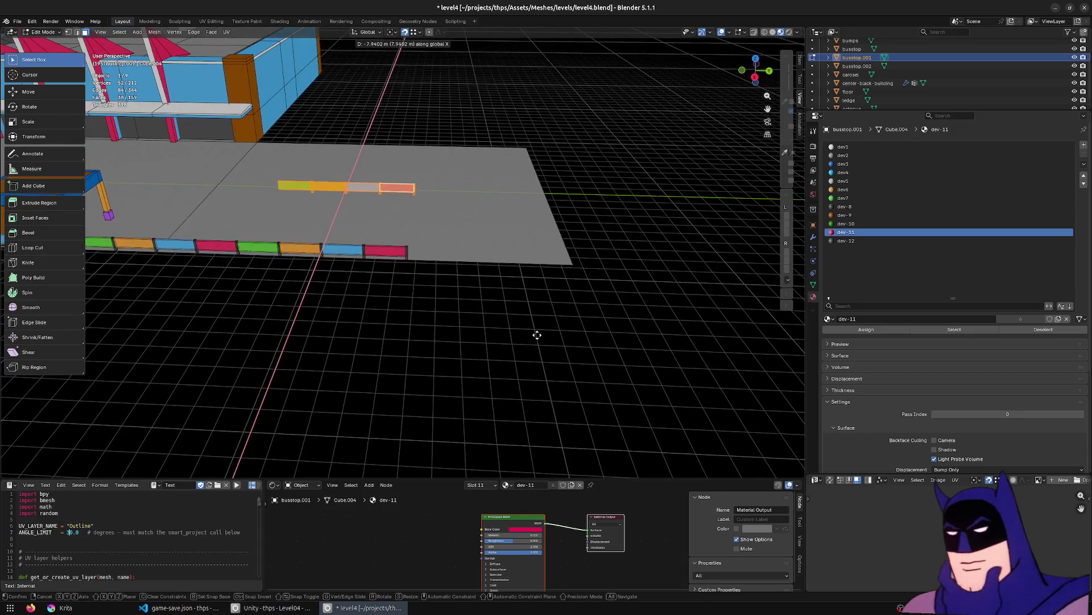
key(y)
click(495, 322)
Slide the duplicated wall along Y until it sits flush with its neighbour.
scroll(451, 265, up, 4)
scroll(451, 266, up, 5)
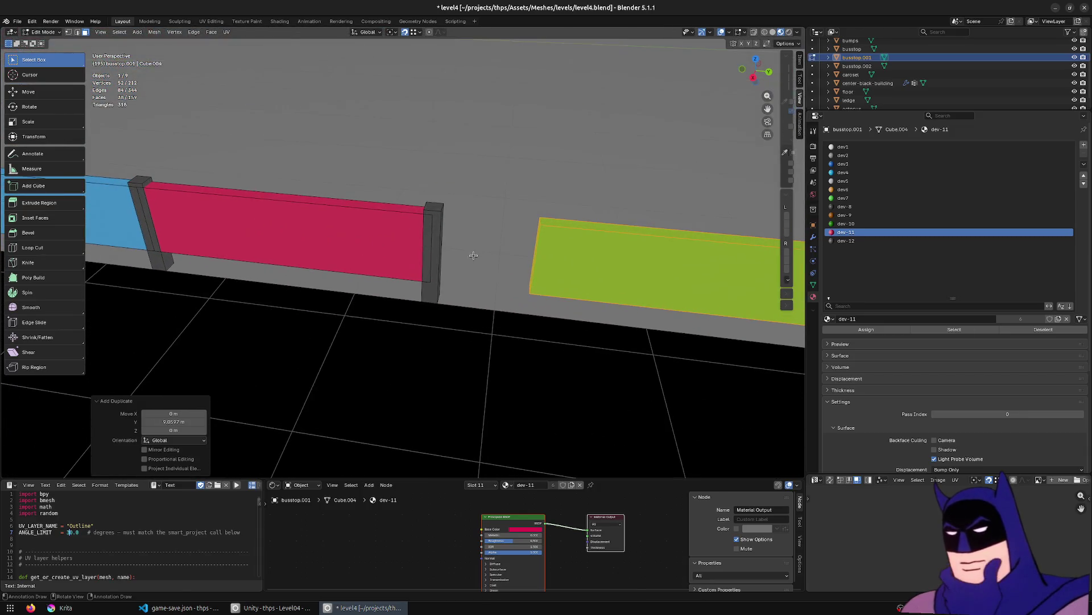
key(shift+z)
key(g)
key(y)
click(430, 219)
Merge the wall mesh's overlapping vertices by distance.
key(shift+z)
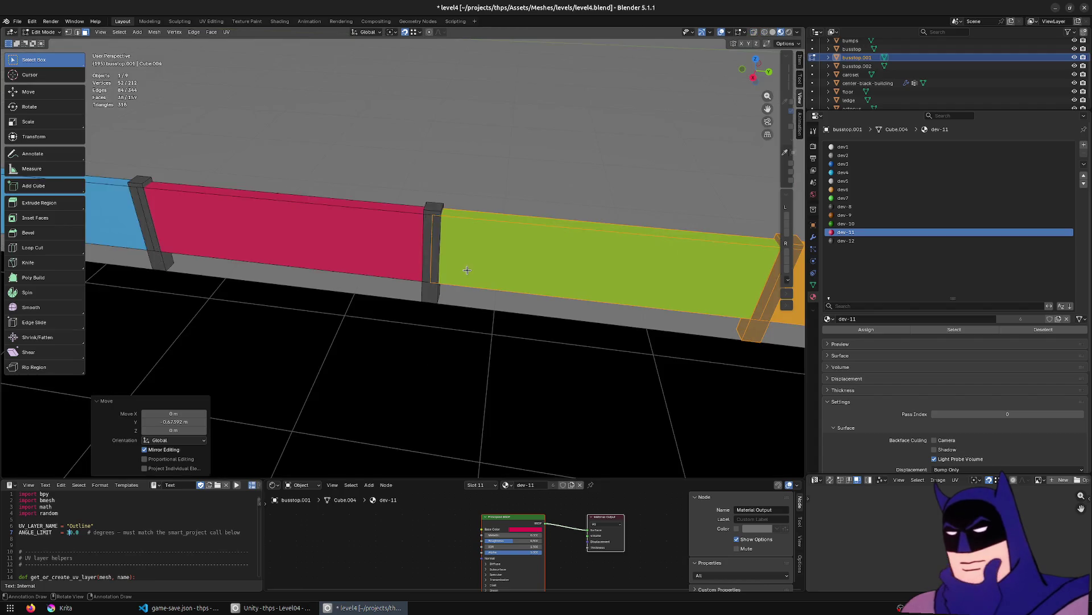
key(a)
key(m)
click(439, 266)
scroll(471, 285, down, 5)
Re-enter Edit Mode on the wall and select the top face of a post.
key(Tab)
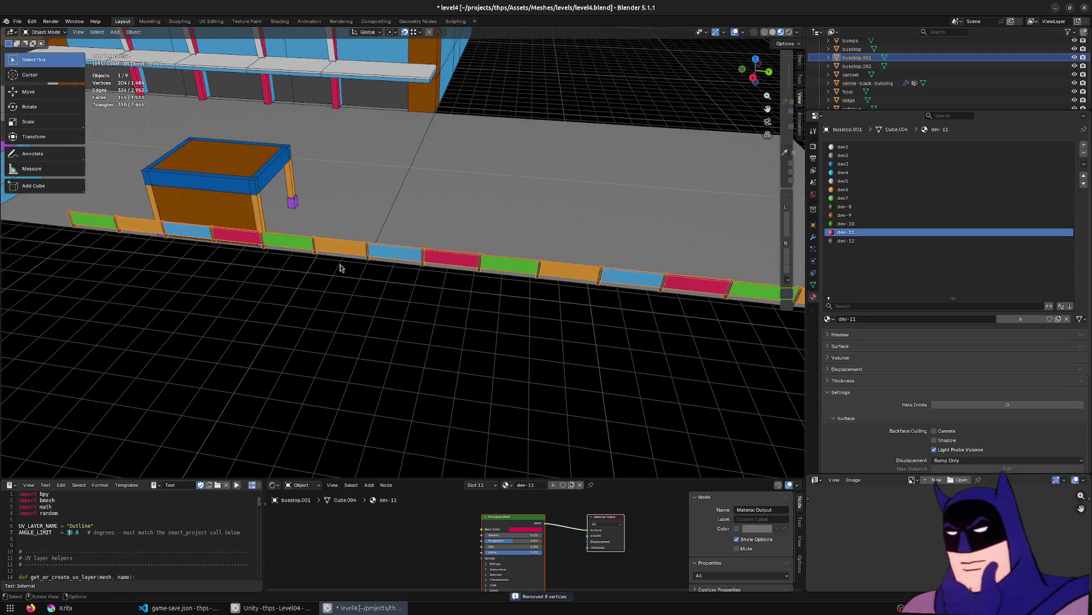
scroll(297, 290, up, 4)
scroll(324, 247, up, 2)
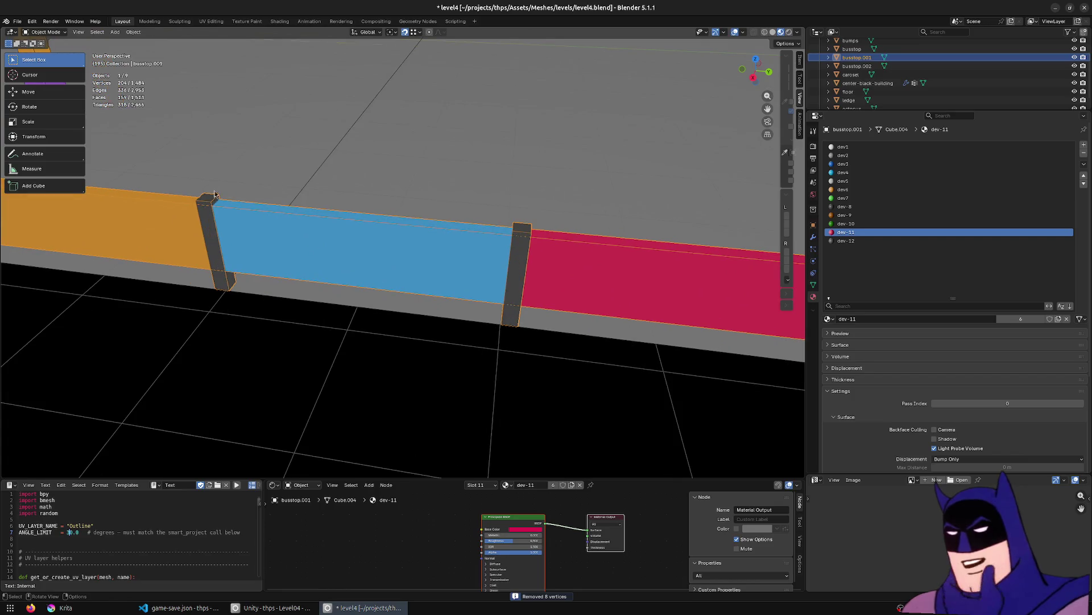
key(Tab)
click(211, 201)
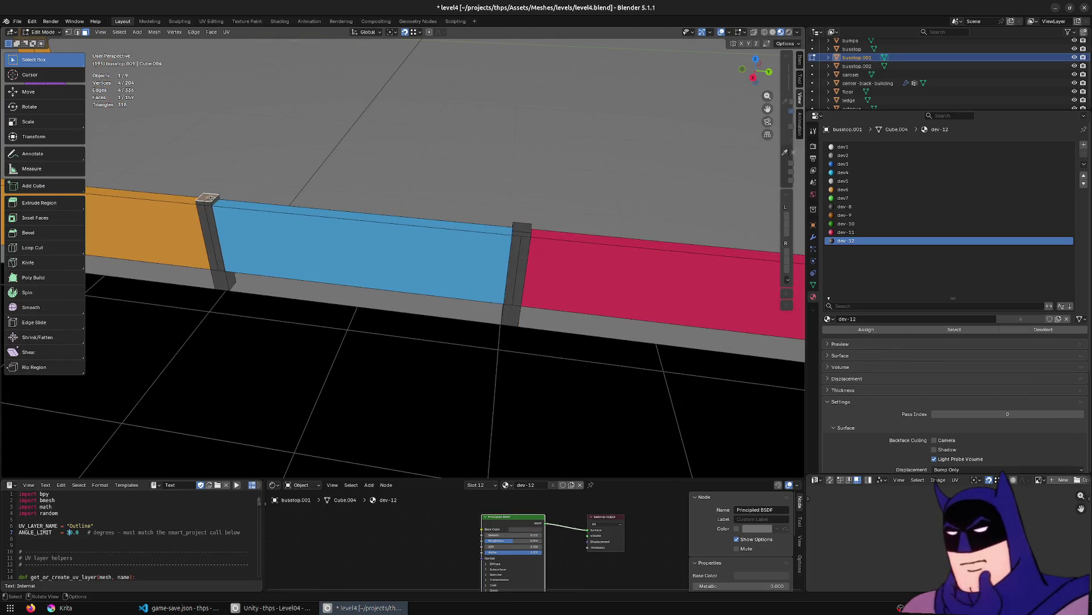
Leave Edit Mode, select the booth, orbit to frame it beside the arcade, and screenshot the view.
key(Tab)
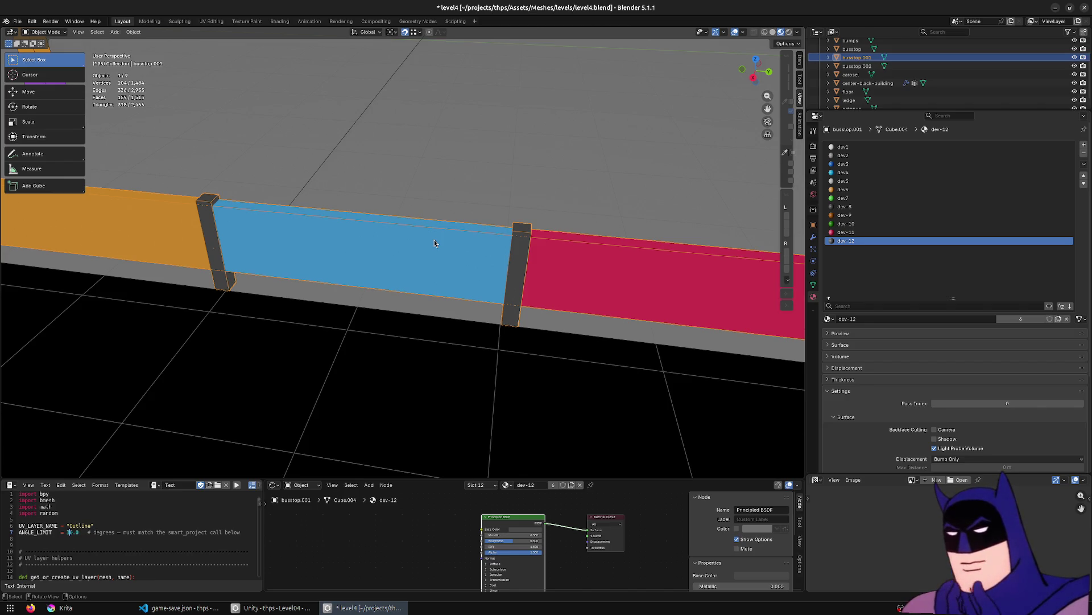
scroll(435, 240, down, 8)
middle_drag(435, 240, 405, 132)
click(405, 132)
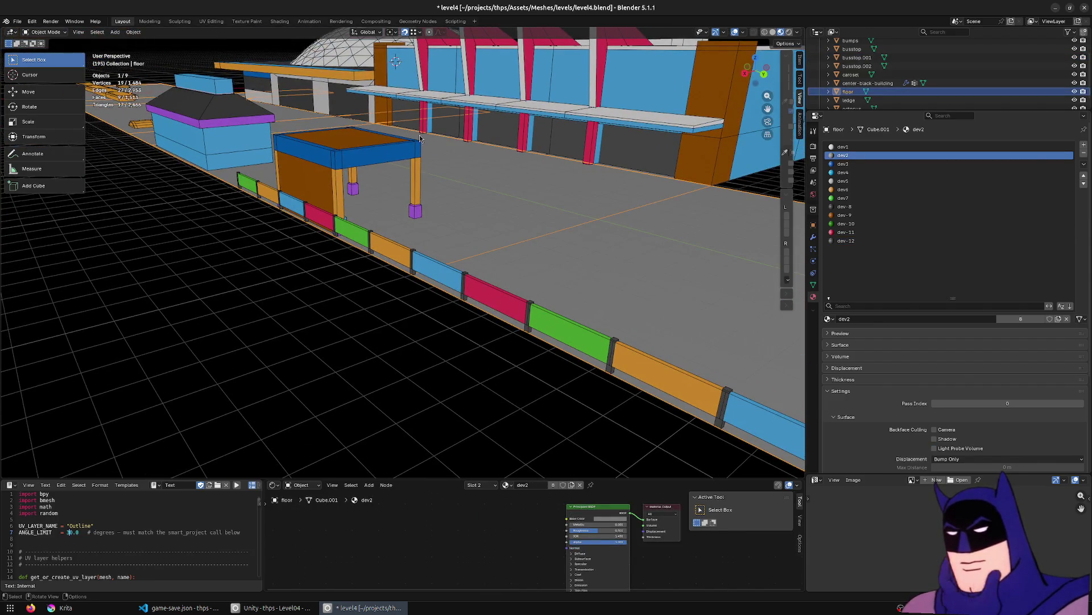
click(199, 127)
scroll(200, 127, up, 5)
mouse_move(200, 128)
middle_down()
mouse_move(320, 300)
mouse_move(592, 319)
mouse_move(572, 300)
mouse_move(496, 353)
mouse_move(515, 346)
mouse_move(461, 342)
middle_up()
scroll(572, 299, down, 5)
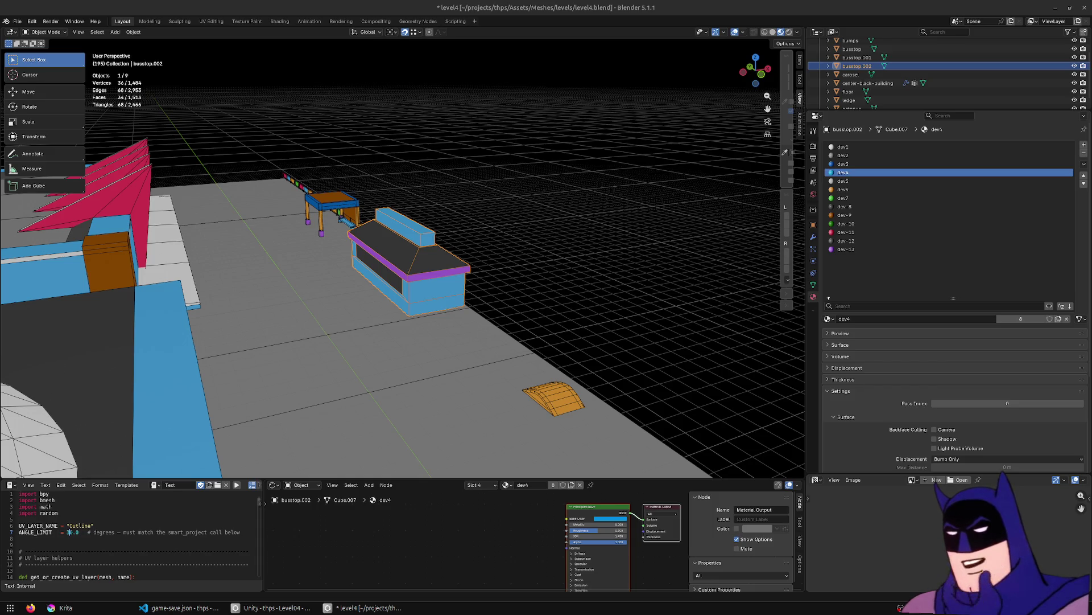
key(Print)
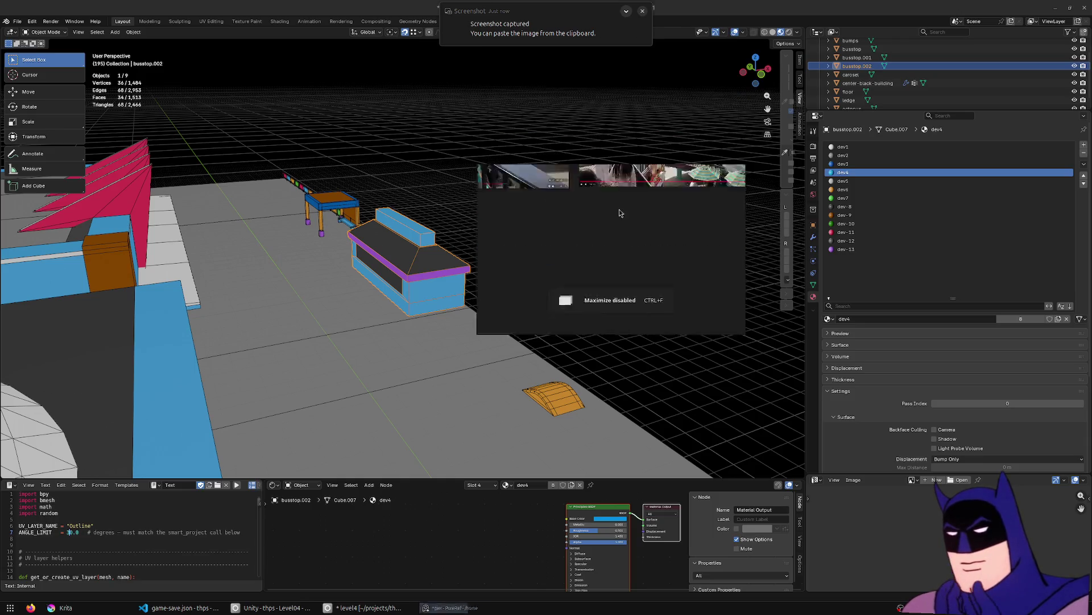
key(ctrl+f)
double_click(666, 370)
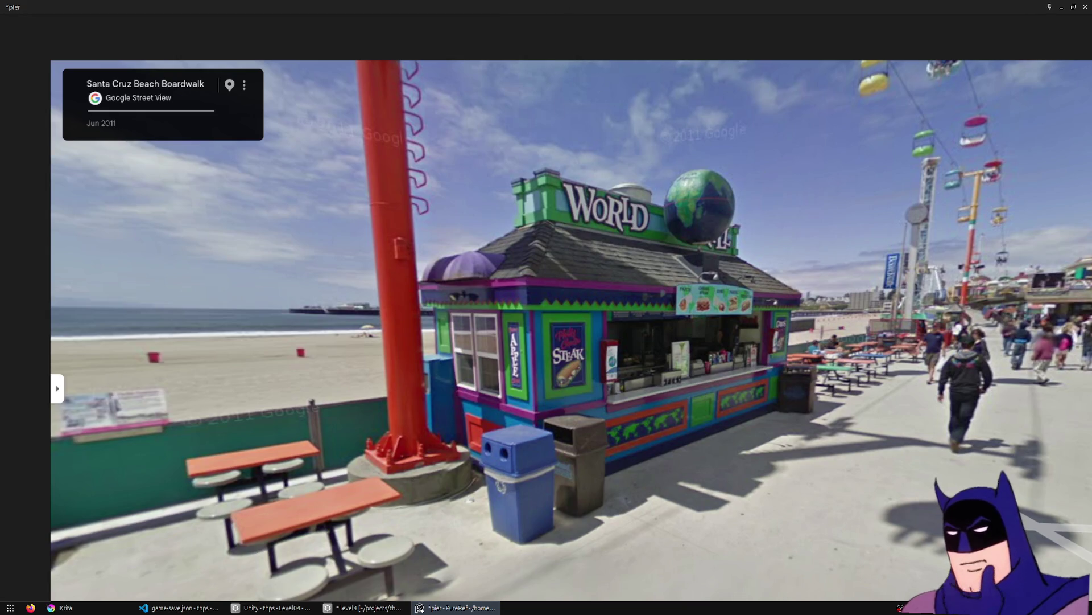
key(ctrl+w)
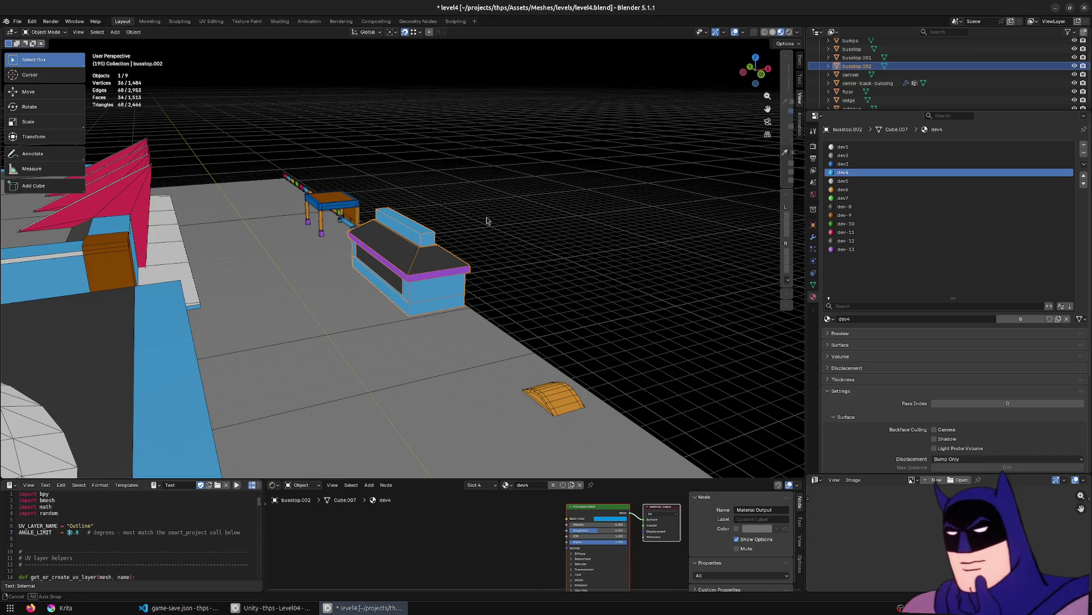
Orbit around the booth and street, then select and frame the orange bus stop shelter.
middle_drag(489, 216, 498, 222)
scroll(428, 344, down, 4)
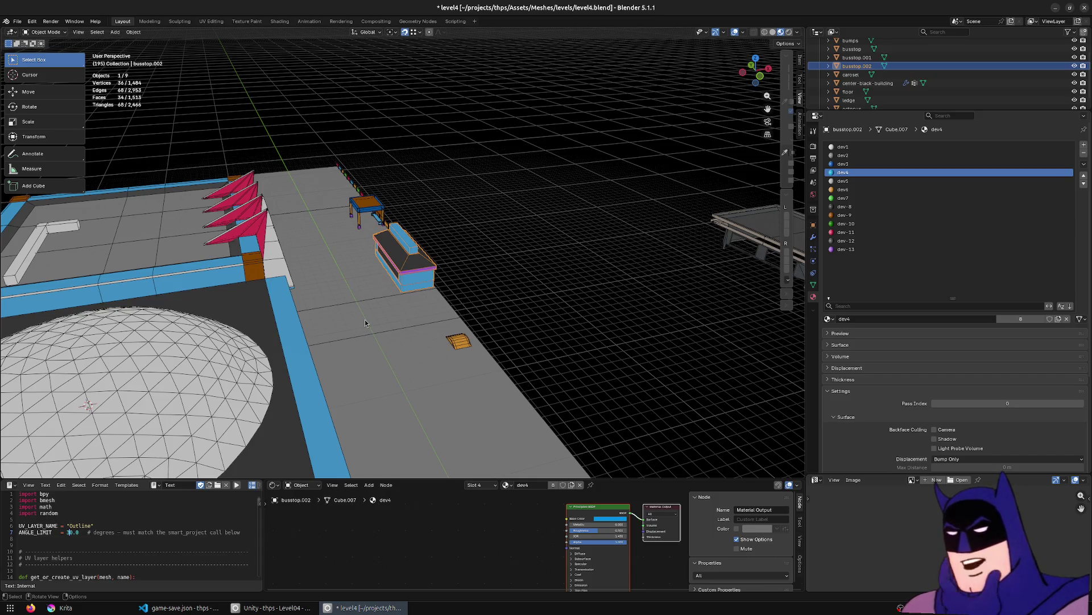
mouse_move(398, 344)
middle_down()
mouse_move(351, 350)
mouse_move(430, 309)
middle_up()
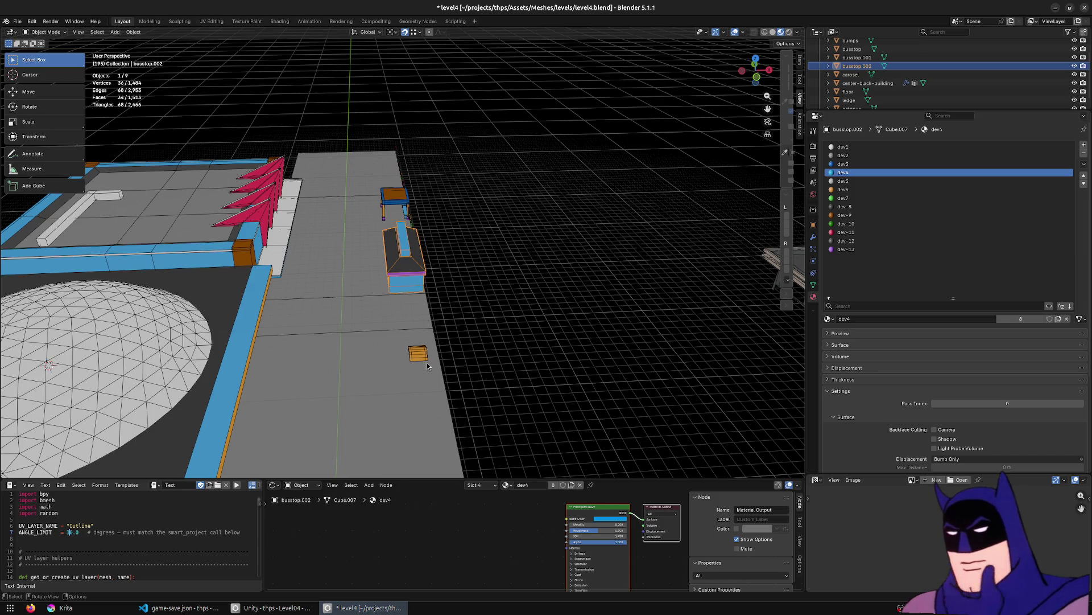
mouse_move(360, 319)
middle_down()
mouse_move(481, 290)
mouse_move(428, 314)
mouse_move(503, 285)
middle_up()
click(532, 323)
key(KP_Decimal)
scroll(490, 273, down, 6)
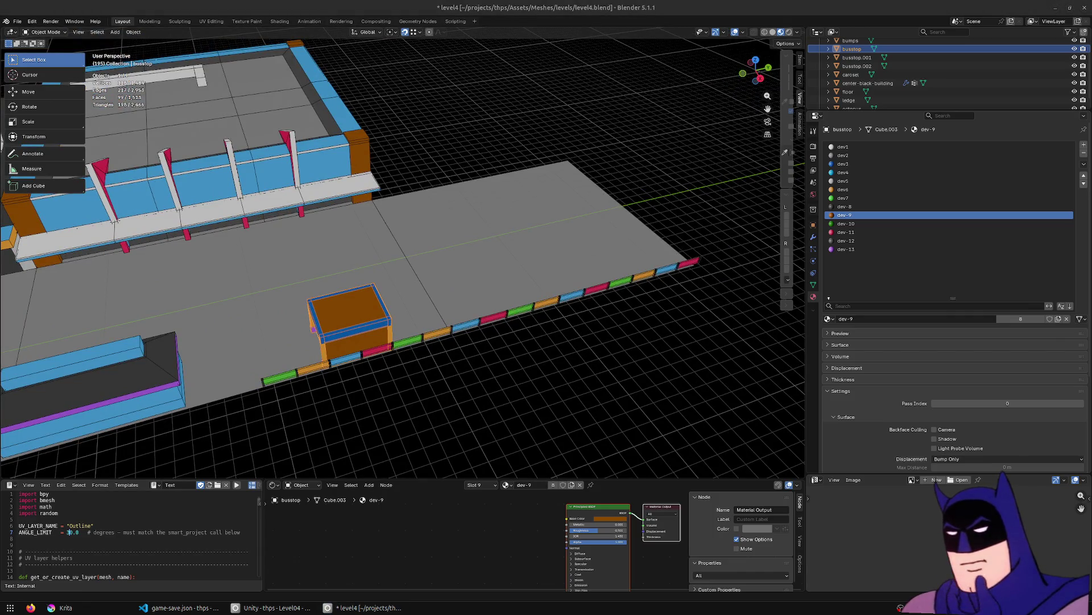
Bring up the PureRef pier board and pan to the enlarged boardwalk photos.
key(ctrl+f)
scroll(771, 373, up, 5)
mouse_move(11, 296)
middle_down()
mouse_move(207, 345)
mouse_move(566, 268)
mouse_move(542, 305)
mouse_move(934, 245)
middle_up()
mouse_move(395, 303)
middle_down()
mouse_move(615, 312)
mouse_move(507, 286)
mouse_move(548, 317)
mouse_move(284, 307)
mouse_move(648, 276)
middle_up()
Pan across the walking-tour photo to the right-hand shops, then minimize PureRef.
scroll(648, 275, up, 2)
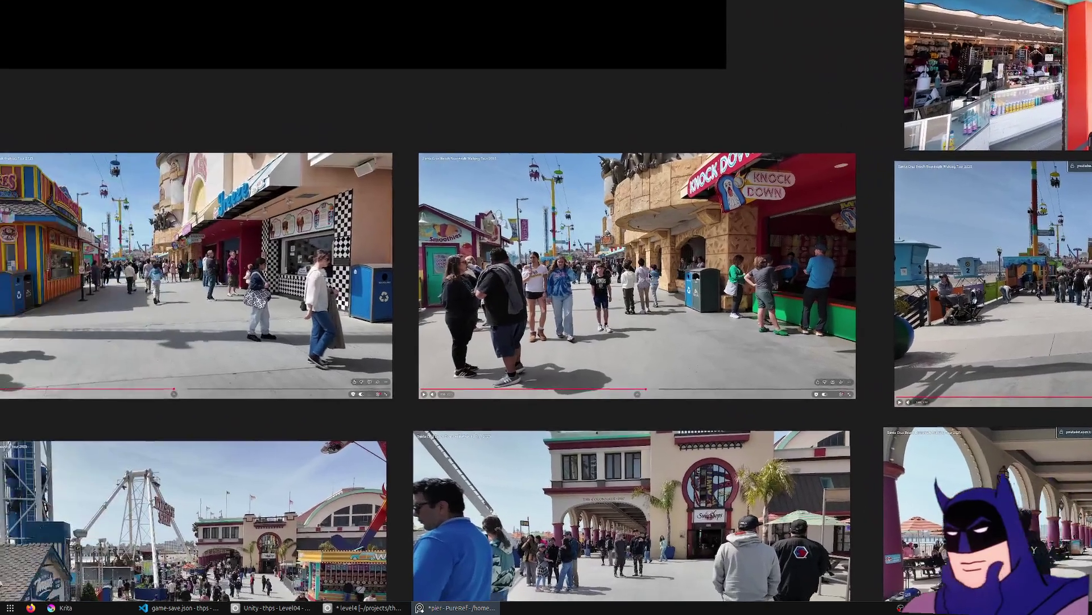
middle_drag(426, 272, 658, 284)
middle_drag(51, 255, 381, 263)
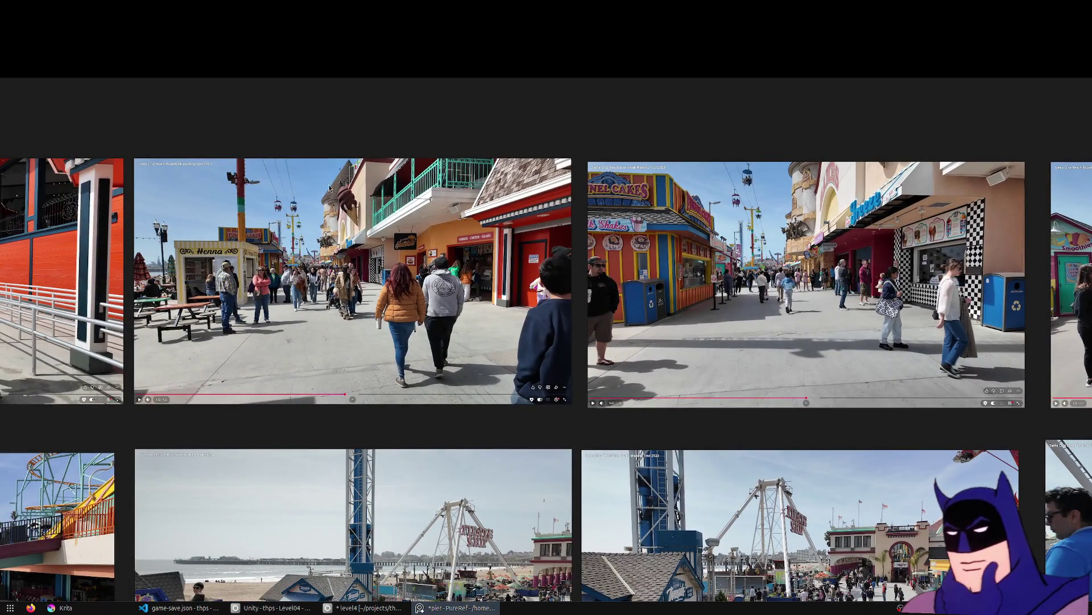
scroll(328, 189, up, 10)
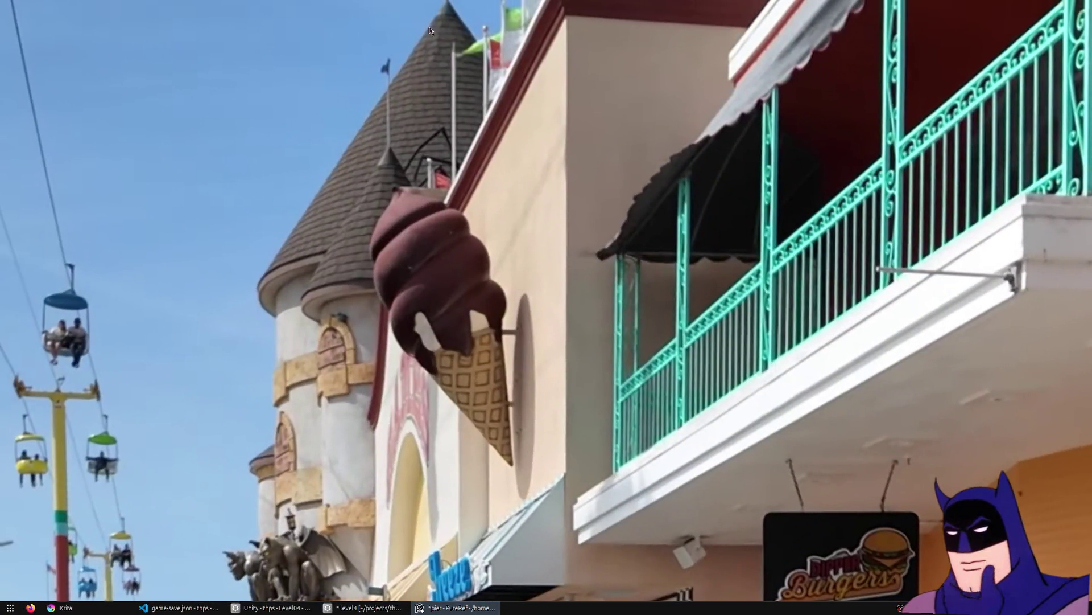
scroll(357, 194, down, 5)
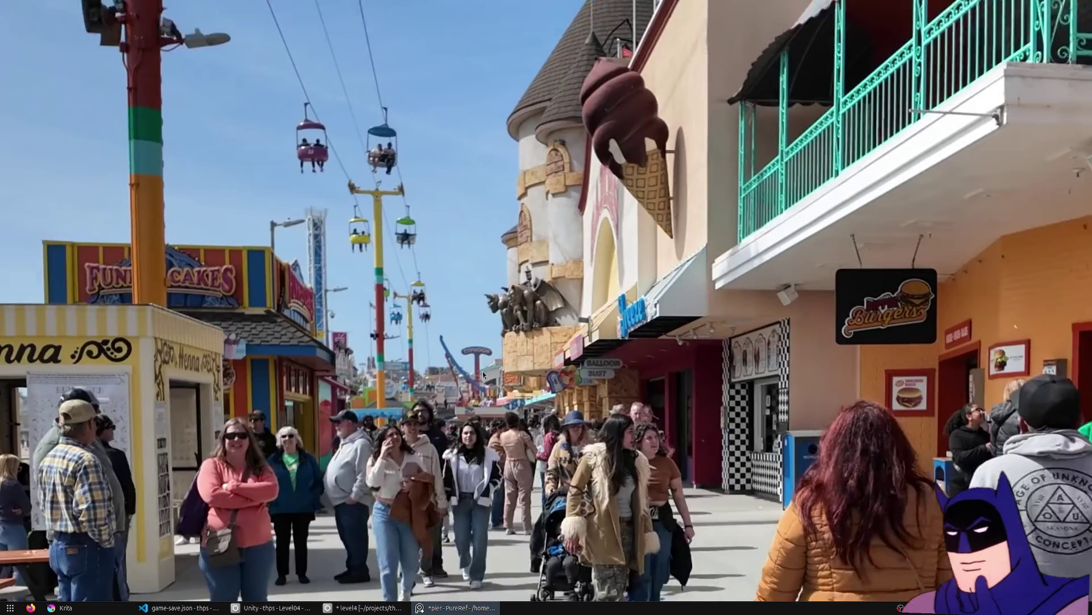
drag(571, 336, 617, 287)
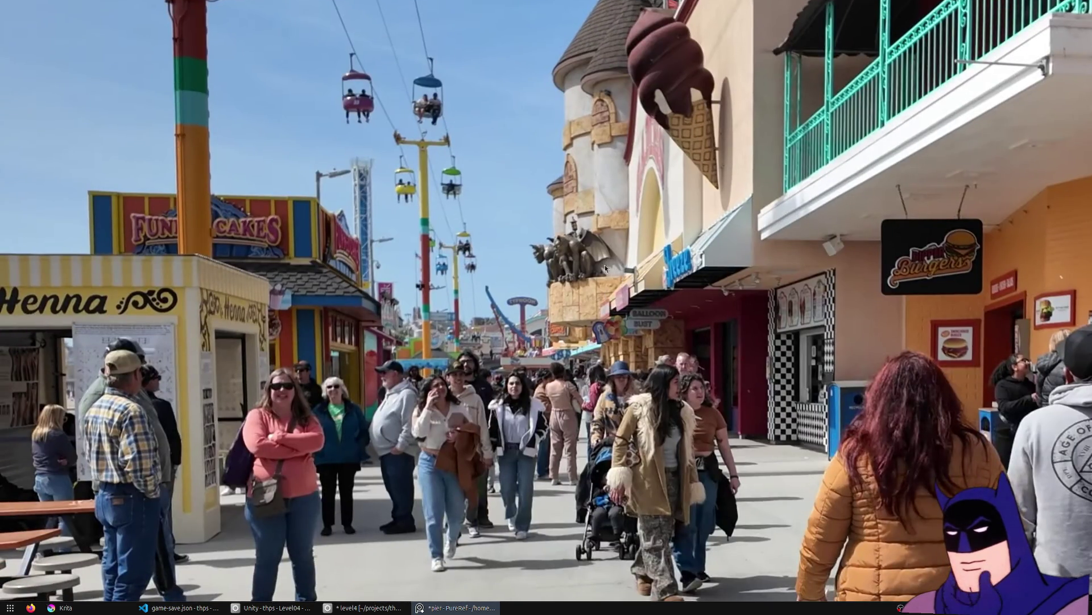
scroll(576, 281, up, 2)
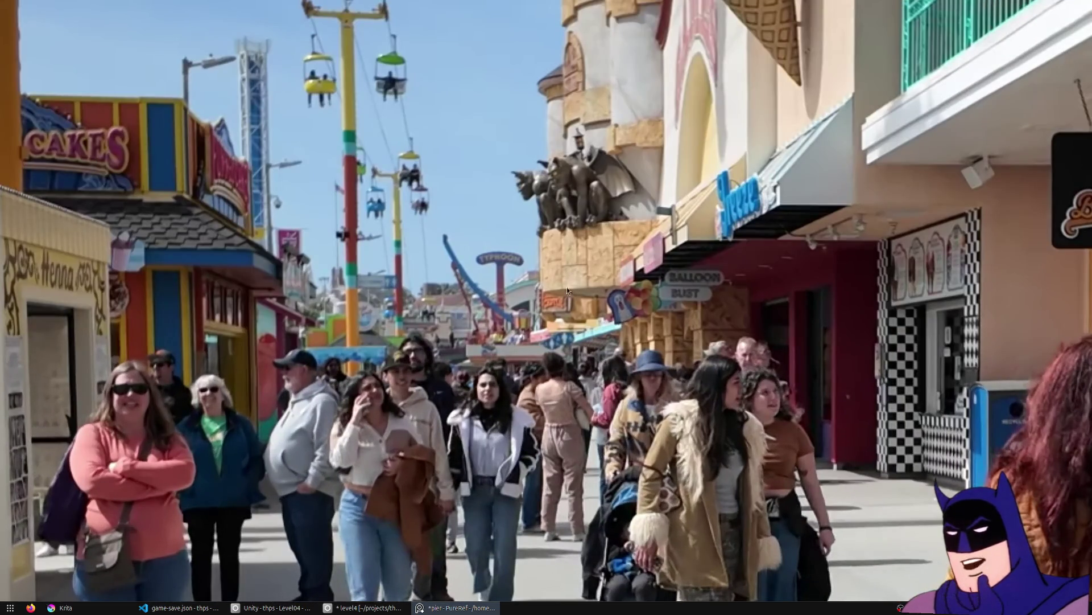
scroll(559, 178, up, 2)
scroll(540, 203, down, 5)
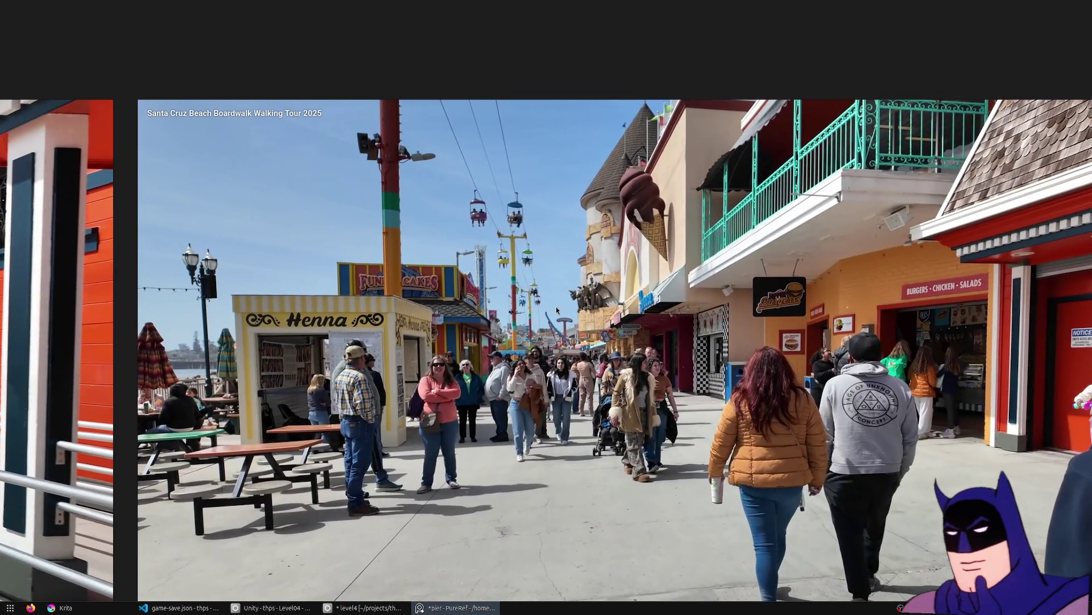
middle_drag(556, 306, 414, 358)
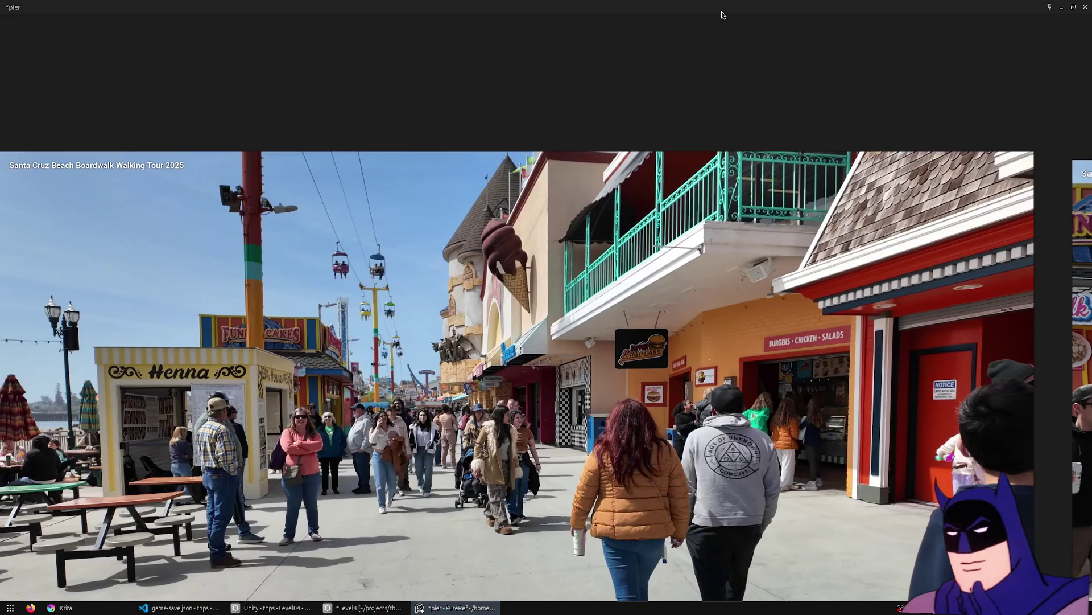
click(722, 14)
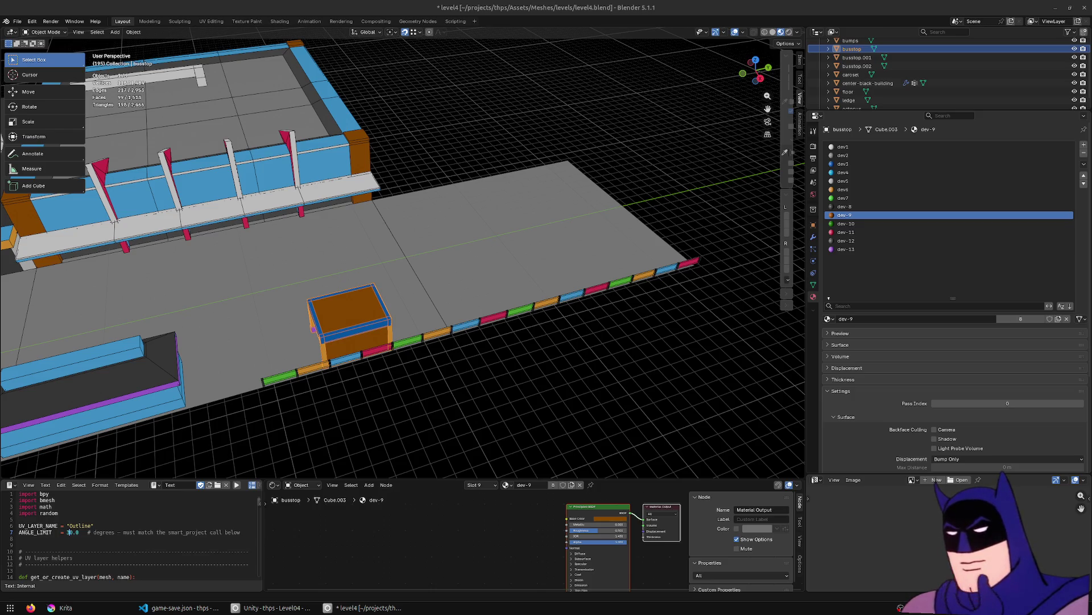
Capture two screenshots of the Blender level view with the orange bus stop shelter.
key(shift+Print)
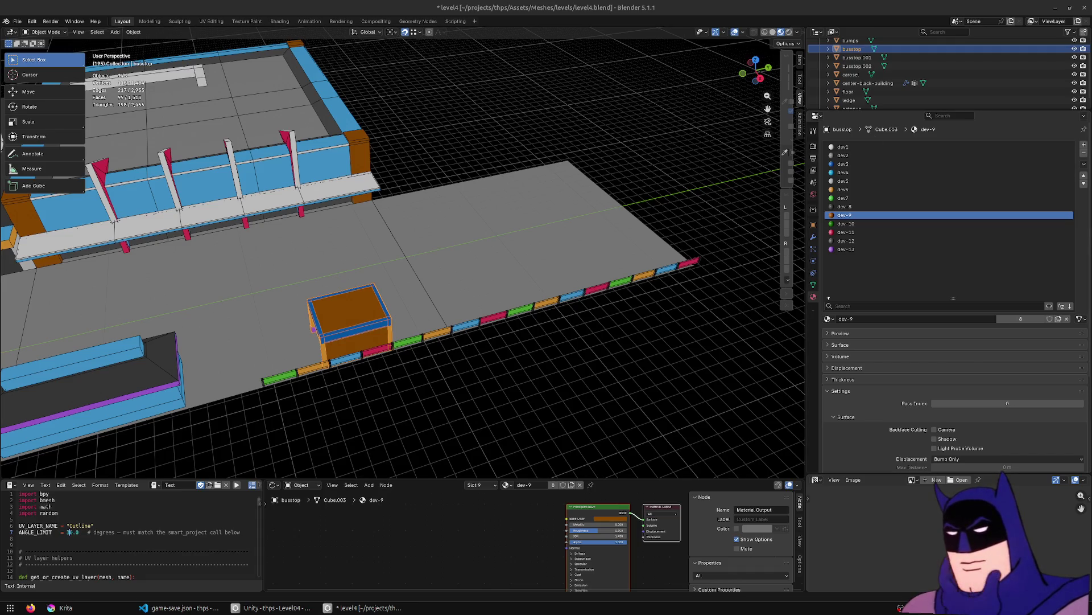
key(Print)
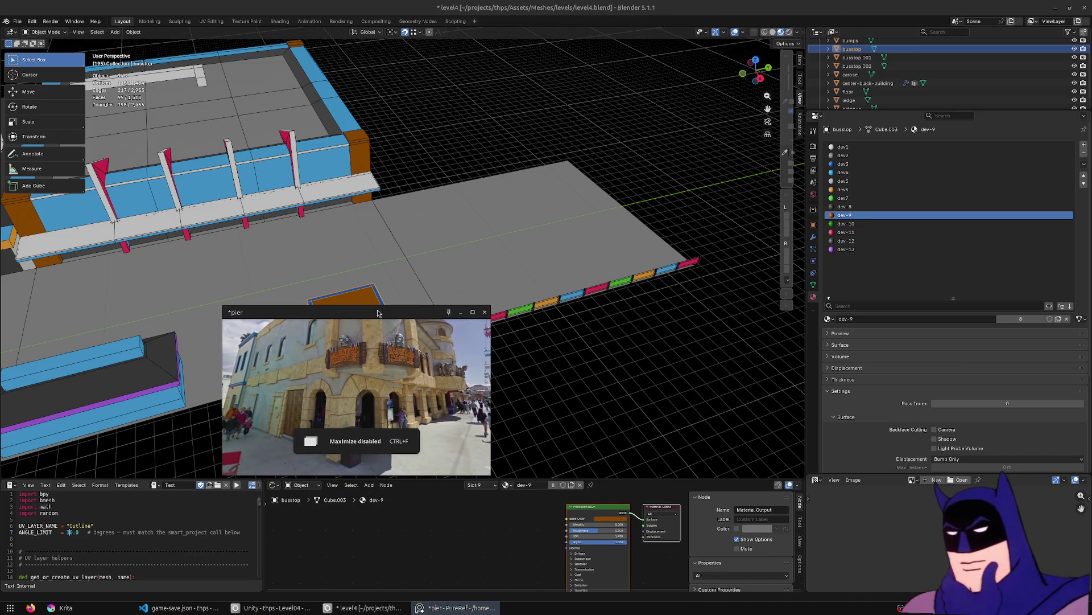
Zoom in on the right boardwalk image and turn the Street View panorama along the shops.
key(ctrl+f)
double_click(610, 316)
scroll(394, 374, up, 5)
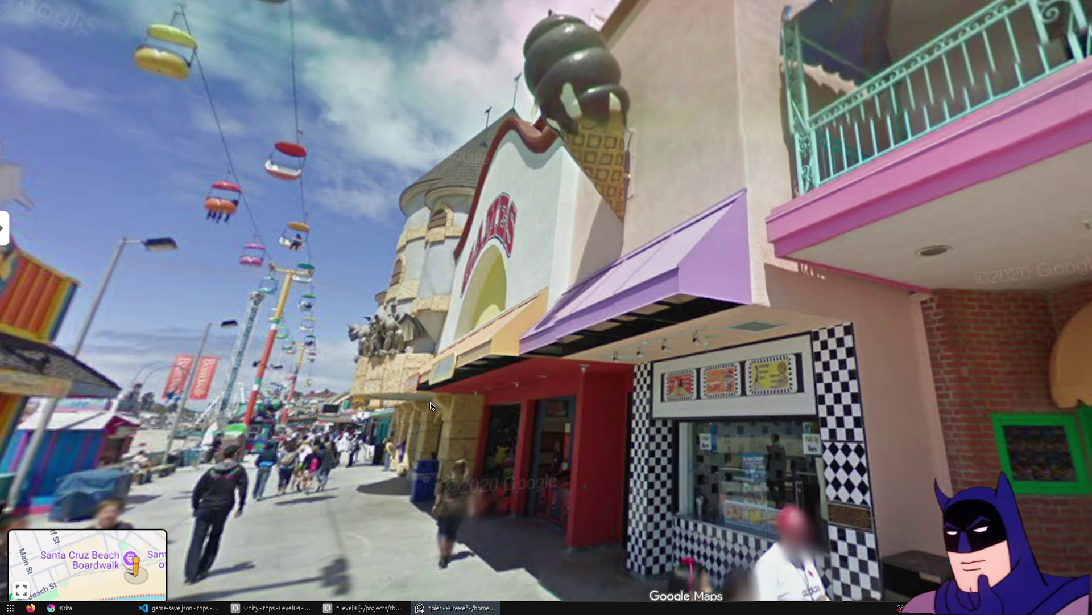
drag(424, 353, 433, 363)
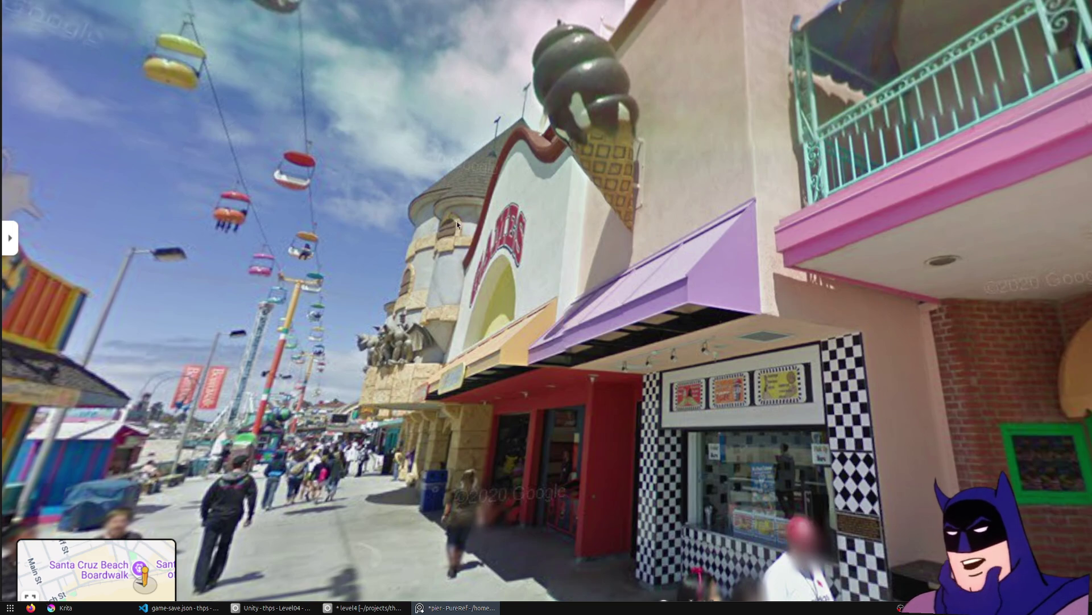
mouse_move(684, 129)
mouse_down()
mouse_move(512, 359)
mouse_move(590, 292)
mouse_up()
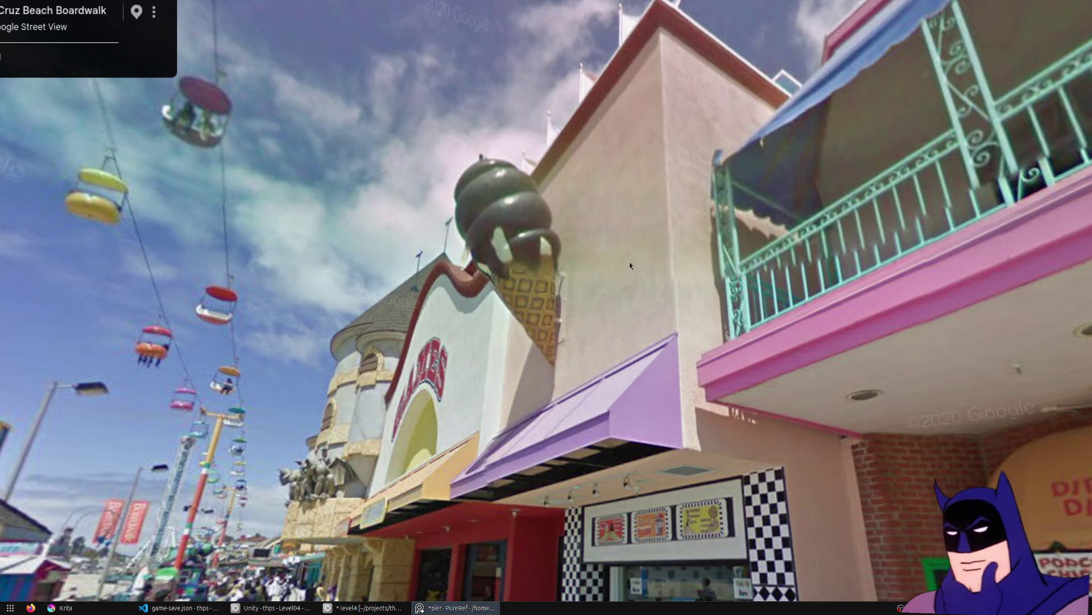
scroll(628, 270, down, 10)
scroll(506, 300, up, 6)
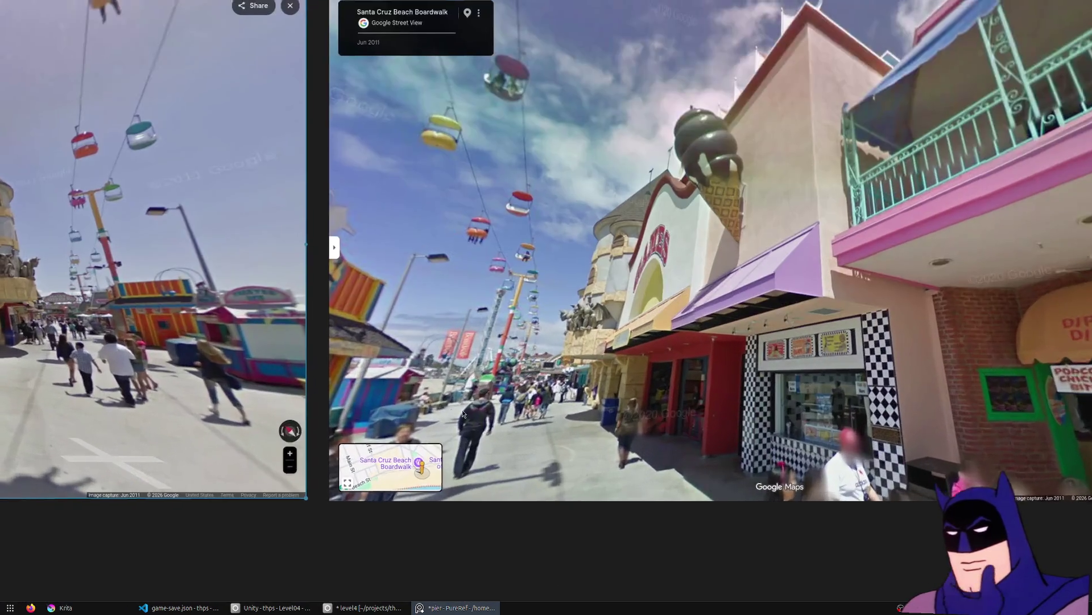
scroll(447, 407, left, 10)
scroll(180, 206, left, 3)
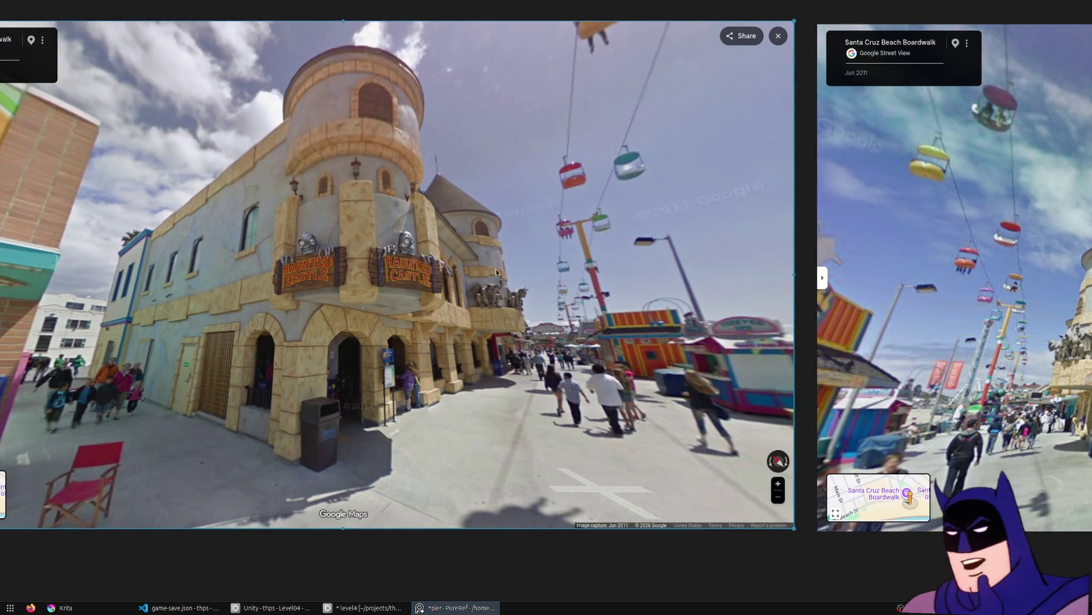
scroll(477, 268, right, 10)
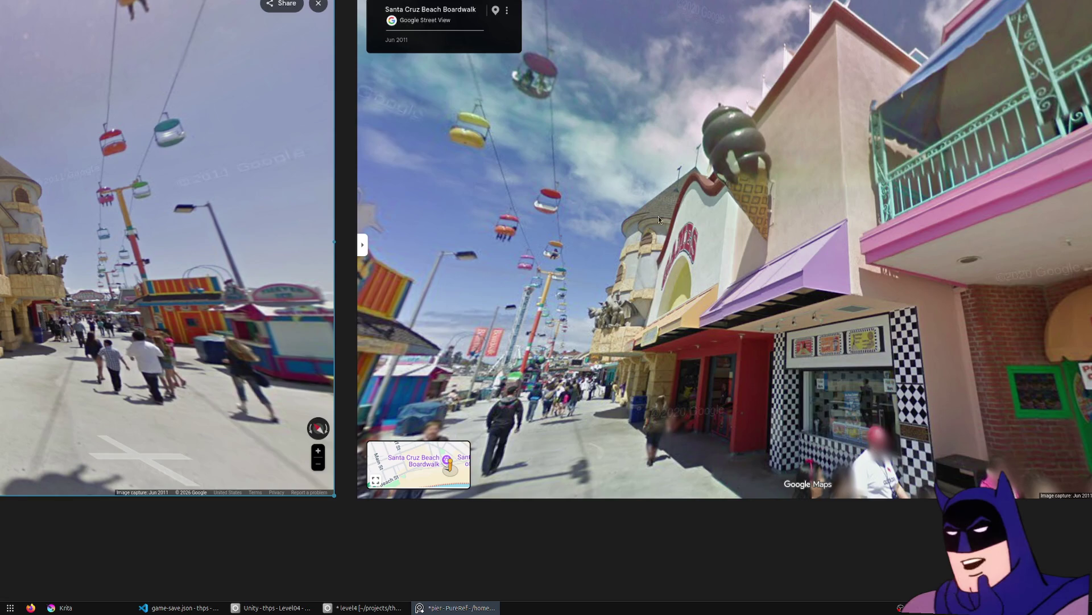
scroll(762, 265, right, 8)
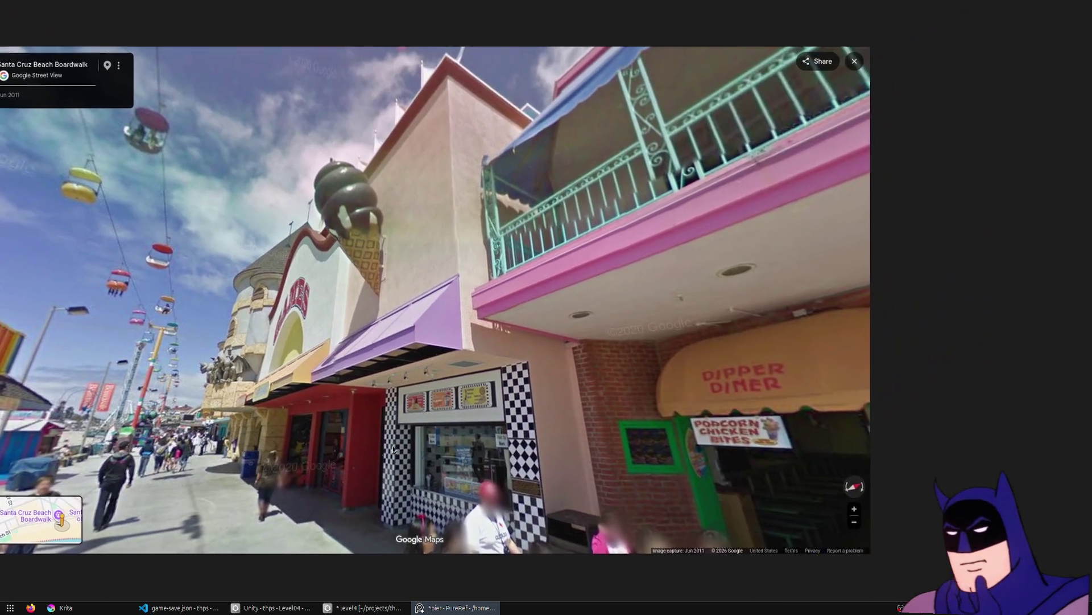
scroll(395, 448, up, 3)
scroll(433, 398, down, 4)
scroll(457, 388, up, 3)
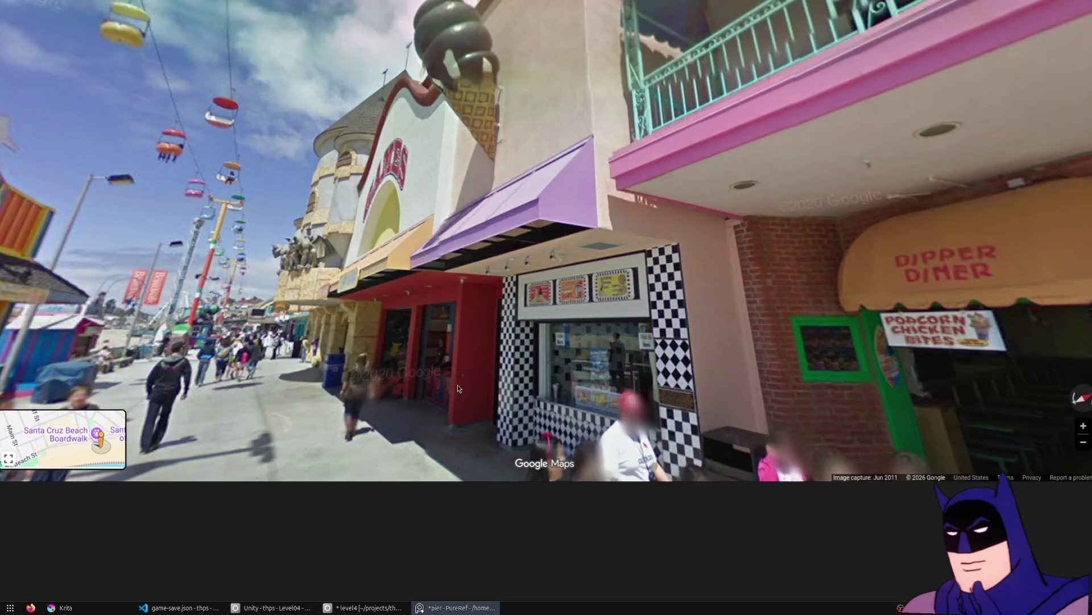
scroll(469, 387, down, 5)
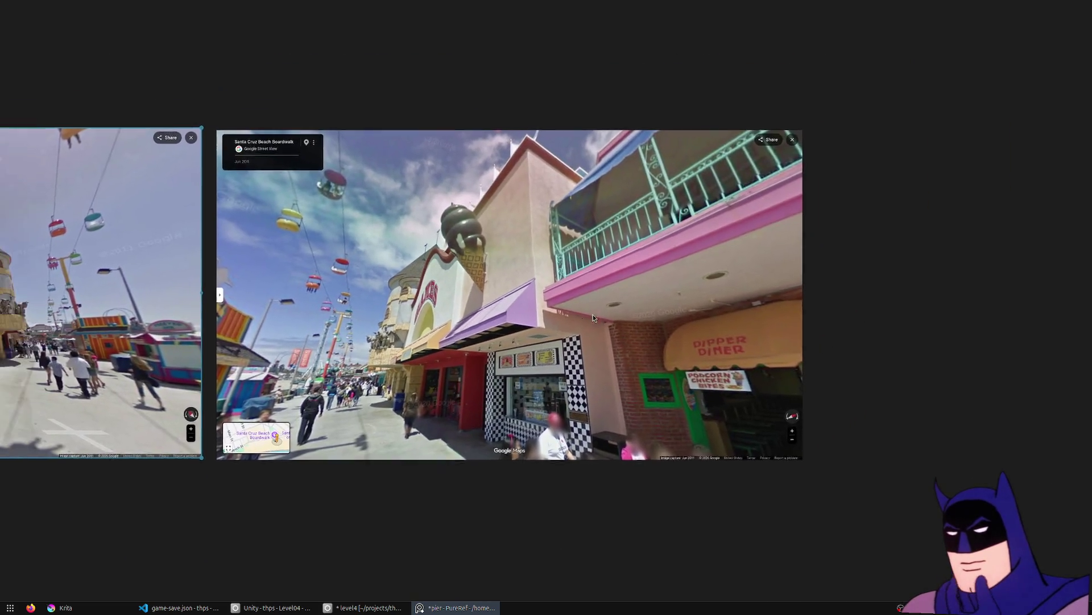
scroll(563, 327, left, 7)
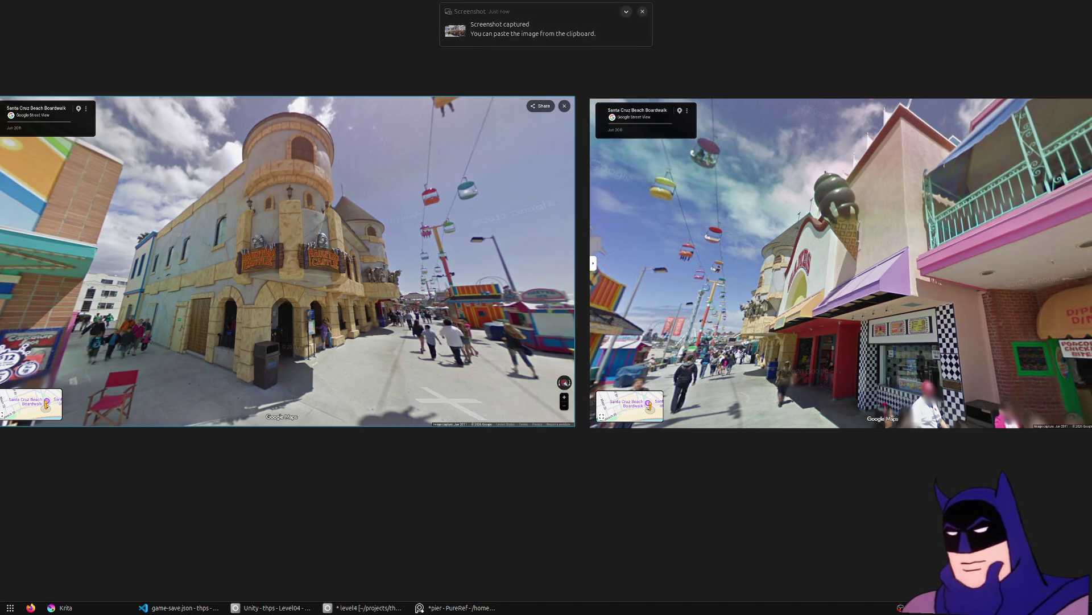
scroll(529, 139, down, 3)
Paste the Dipper Diner Street View shot beside the second image, then hide PureRef.
click(793, 324)
scroll(634, 356, right, 6)
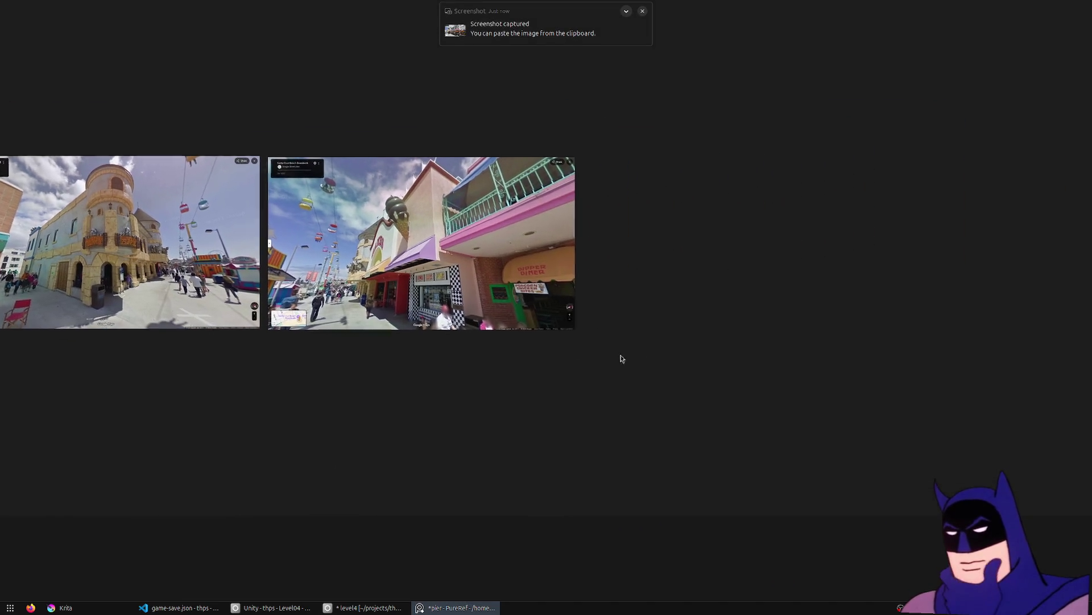
key(ctrl+v)
drag(619, 233, 667, 267)
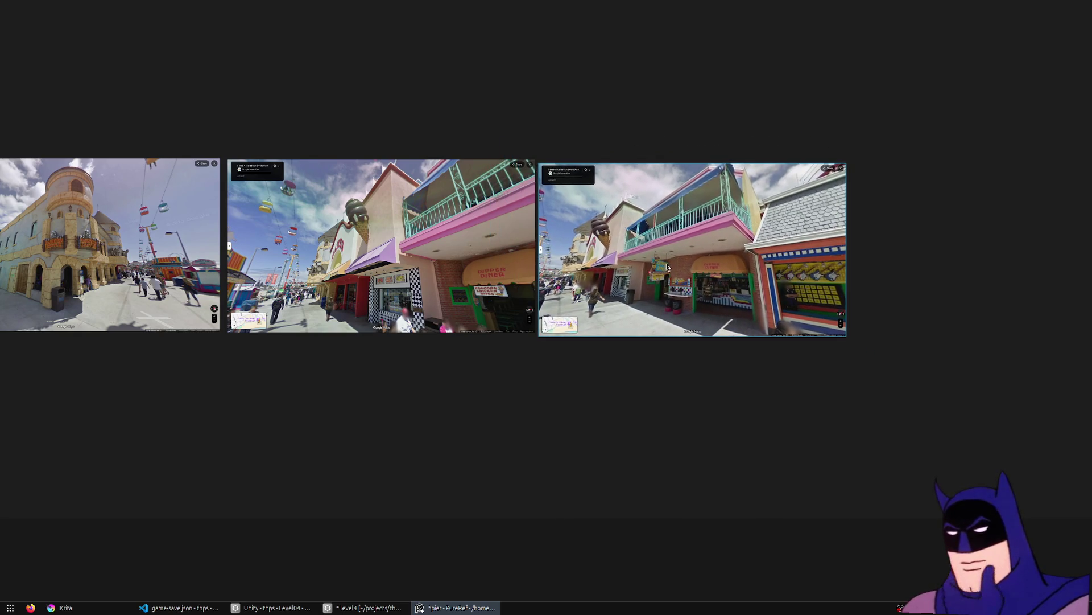
scroll(711, 239, up, 3)
scroll(737, 241, up, 1)
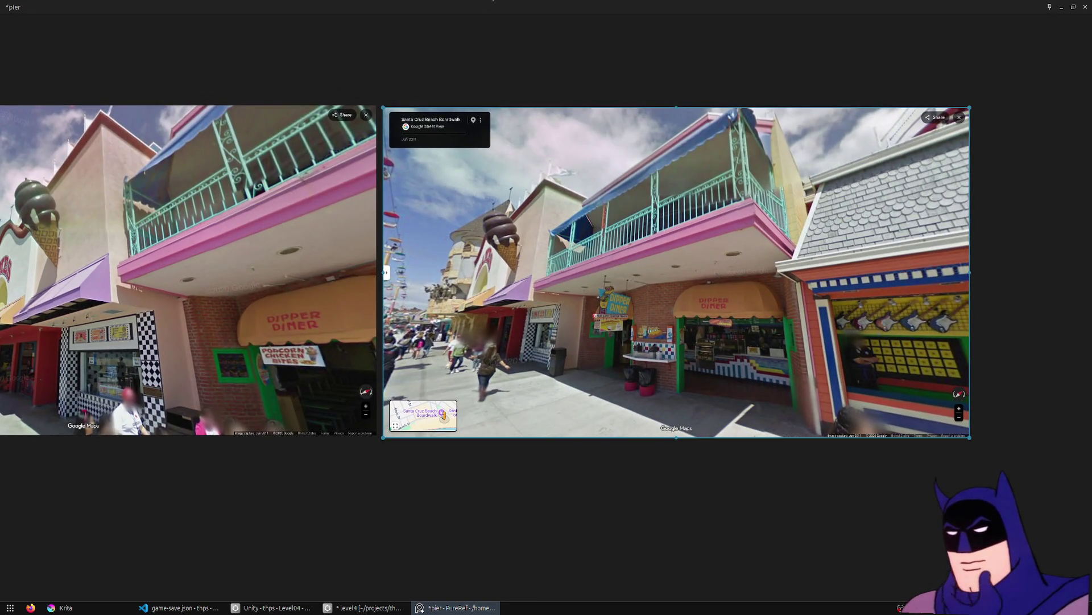
click(493, 8)
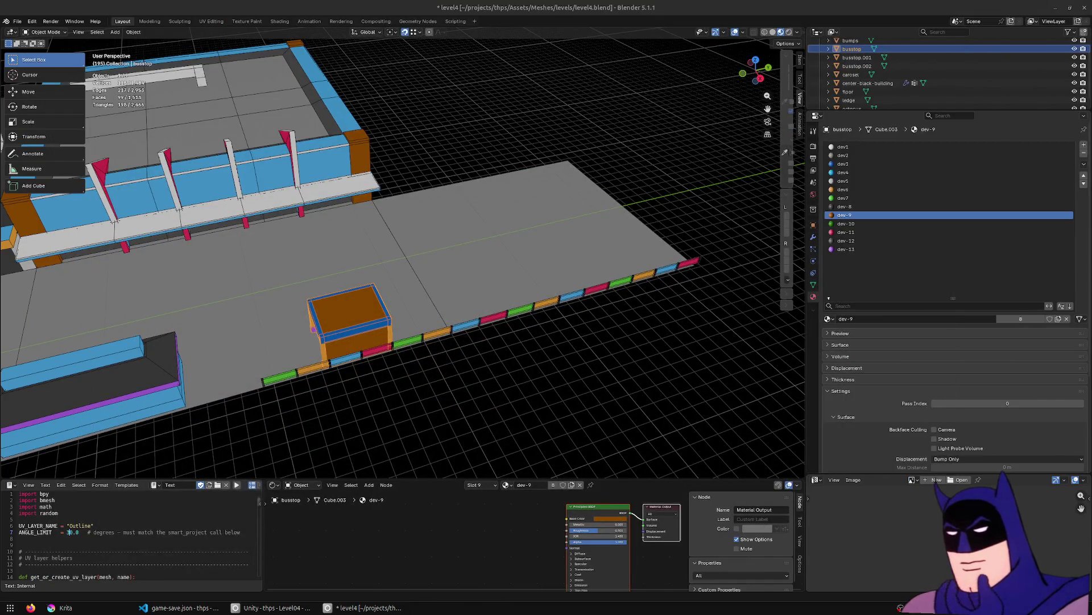
Add a loop cut across the grey floor slab in edit mode.
mouse_move(223, 265)
middle_down()
mouse_move(683, 321)
mouse_move(494, 376)
middle_up()
click(494, 375)
key(Tab)
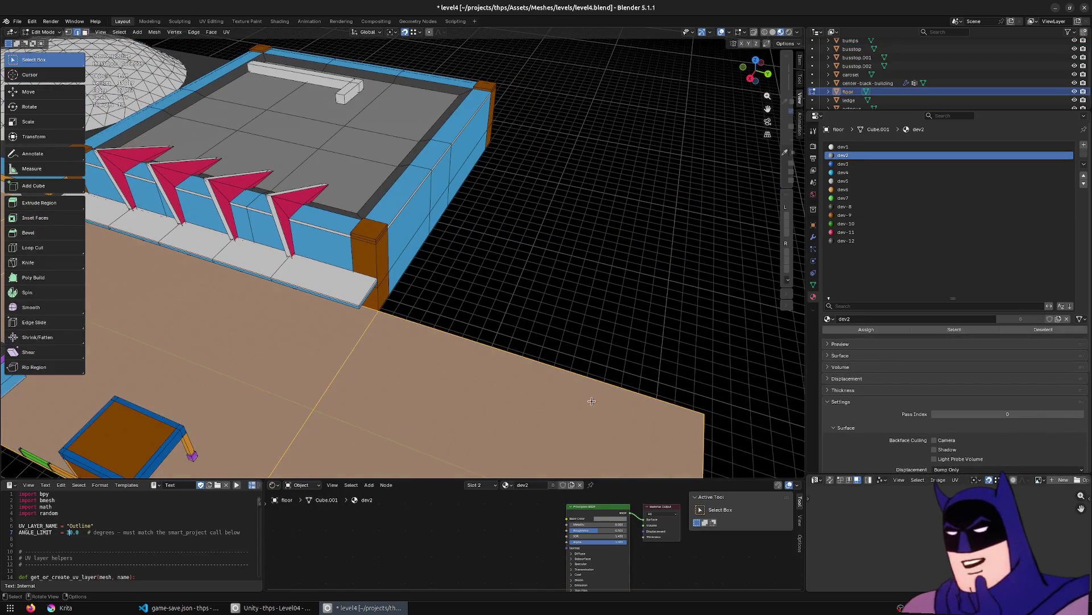
scroll(505, 384, down, 4)
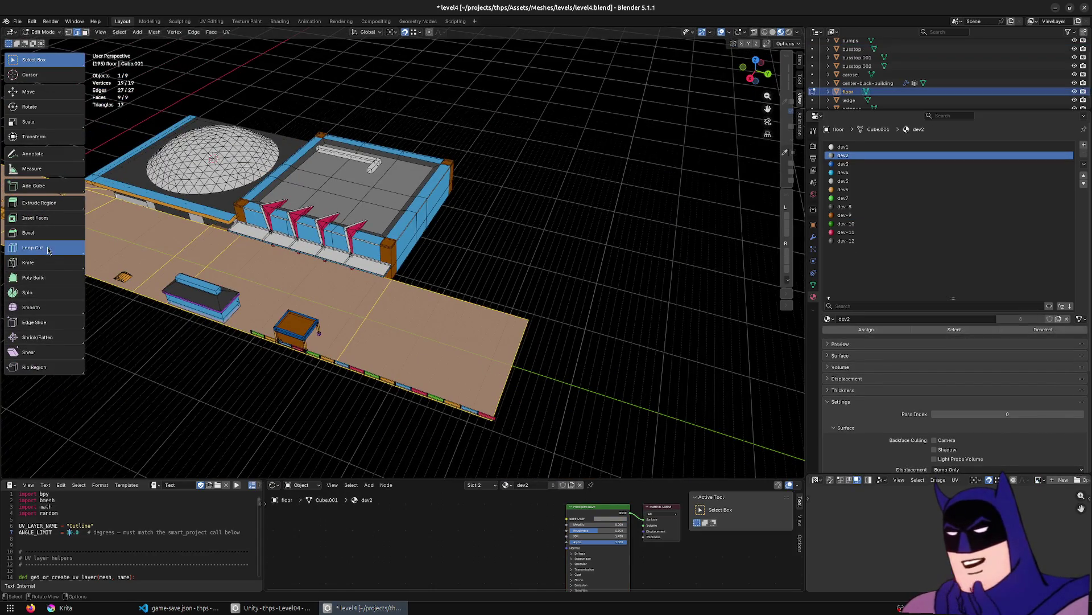
click(33, 248)
click(450, 300)
click(34, 59)
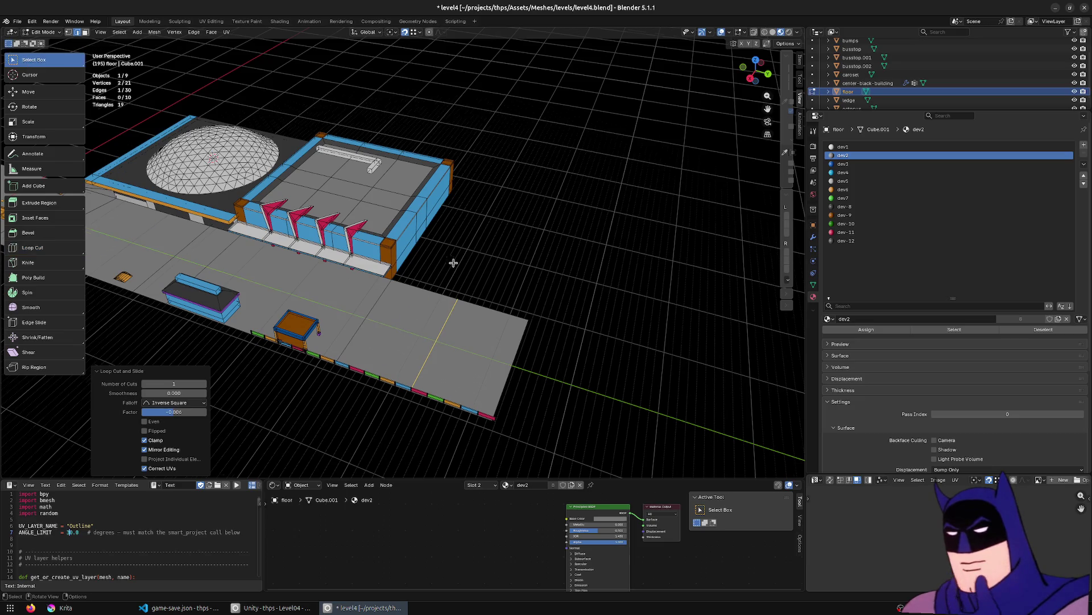
Slide the new floor edge loop along Y to line up with the arcade's end.
scroll(493, 284, up, 5)
key(g)
key(y)
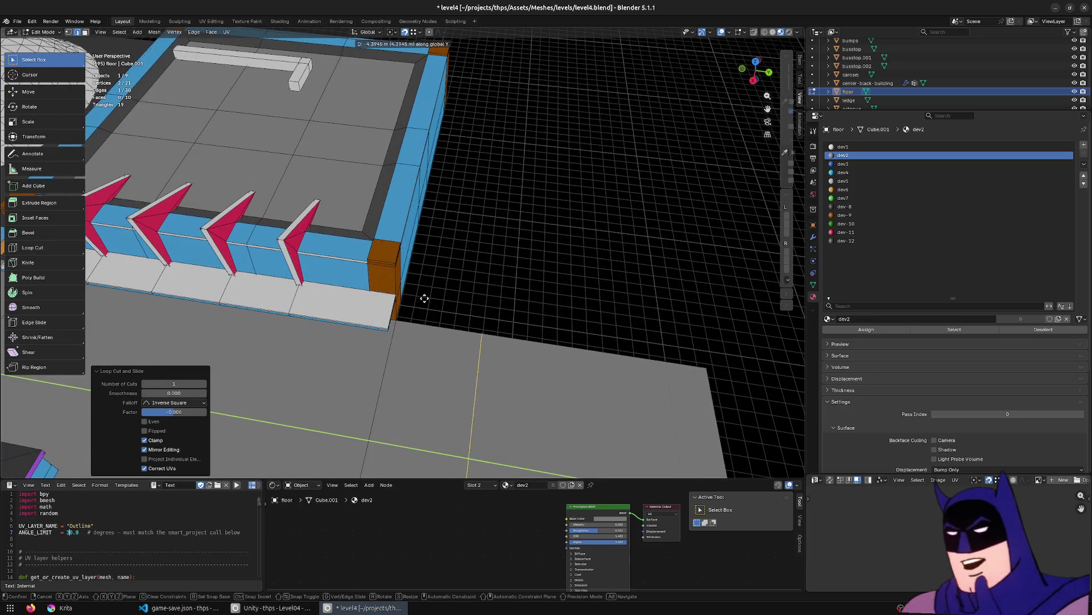
click(484, 314)
key(g)
key(y)
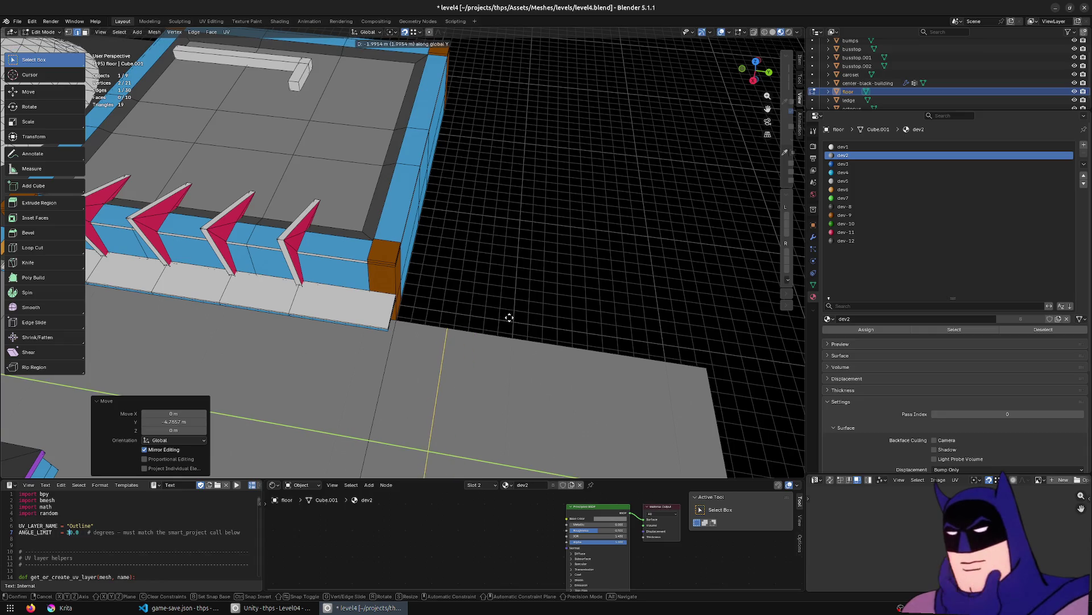
click(508, 316)
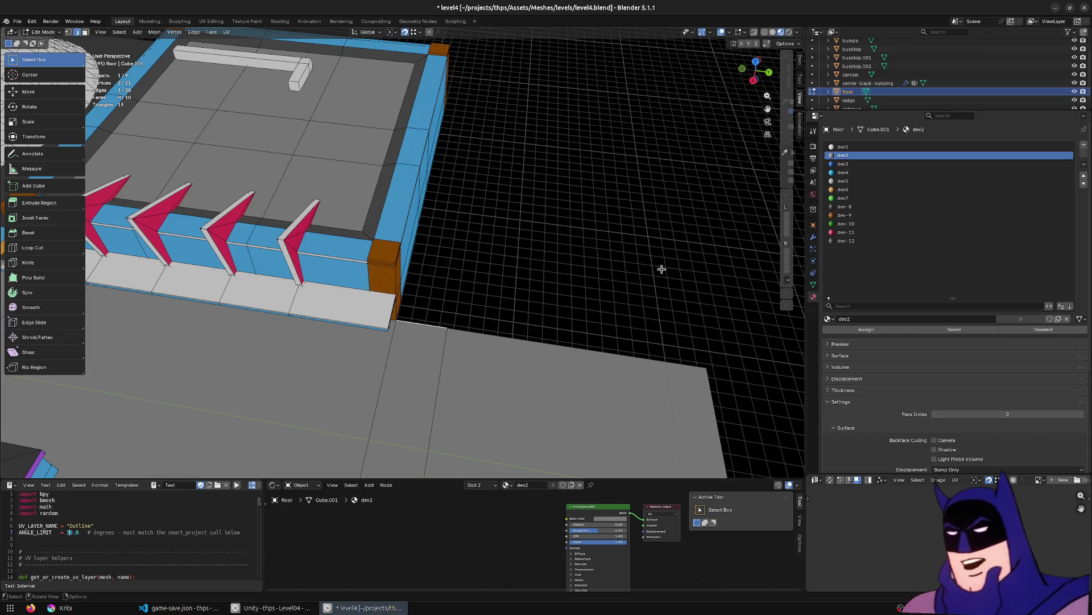
Extrude the far floor edge about 14 m along X beside the arcade.
middle_drag(617, 248, 554, 287)
key(e)
key(x)
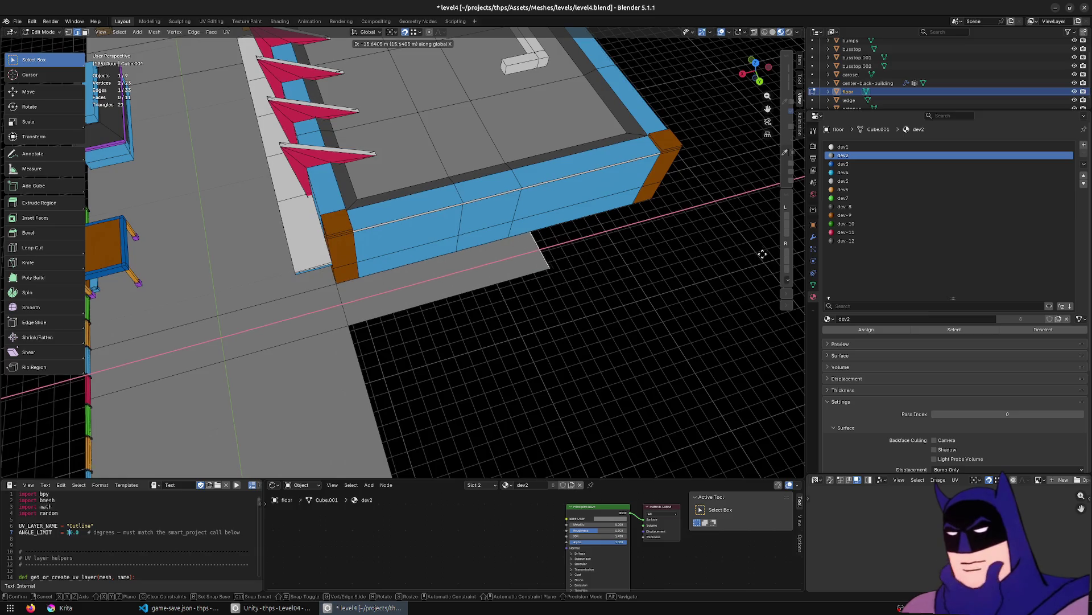
click(624, 308)
Try raising the new edge about 7 m and shifting it along X, then undo the raised face.
key(e)
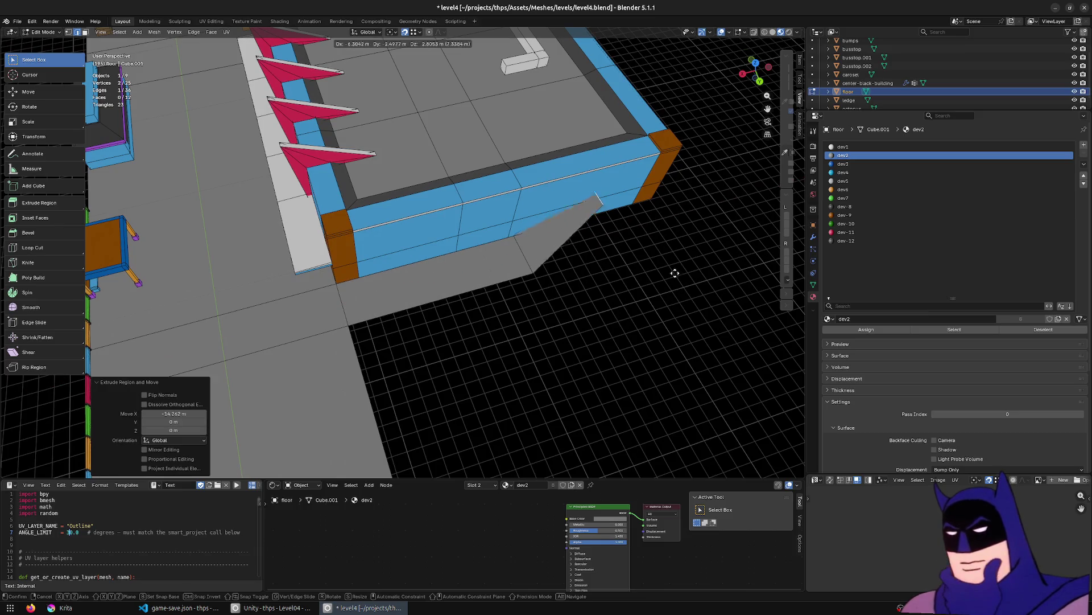
key(z)
click(652, 275)
key(g)
key(x)
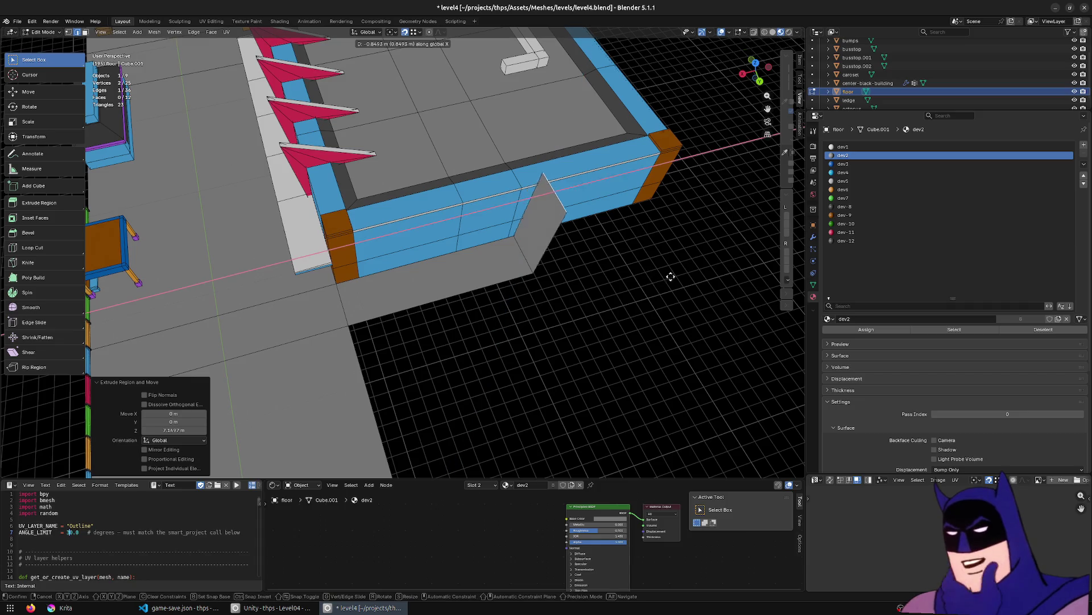
click(621, 270)
middle_drag(356, 336, 430, 243)
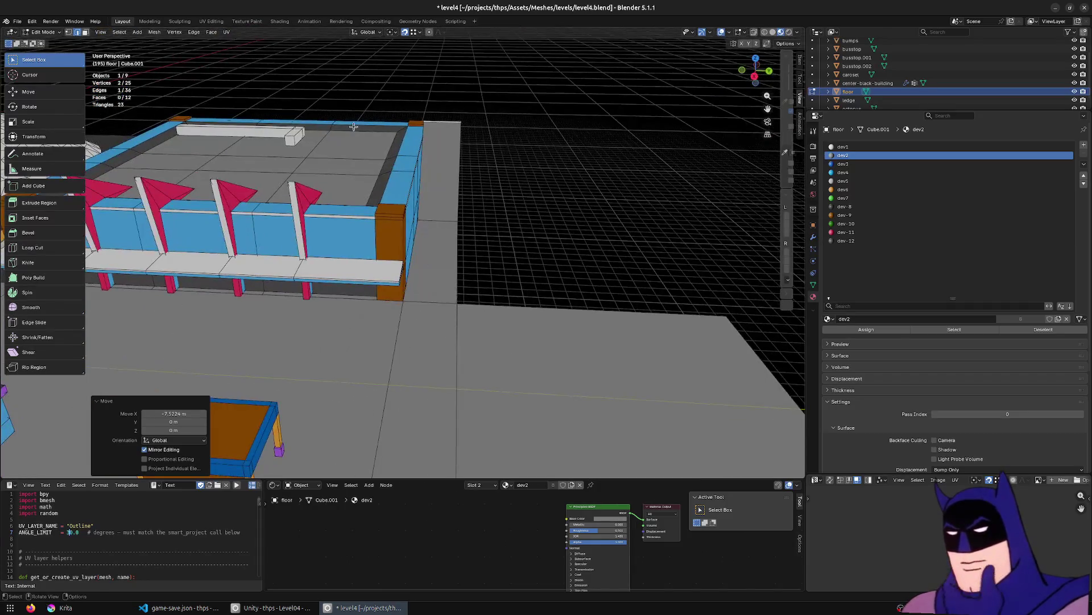
middle_drag(516, 227, 597, 381)
key(ctrl+z)
key(ctrl+z)
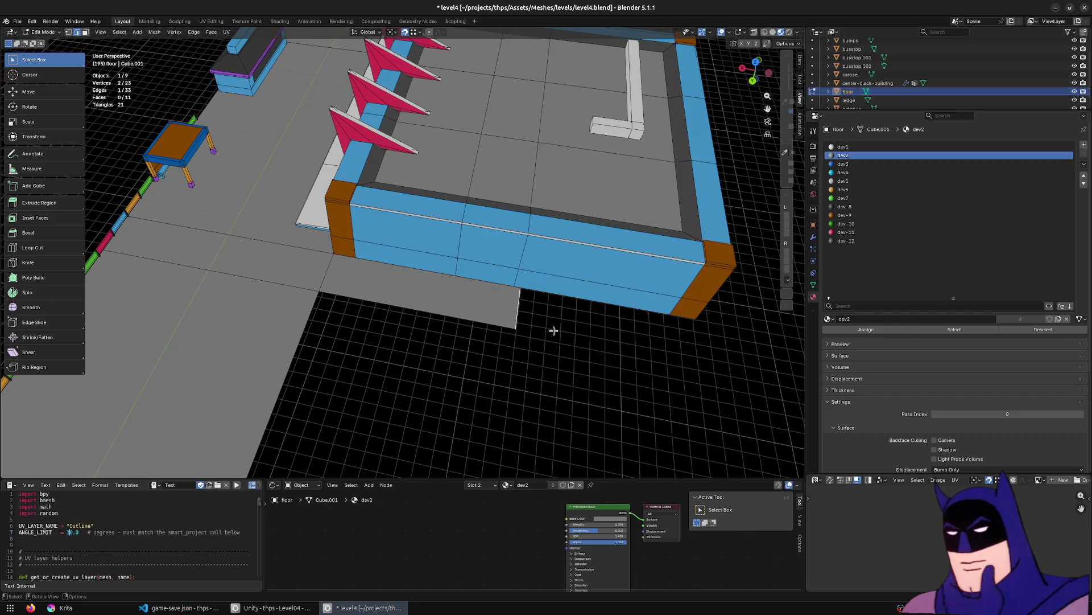
Move the selected floor edge about -12.228 m along X to extend the floor.
middle_drag(523, 308, 254, 317)
key(g)
key(x)
key(y)
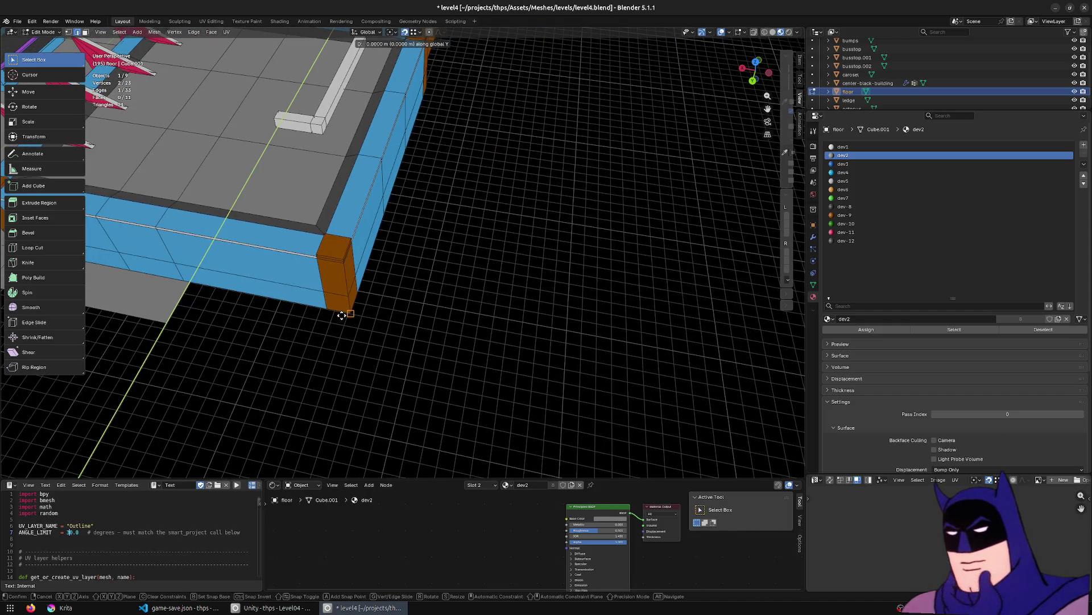
key(x)
click(343, 315)
mouse_move(344, 315)
middle_down()
mouse_move(378, 363)
mouse_move(550, 254)
middle_up()
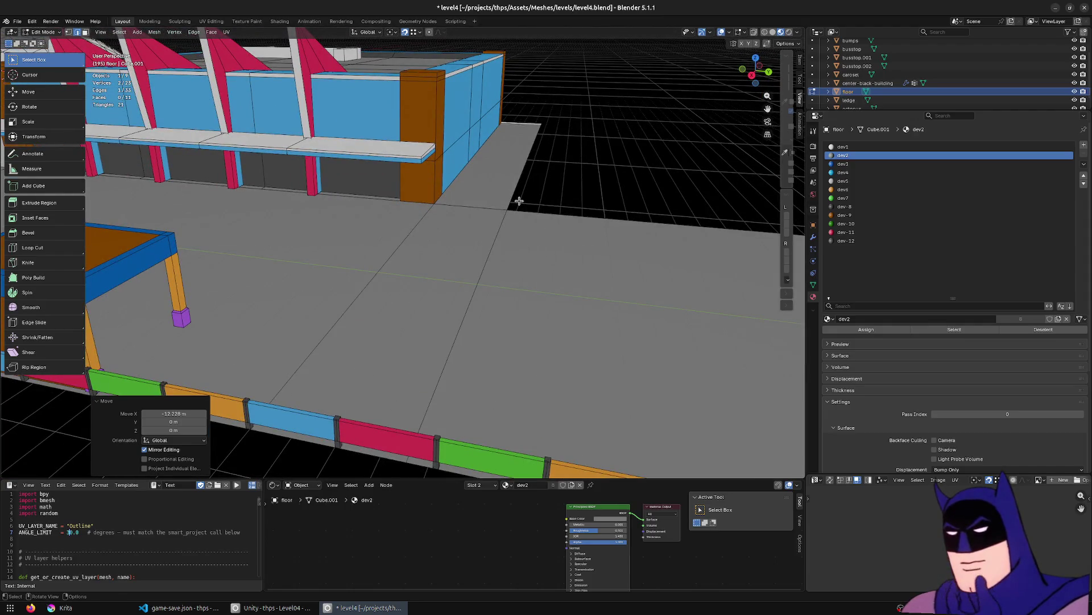
Add the adjacent floor edges beside the arcade, nudge them along Y, and return to Object Mode.
click(519, 202)
ctrl+click(450, 358)
mouse_move(450, 358)
middle_down()
mouse_move(512, 316)
mouse_move(589, 296)
mouse_move(533, 258)
mouse_move(558, 228)
middle_up()
key(g)
key(x)
key(y)
click(592, 295)
key(Tab)
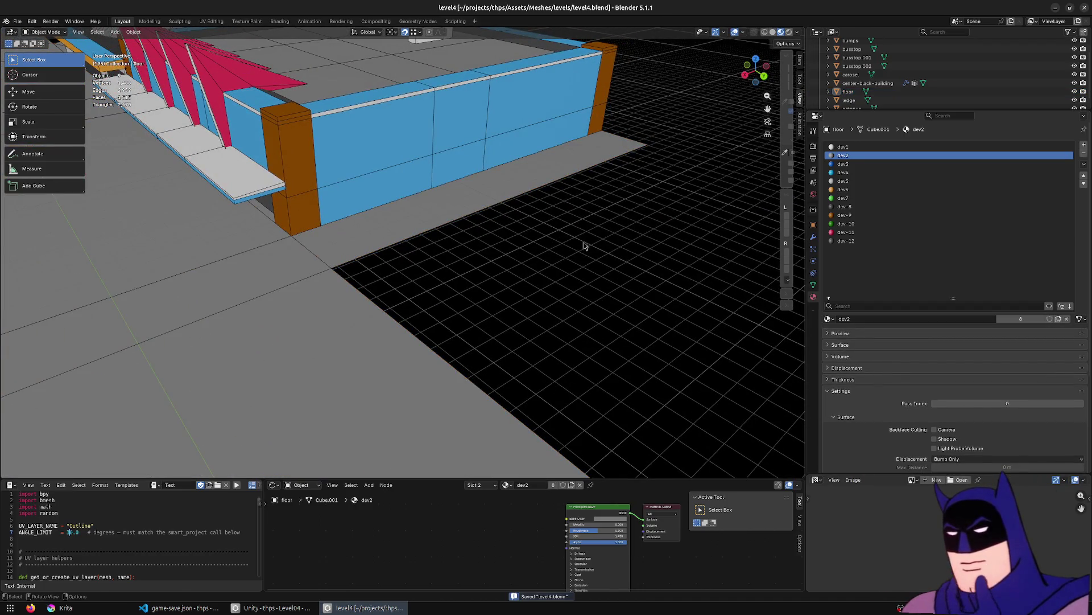
scroll(584, 243, down, 8)
middle_drag(573, 243, 524, 268)
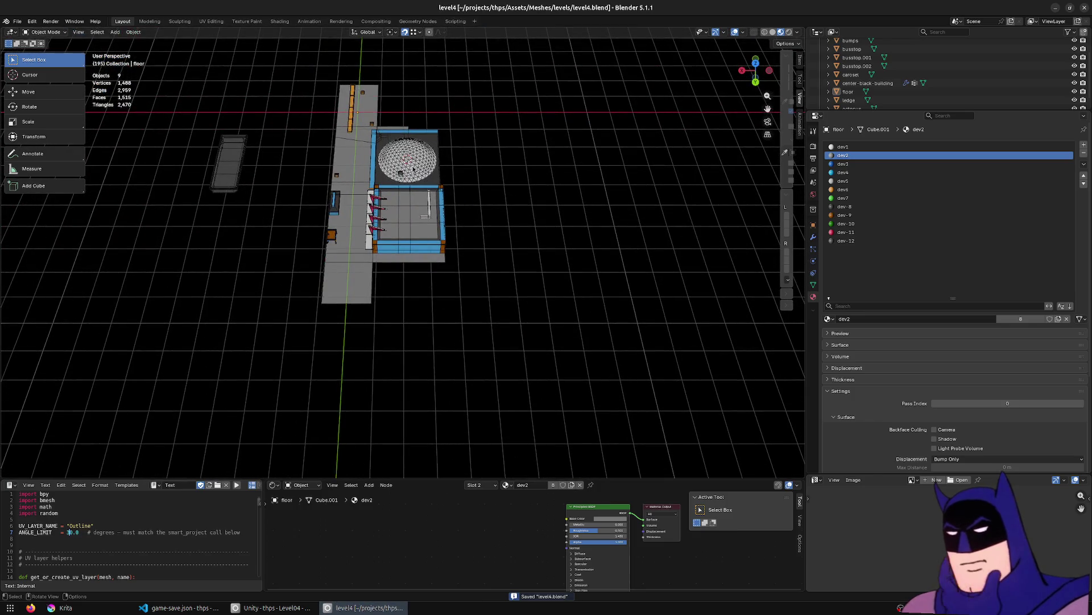
mouse_move(493, 80)
mouse_down()
mouse_move(772, 381)
mouse_move(763, 451)
mouse_up()
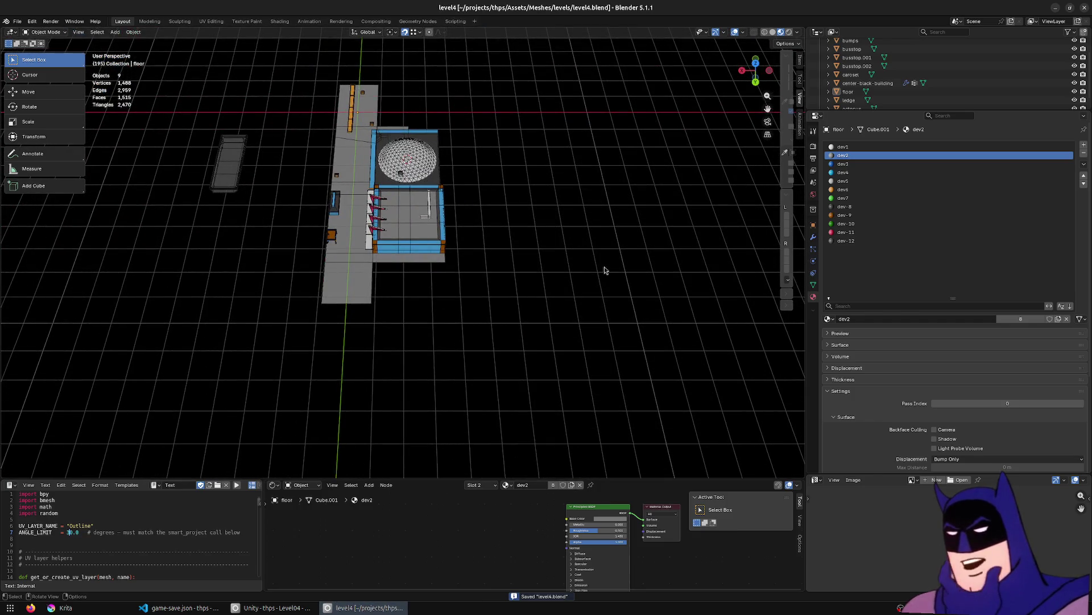
mouse_move(455, 67)
mouse_down()
mouse_move(706, 420)
mouse_move(744, 435)
mouse_up()
mouse_move(745, 434)
middle_down()
mouse_move(221, 295)
mouse_move(315, 417)
mouse_move(277, 278)
middle_up()
mouse_move(277, 278)
mouse_down()
mouse_move(529, 402)
mouse_move(335, 311)
mouse_up()
mouse_move(561, 344)
middle_down()
mouse_move(556, 261)
mouse_move(362, 248)
mouse_move(244, 300)
mouse_move(569, 193)
mouse_move(444, 215)
mouse_move(555, 191)
middle_up()
mouse_move(442, 64)
mouse_down()
mouse_move(610, 317)
mouse_move(772, 439)
mouse_move(782, 484)
mouse_move(746, 476)
mouse_up()
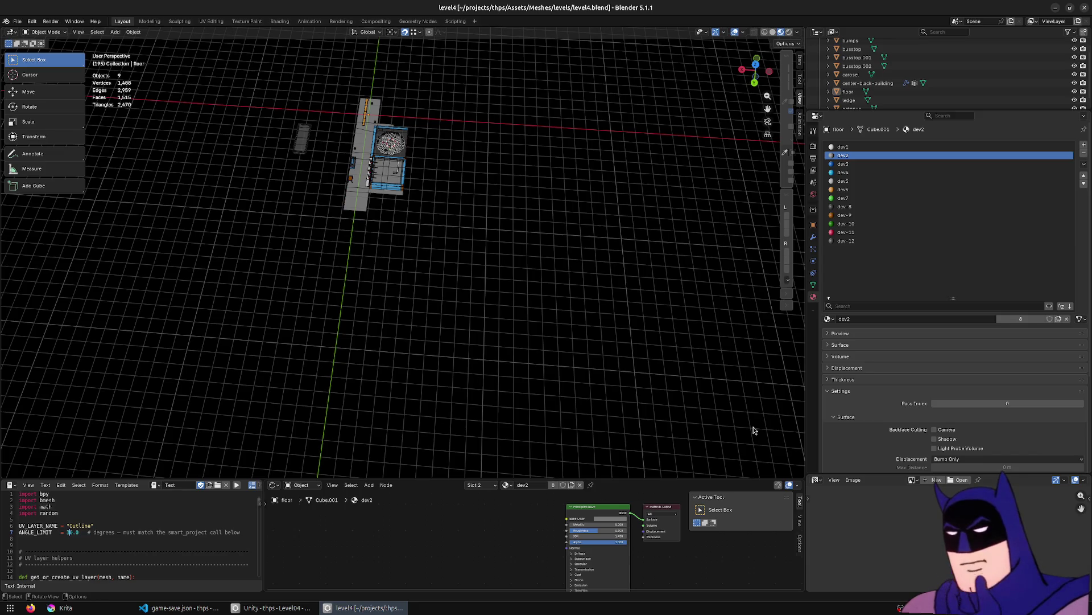
mouse_move(442, 62)
mouse_down()
mouse_move(375, 222)
mouse_move(404, 217)
mouse_up()
click(444, 195)
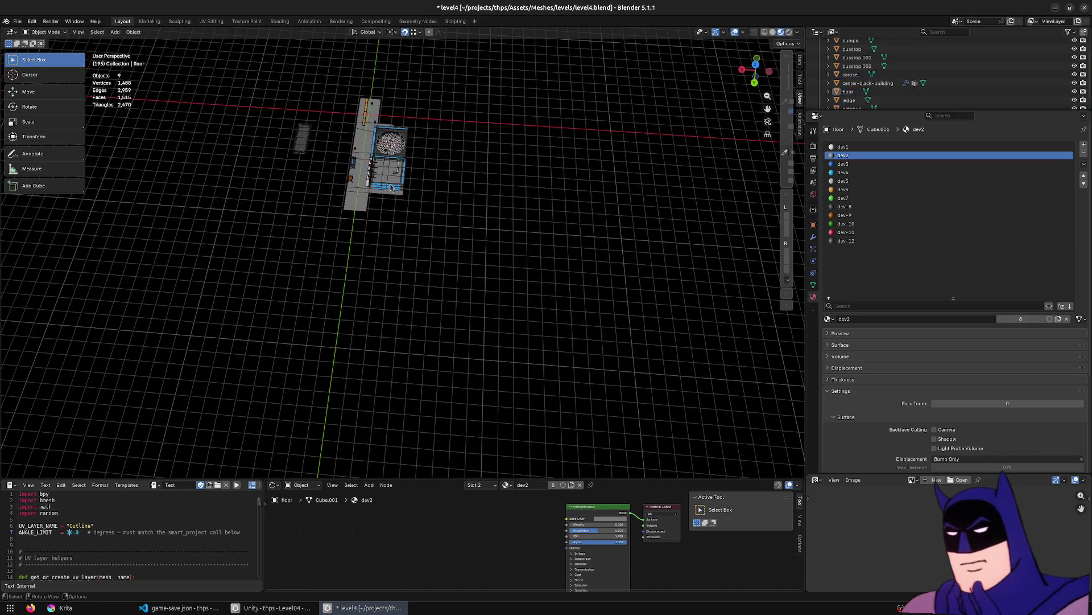
click(390, 188)
key(KP_Decimal)
mouse_move(390, 188)
middle_down()
mouse_move(479, 179)
mouse_move(631, 316)
mouse_move(316, 232)
middle_up()
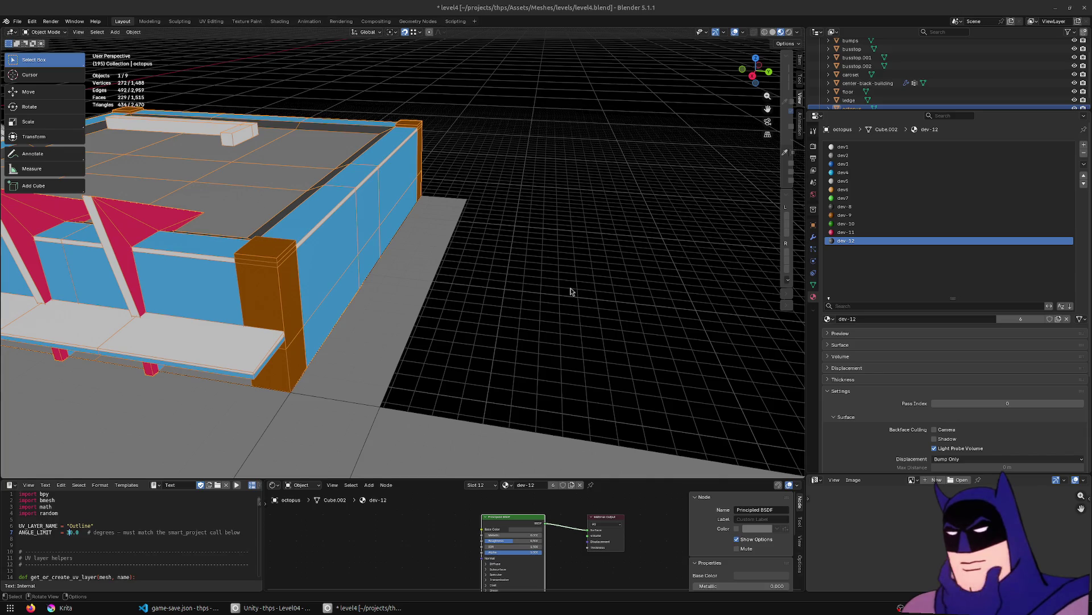
scroll(548, 300, down, 1)
scroll(281, 280, down, 2)
mouse_move(281, 280)
middle_down()
mouse_move(256, 273)
mouse_move(225, 287)
middle_up()
Duplicate bus stop busstop.002 in place.
click(234, 262)
mouse_move(376, 286)
middle_down()
mouse_move(411, 290)
mouse_move(364, 256)
middle_up()
key(shift+d)
right_click(411, 290)
Move all of the copy's geometry beside the floor slab.
key(Tab)
key(a)
key(g)
click(135, 335)
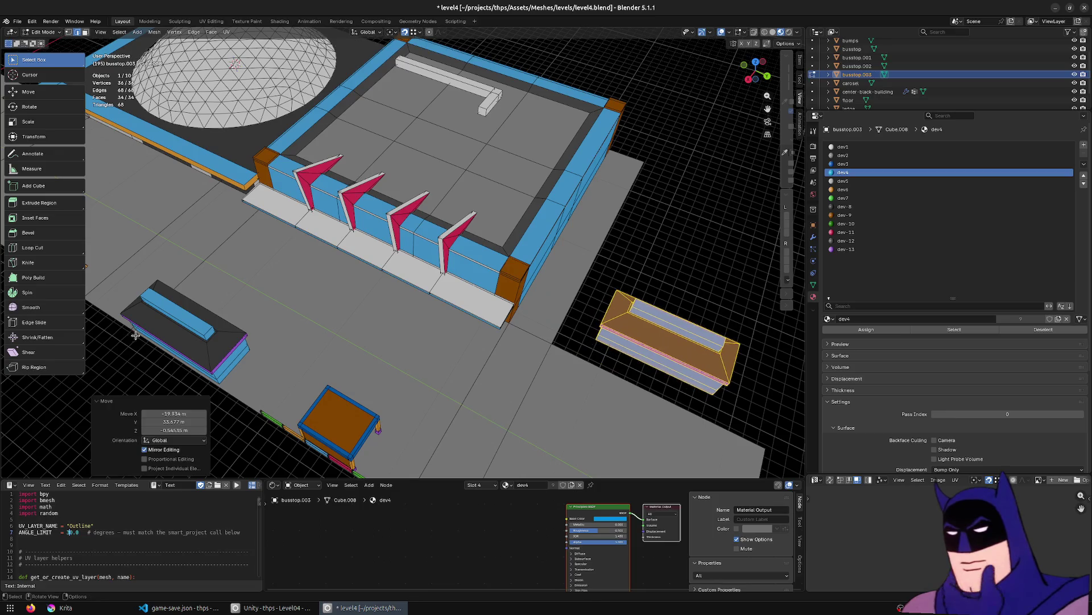
key(g)
click(504, 316)
mouse_move(505, 316)
middle_down()
mouse_move(422, 304)
mouse_move(422, 291)
mouse_move(415, 373)
mouse_move(542, 286)
mouse_move(523, 259)
middle_up()
scroll(422, 304, up, 3)
In wireframe, box-select and delete the unwanted part of the copied bus stop.
key(shift+z)
mouse_move(587, 141)
mouse_down()
mouse_move(353, 237)
mouse_move(353, 260)
mouse_up()
key(x)
click(369, 263)
key(shift+z)
middle_drag(480, 222, 430, 284)
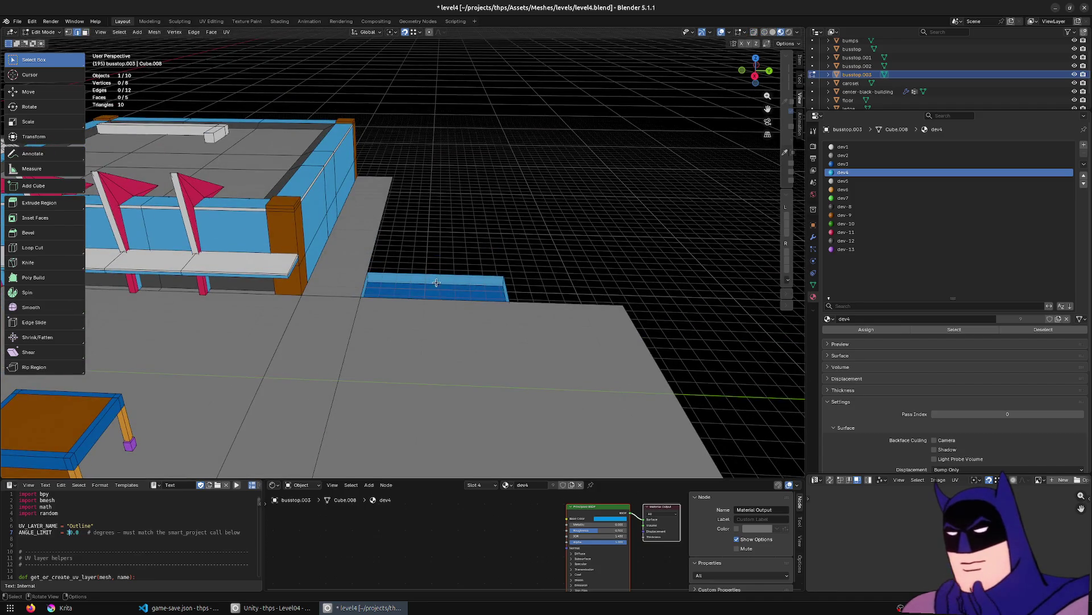
Select the remaining slab piece and lower it along Z onto the ground.
click(430, 287)
key(l)
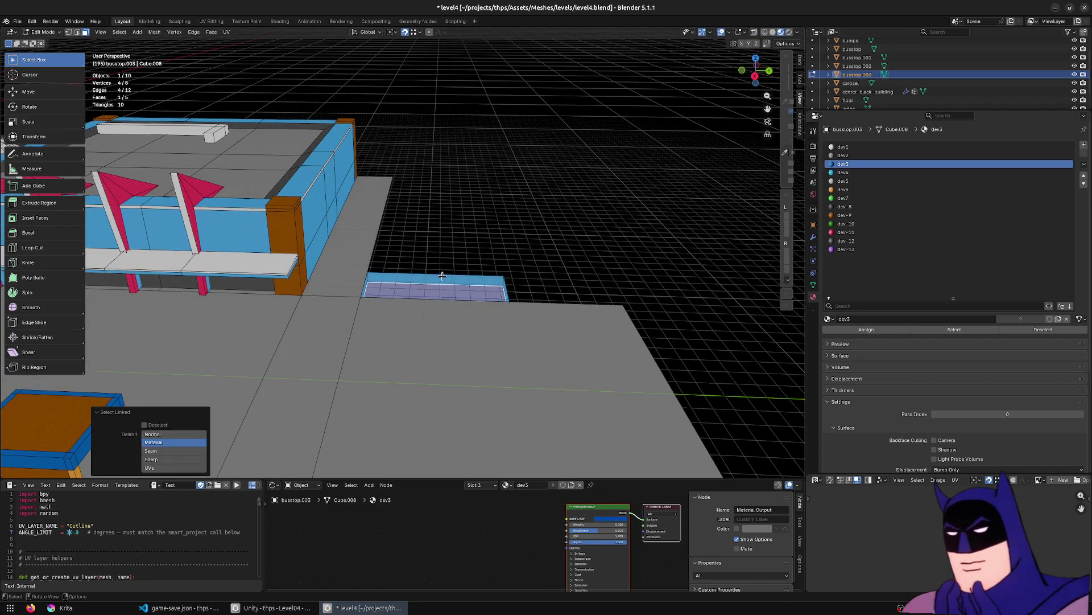
key(a)
key(g)
key(z)
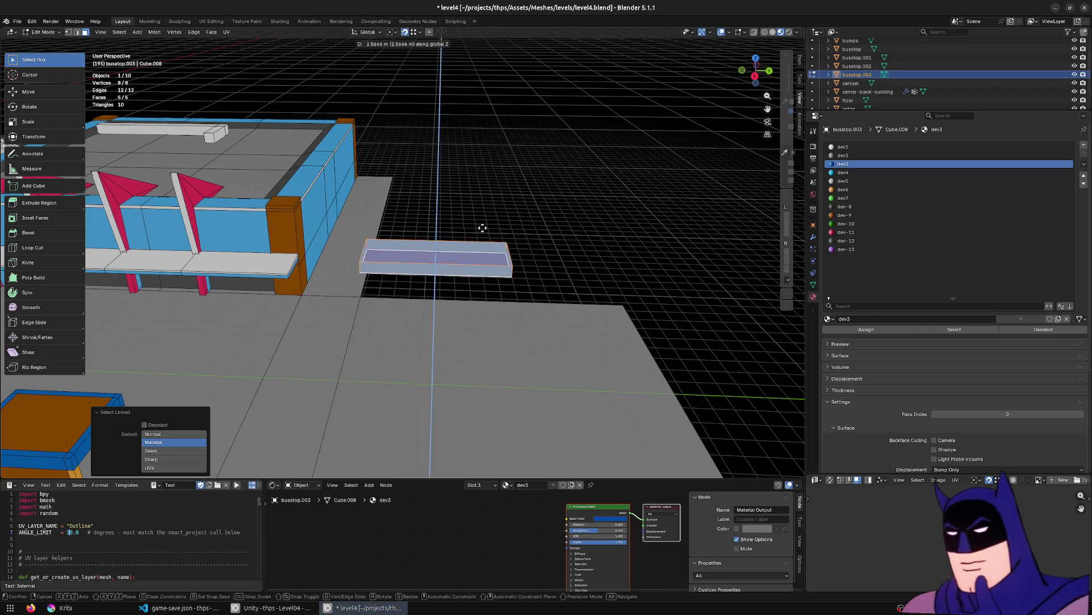
click(480, 231)
Delete the piece's top face, leaving an open blue rim.
click(407, 288)
key(x)
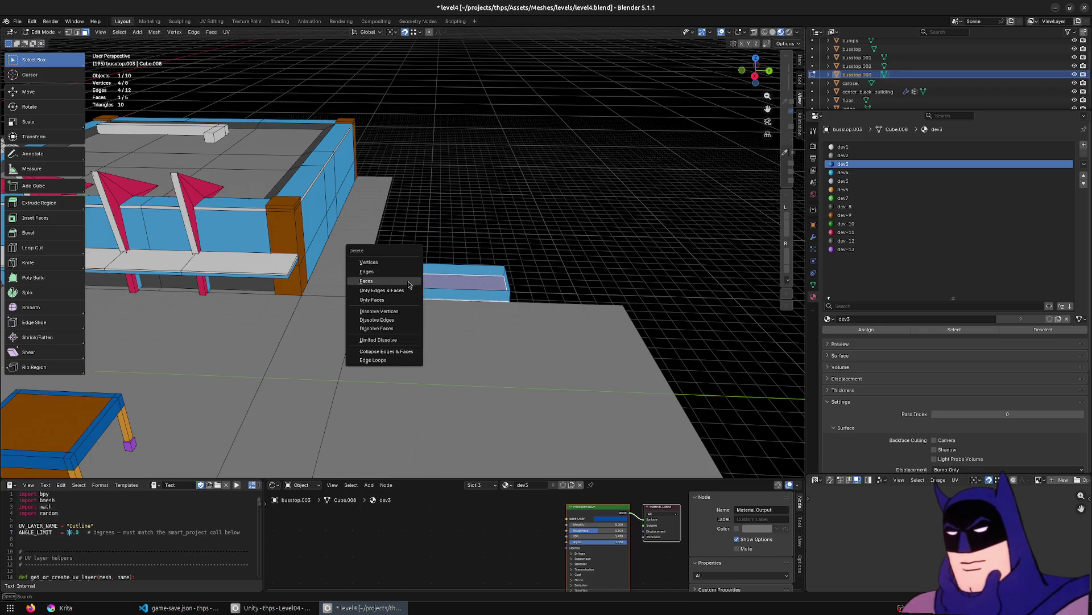
click(407, 289)
middle_drag(407, 289, 358, 288)
Move one side of the rim along Y to widen the outline.
click(379, 268)
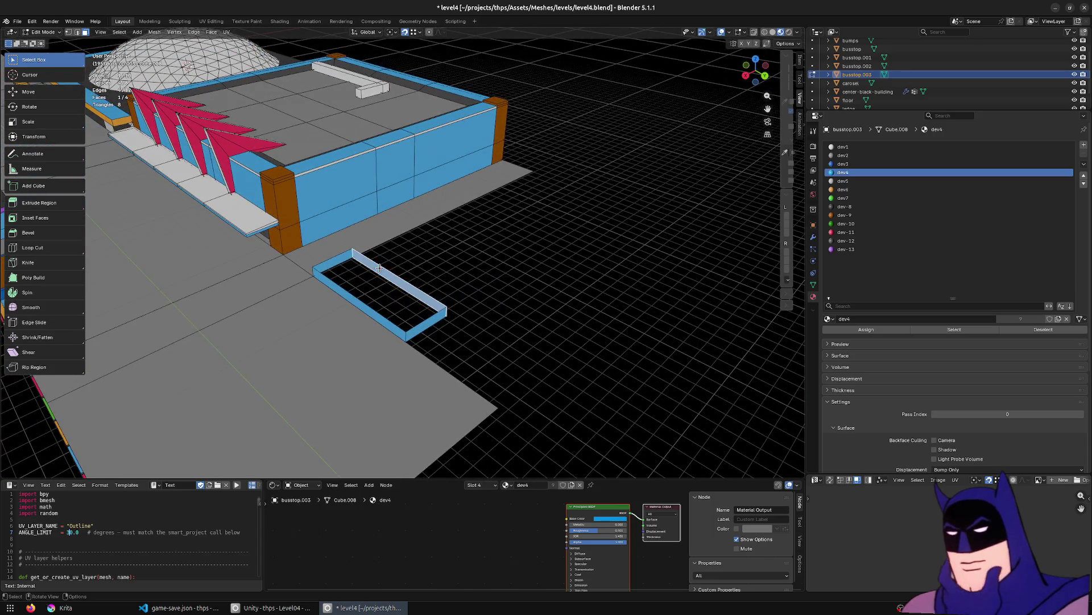
middle_drag(519, 250, 520, 253)
key(g)
key(y)
click(670, 228)
middle_drag(412, 344, 494, 340)
scroll(493, 339, down, 10)
Stretch the outline's end 41.622 m along Y, then bring up the pier satellite reference.
key(g)
key(x)
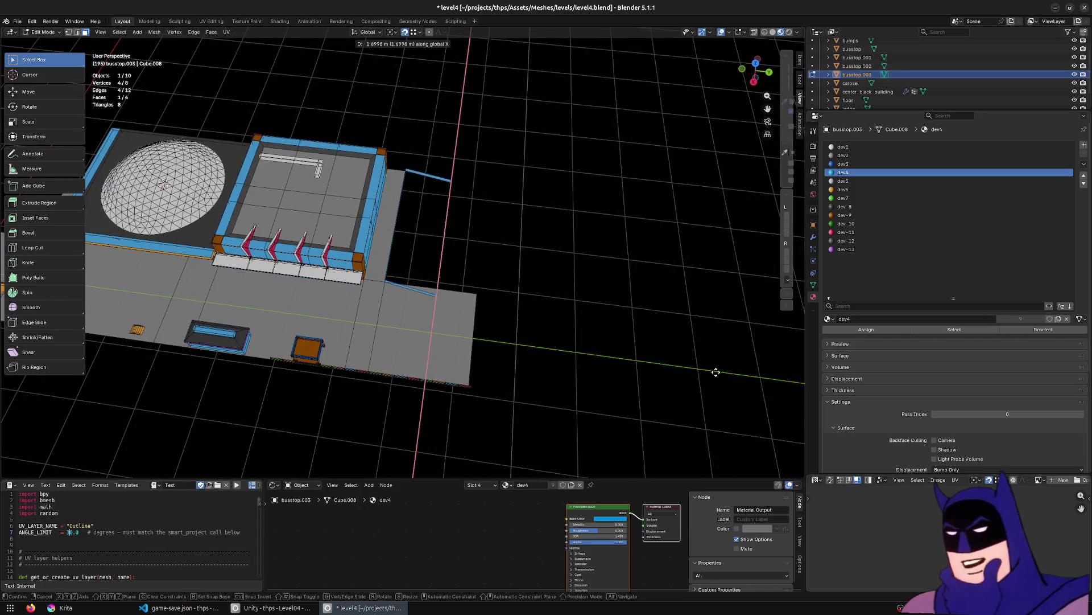
key(y)
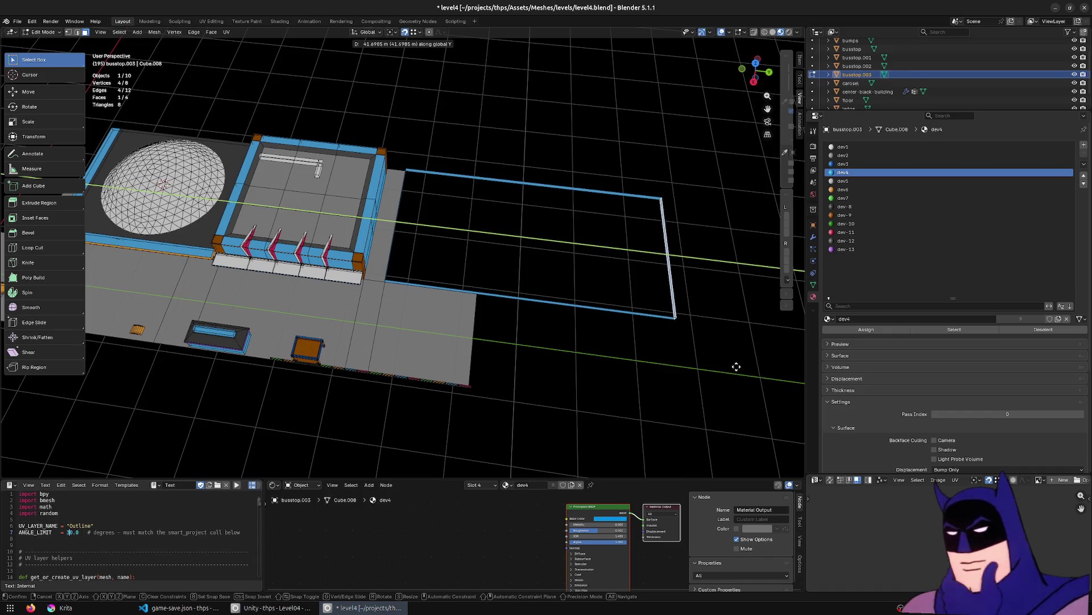
click(735, 366)
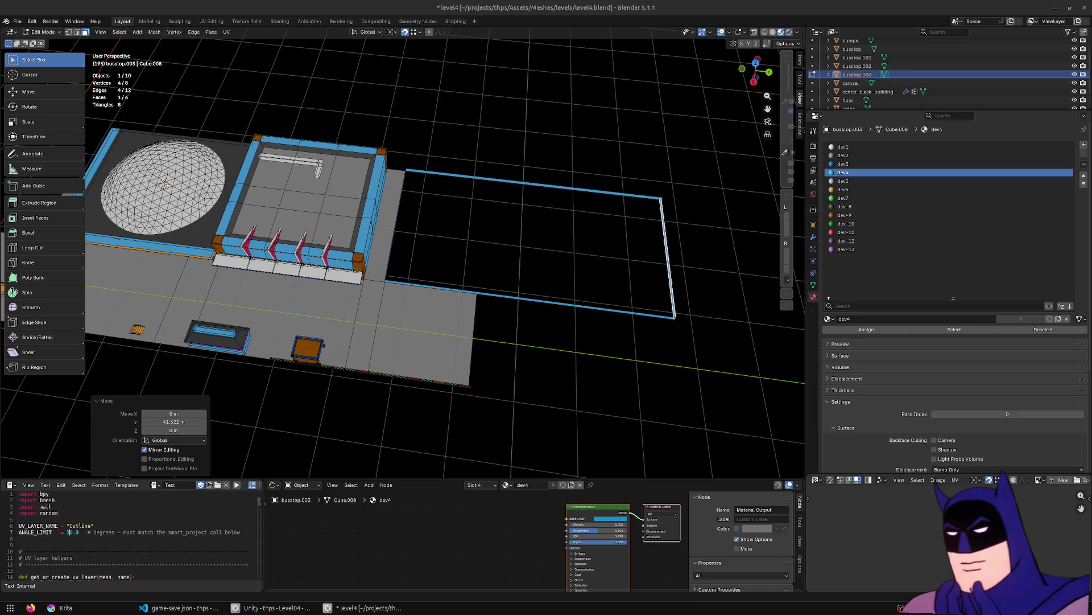
key(ctrl+f)
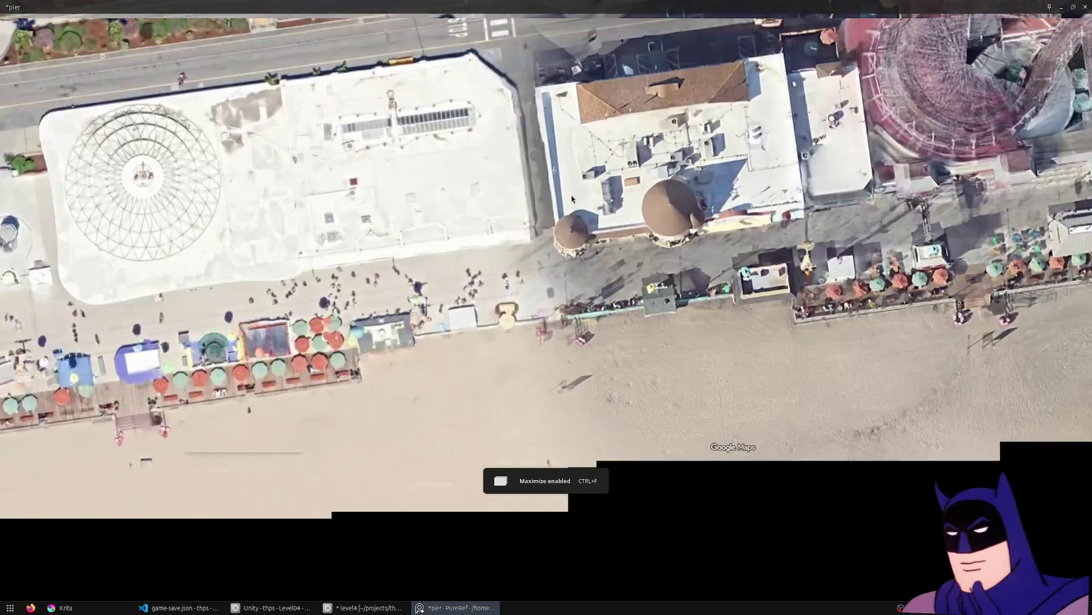
Zoom in and back out on the pier satellite image, then return to Blender.
scroll(571, 196, up, 2)
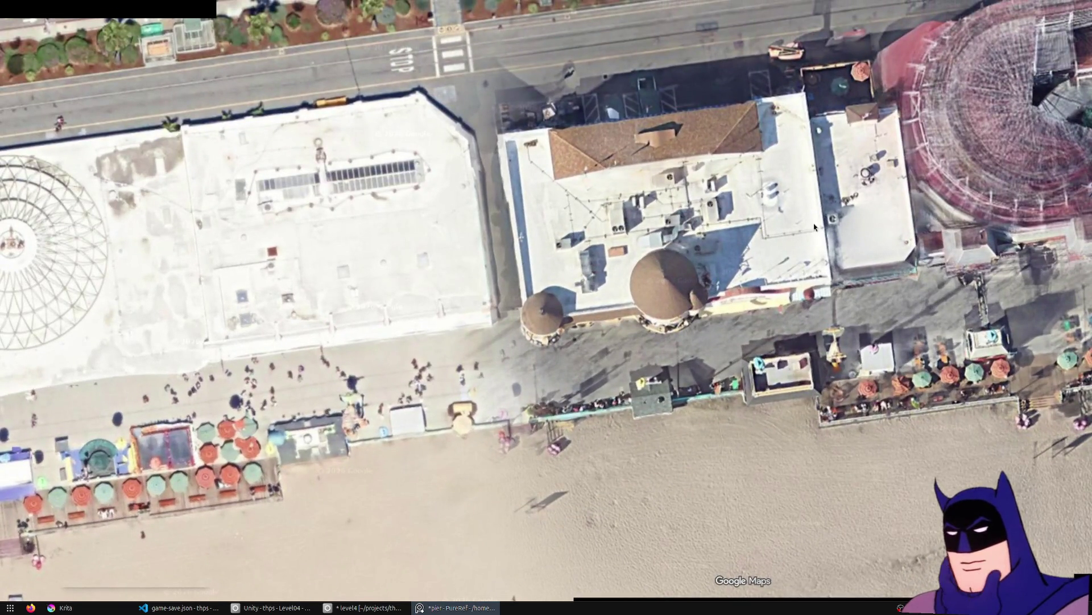
scroll(781, 227, down, 5)
key(alt+Tab)
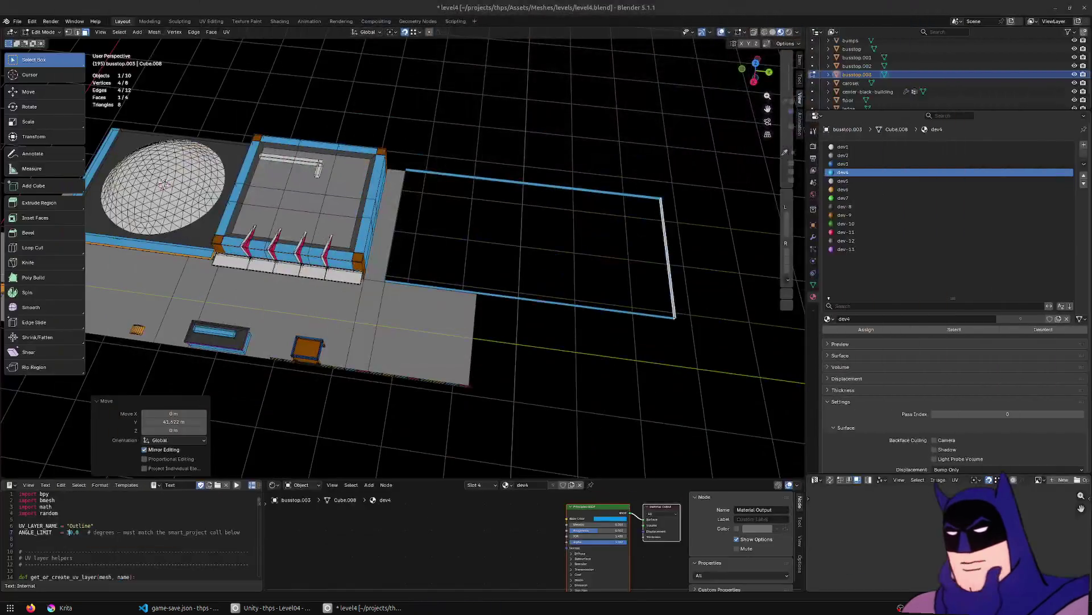
Shorten the outline by pulling its end back about 18.276 m along Y.
middle_drag(680, 156, 653, 178)
click(666, 377)
middle_drag(666, 378, 649, 342)
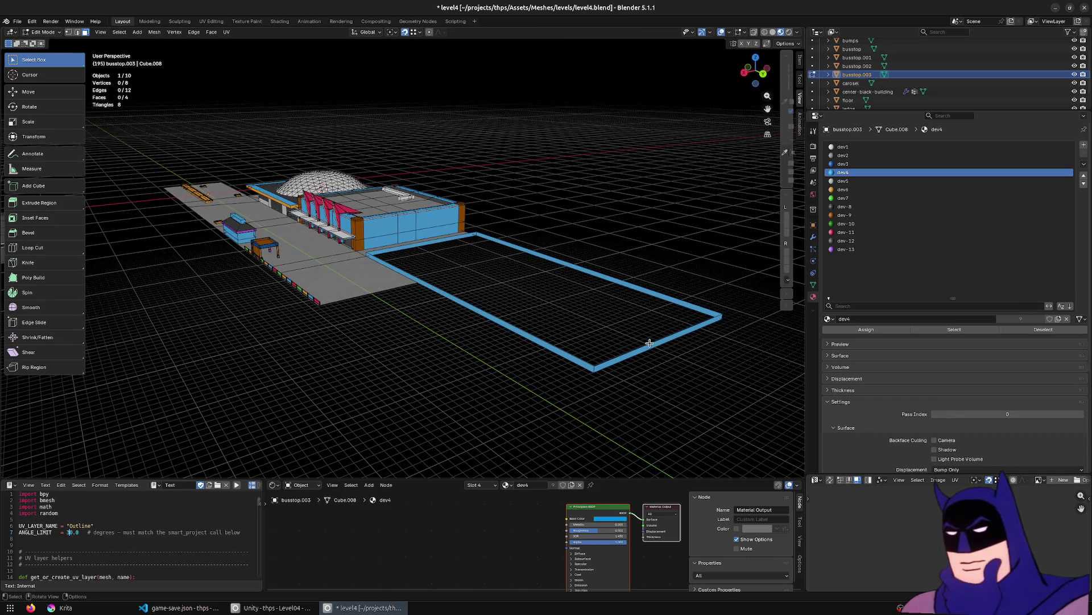
click(650, 344)
scroll(647, 376, up, 5)
key(g)
key(y)
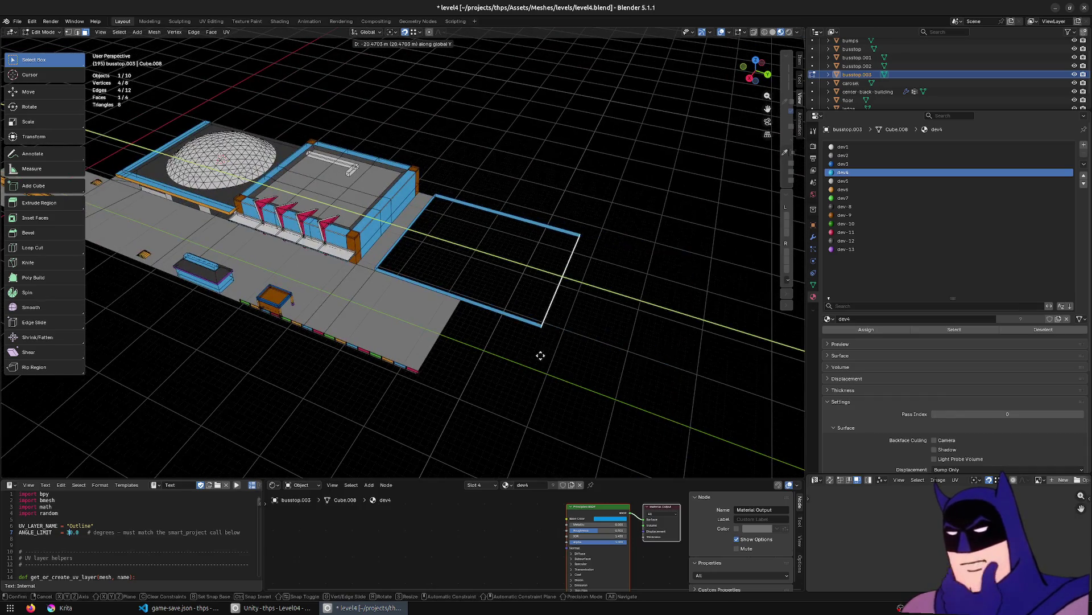
click(551, 365)
Select the outline's edge loop and extrude it about 5.4 m up into walls.
key(KP_7)
mouse_move(547, 349)
middle_down()
mouse_move(446, 255)
mouse_move(490, 278)
mouse_move(418, 268)
middle_up()
key(2)
alt+click(418, 263)
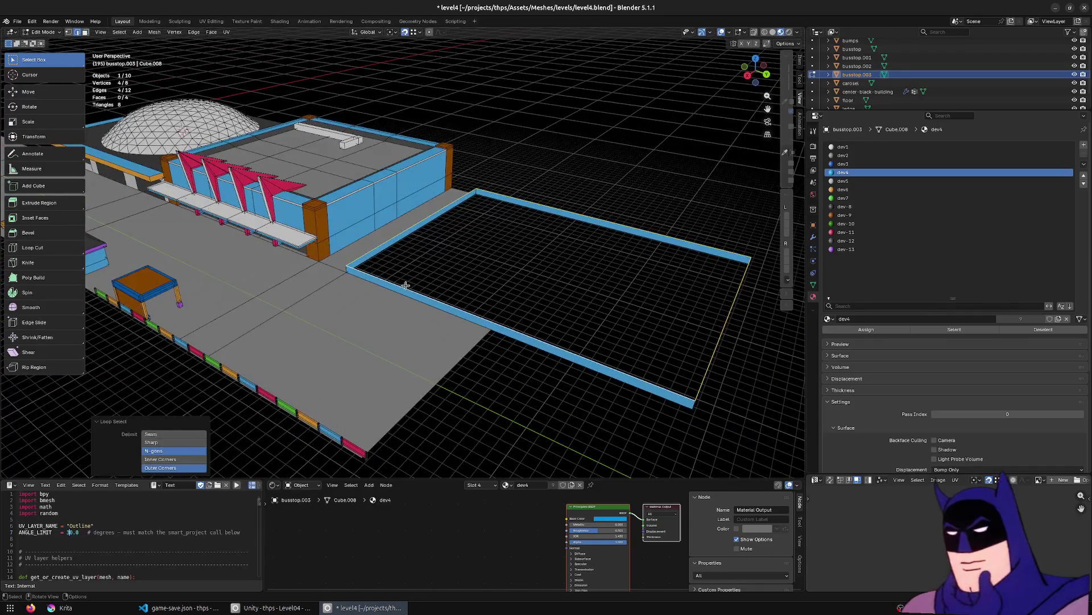
key(e)
key(z)
click(322, 205)
middle_drag(322, 205, 364, 188)
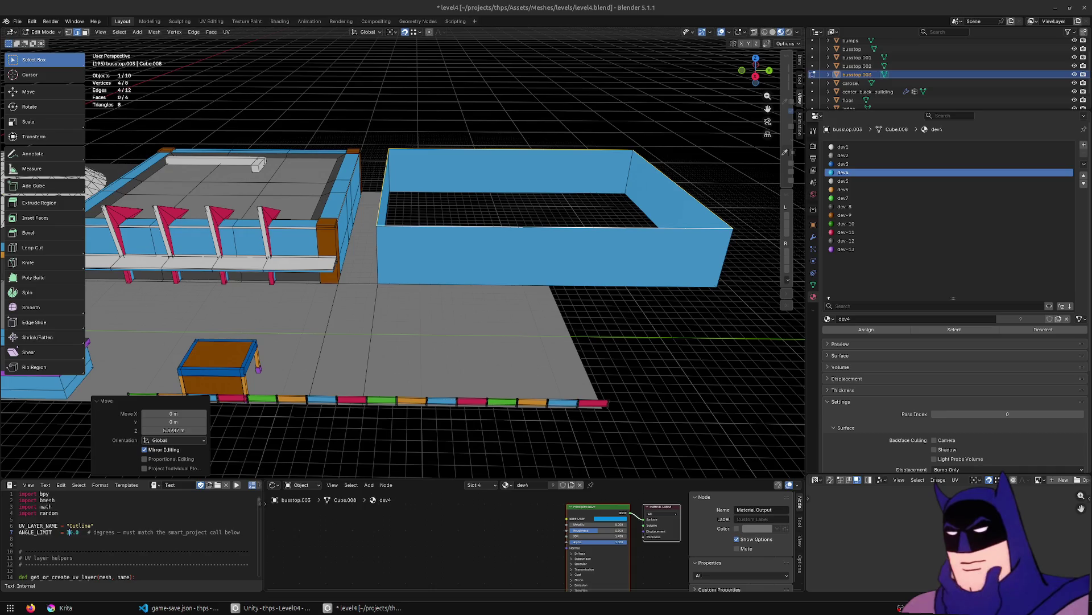
middle_drag(237, 303, 85, 317)
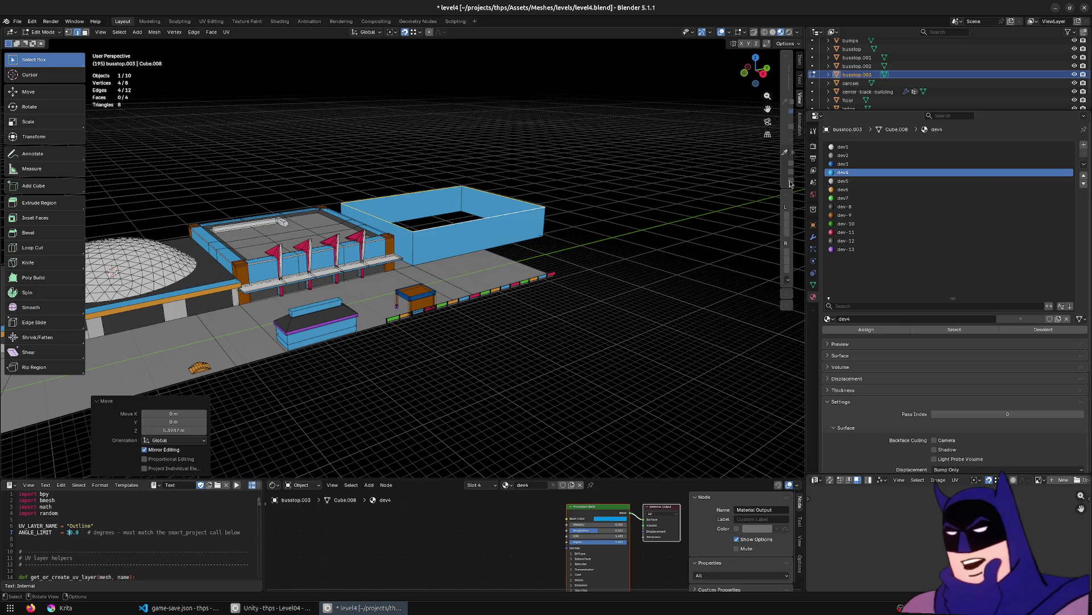
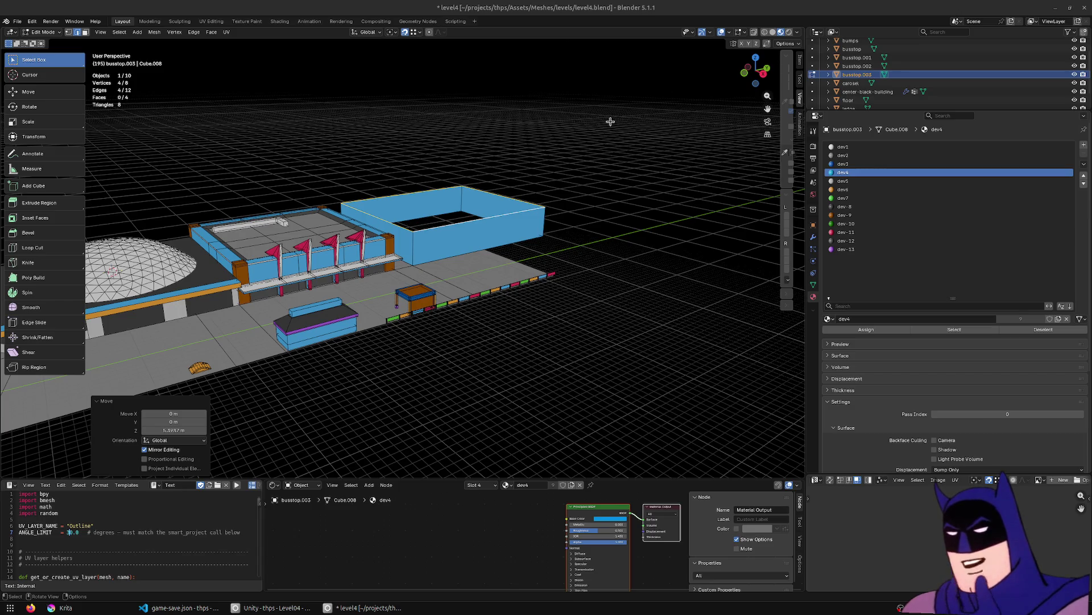
Raise the blue frame's top edges and fill the opening with a top face.
mouse_move(509, 176)
middle_down()
mouse_move(425, 179)
mouse_move(464, 208)
mouse_move(482, 120)
mouse_move(533, 264)
mouse_move(424, 176)
mouse_move(419, 146)
middle_up()
scroll(467, 208, up, 3)
key(g)
key(z)
click(505, 88)
key(f)
Lower the new top about 1.1 m so the box rests on the slab, then select the whole box.
key(g)
key(z)
click(461, 82)
mouse_move(460, 82)
middle_down()
mouse_move(304, 222)
mouse_move(378, 122)
middle_up()
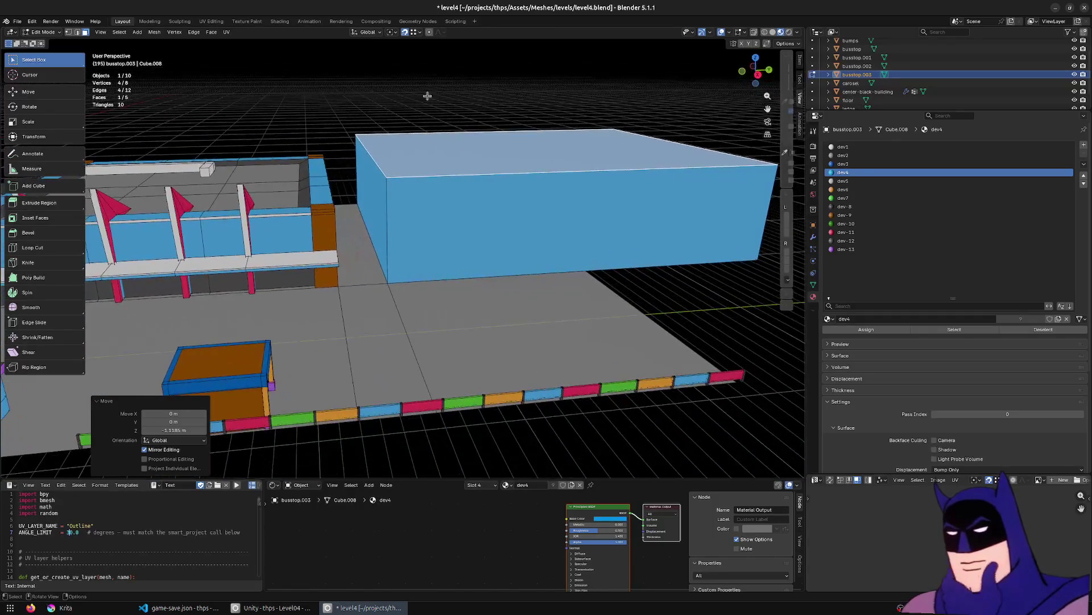
mouse_move(471, 136)
middle_down()
mouse_move(463, 121)
mouse_move(588, 299)
mouse_move(453, 292)
mouse_move(243, 309)
middle_up()
key(g)
key(z)
click(466, 119)
scroll(453, 292, down, 1)
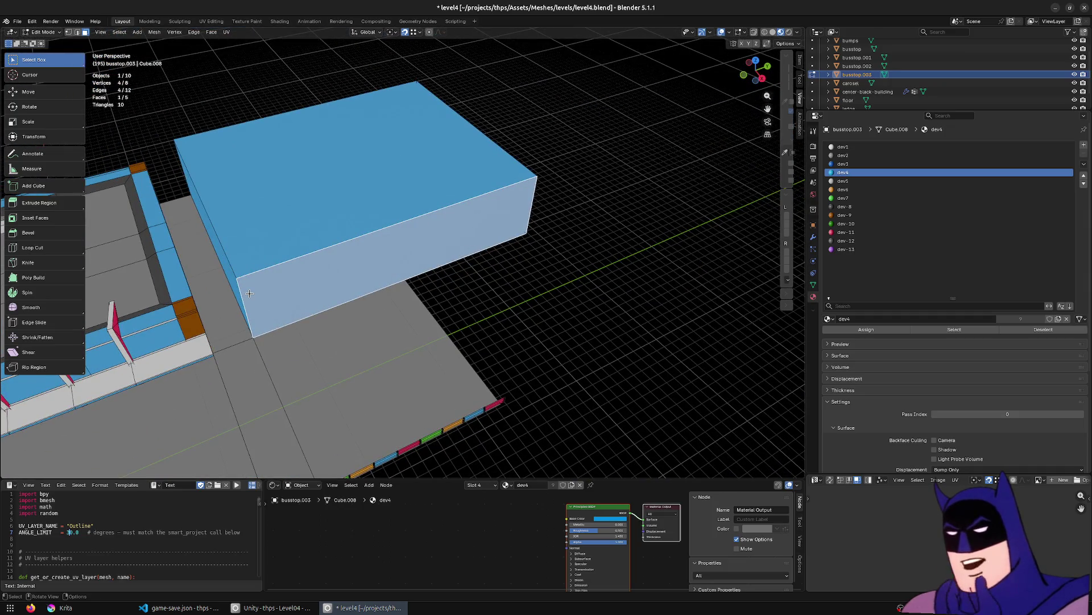
key(ctrl+l)
Try the dev2 material, then the dev1 material, on the whole box.
click(844, 156)
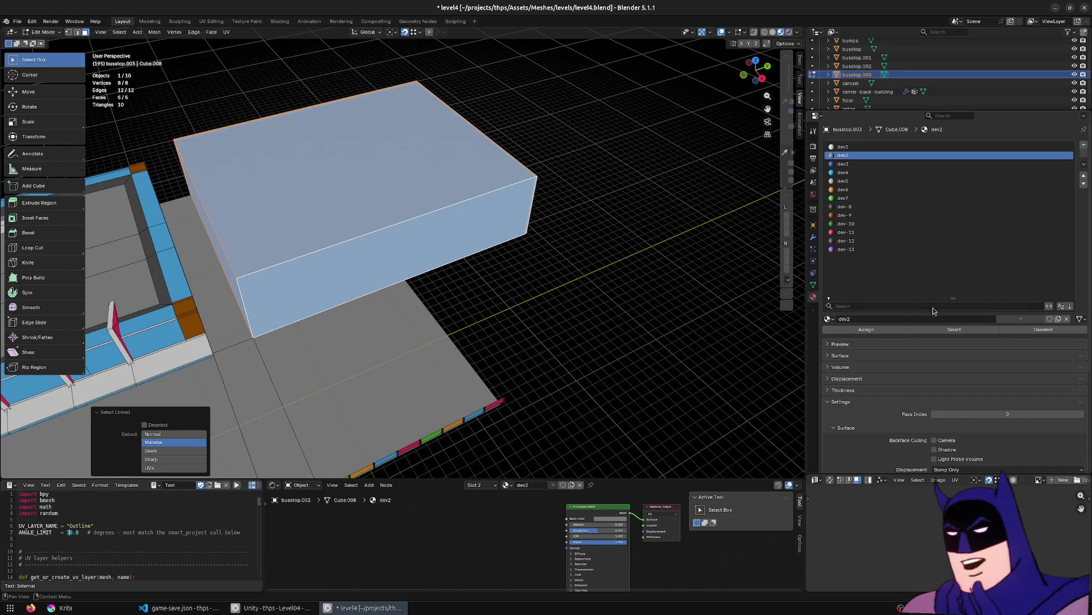
click(860, 329)
click(475, 342)
mouse_move(476, 342)
middle_down()
mouse_move(495, 286)
mouse_move(421, 291)
middle_up()
click(265, 292)
key(ctrl+l)
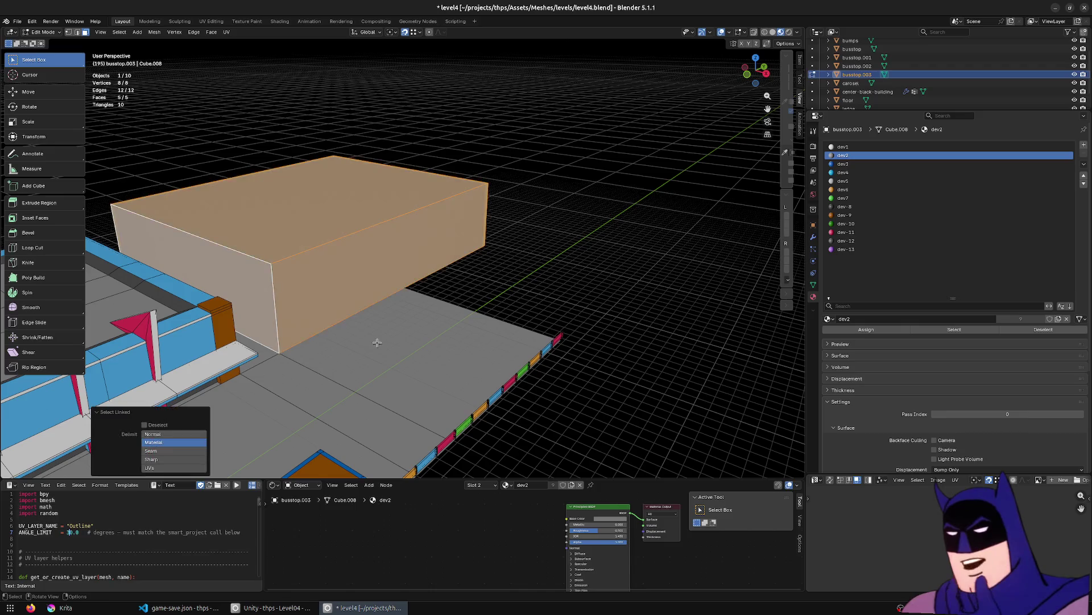
click(844, 147)
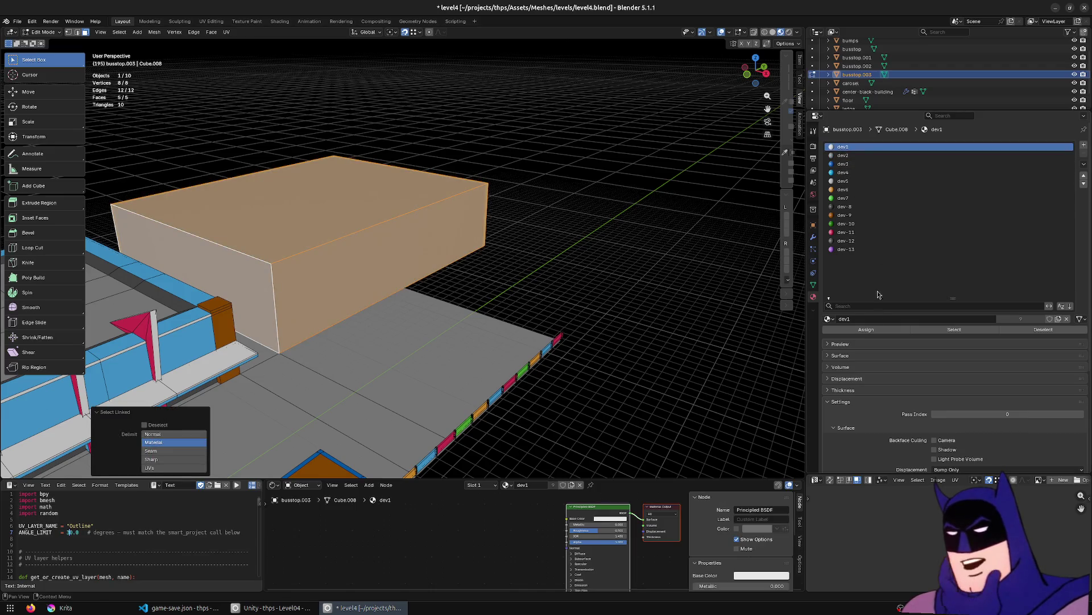
click(876, 331)
Select all the box's linked faces and assign the dark grey dev-12 material.
middle_drag(512, 273, 421, 338)
mouse_move(410, 256)
middle_down()
mouse_move(246, 316)
mouse_move(368, 319)
middle_up()
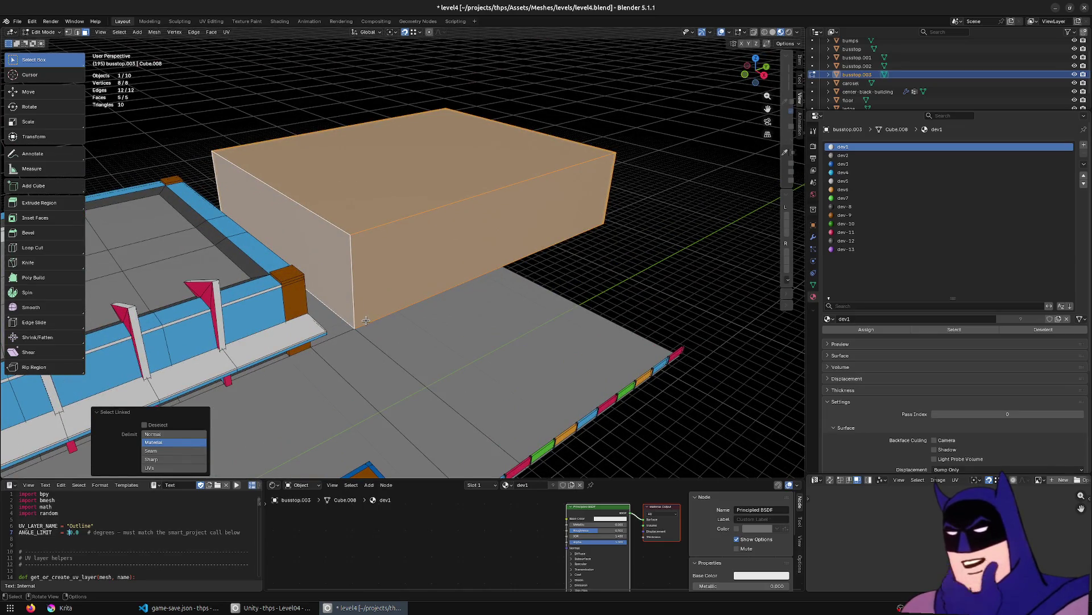
click(352, 243)
key(ctrl+l)
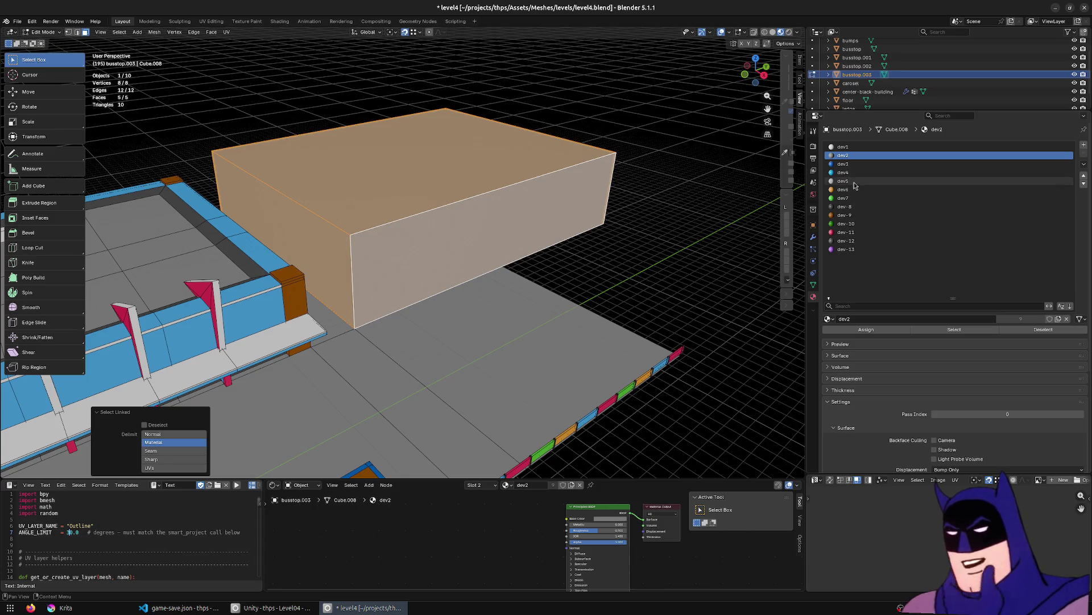
click(848, 241)
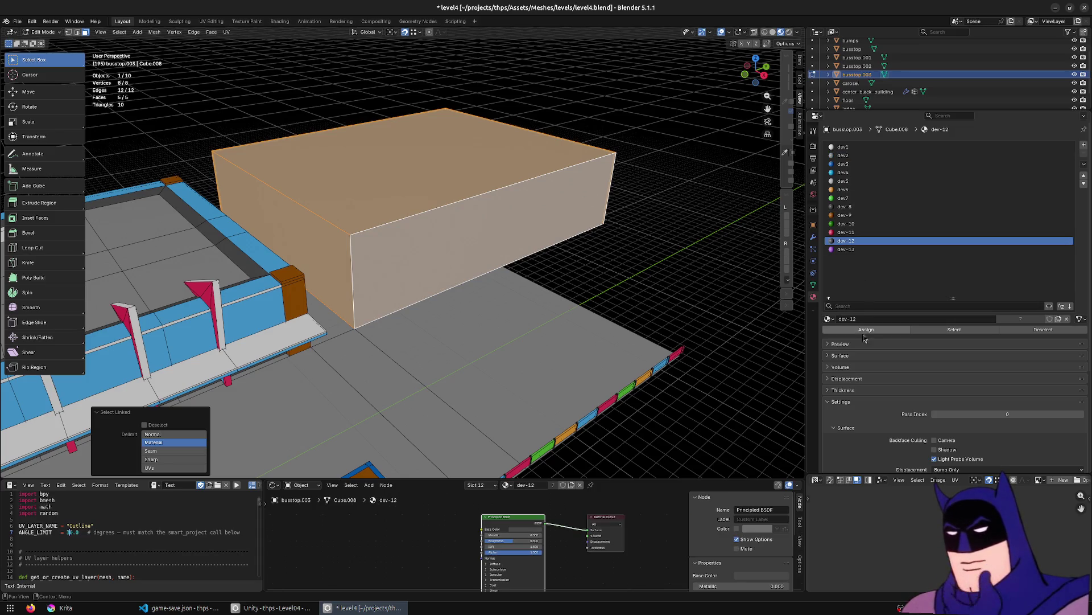
click(860, 330)
Preview the dark grey box in Object Mode, then return to Edit Mode.
key(Tab)
mouse_move(574, 300)
middle_down()
mouse_move(446, 237)
mouse_move(458, 239)
middle_up()
scroll(453, 281, up, 3)
key(Tab)
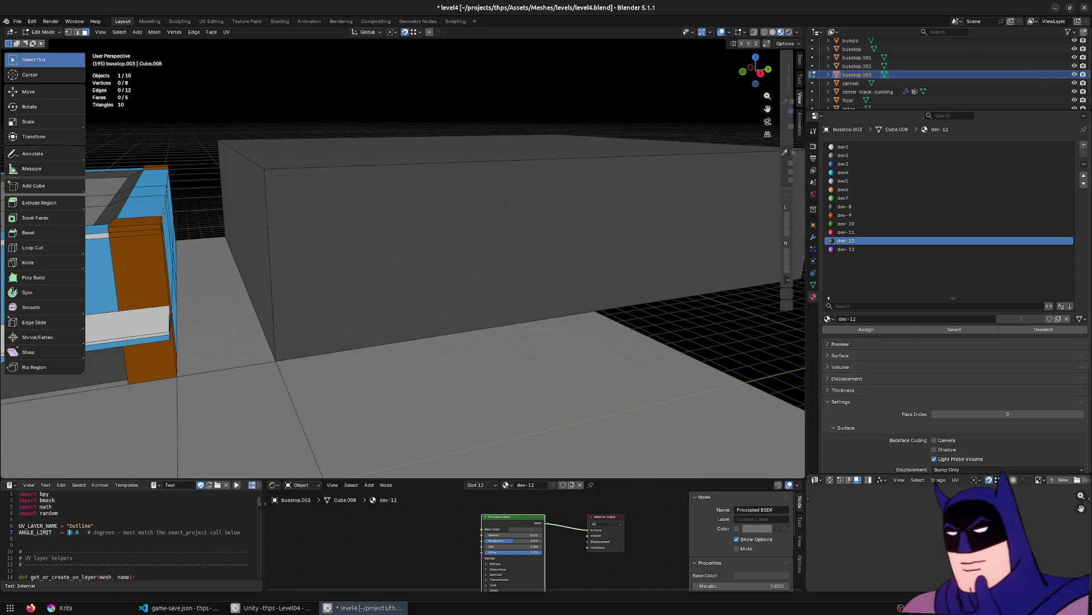
Add a loop cut across the box and slide it along X.
mouse_move(468, 312)
middle_down()
mouse_move(456, 334)
mouse_move(245, 296)
mouse_move(27, 279)
middle_up()
click(33, 247)
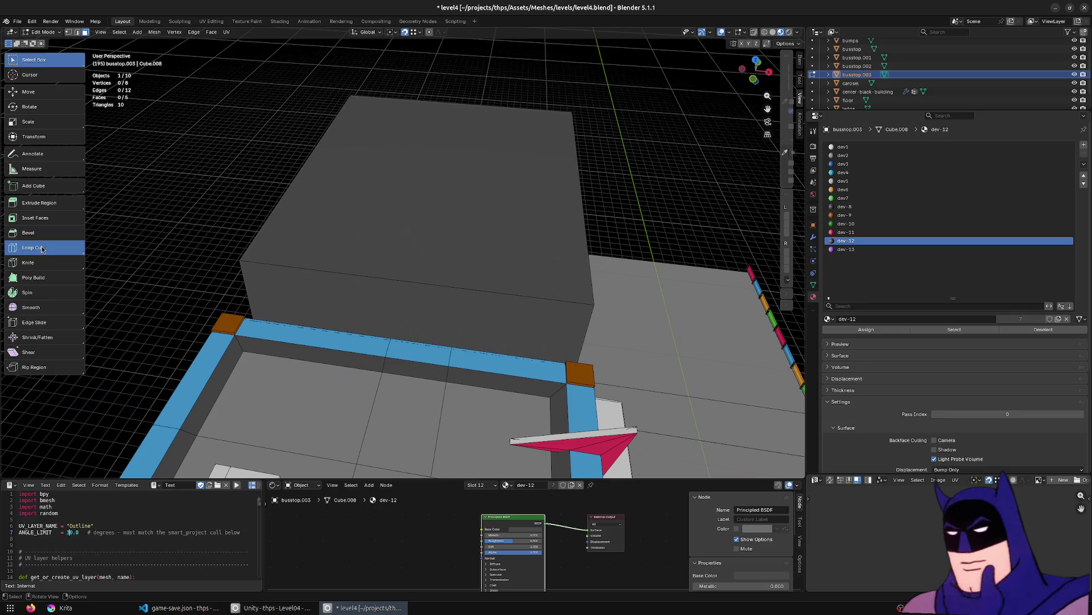
click(419, 277)
middle_drag(558, 251, 551, 258)
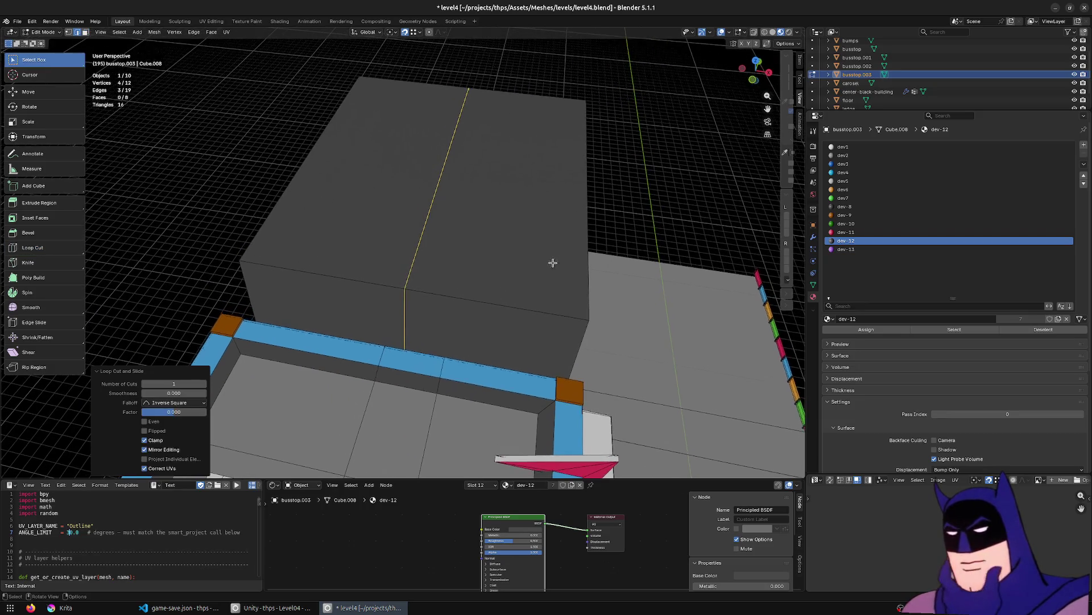
key(g)
key(x)
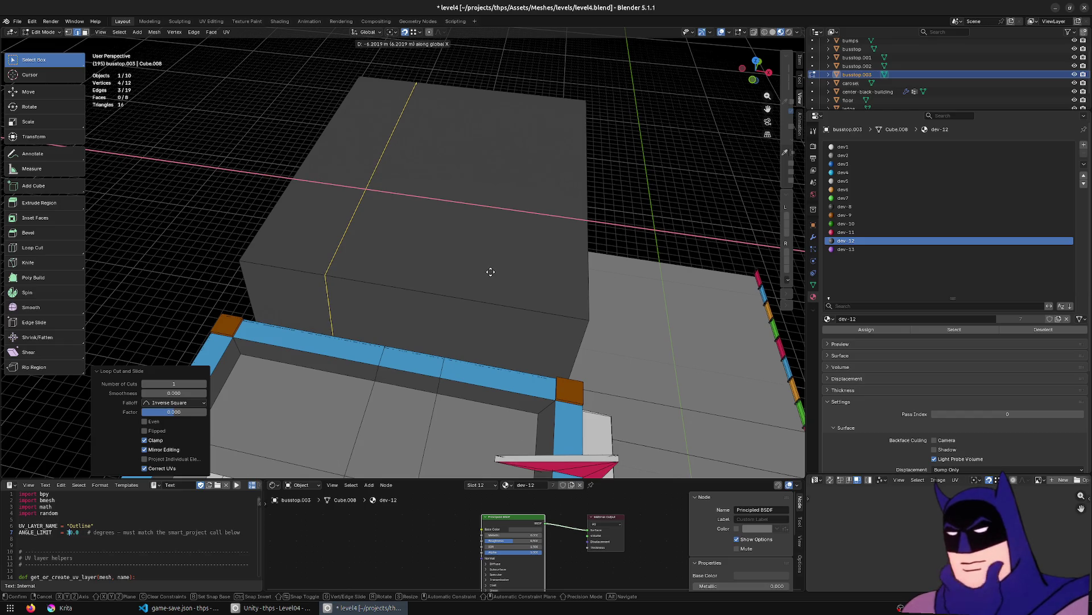
click(490, 272)
Extrude the box's small end face outward.
middle_drag(490, 271, 267, 250)
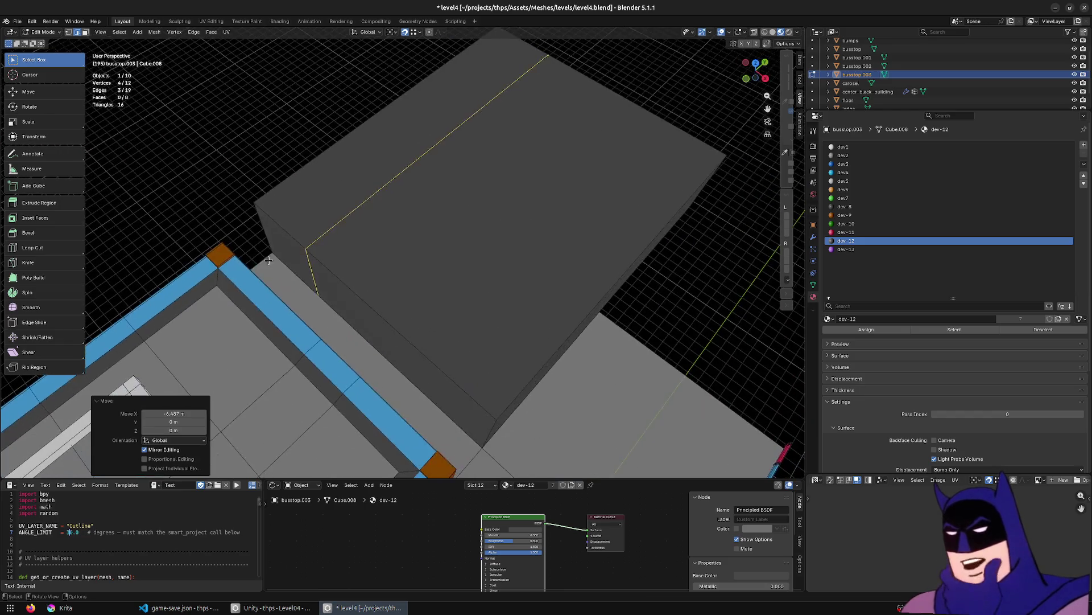
click(261, 251)
click(299, 236)
key(KP_Decimal)
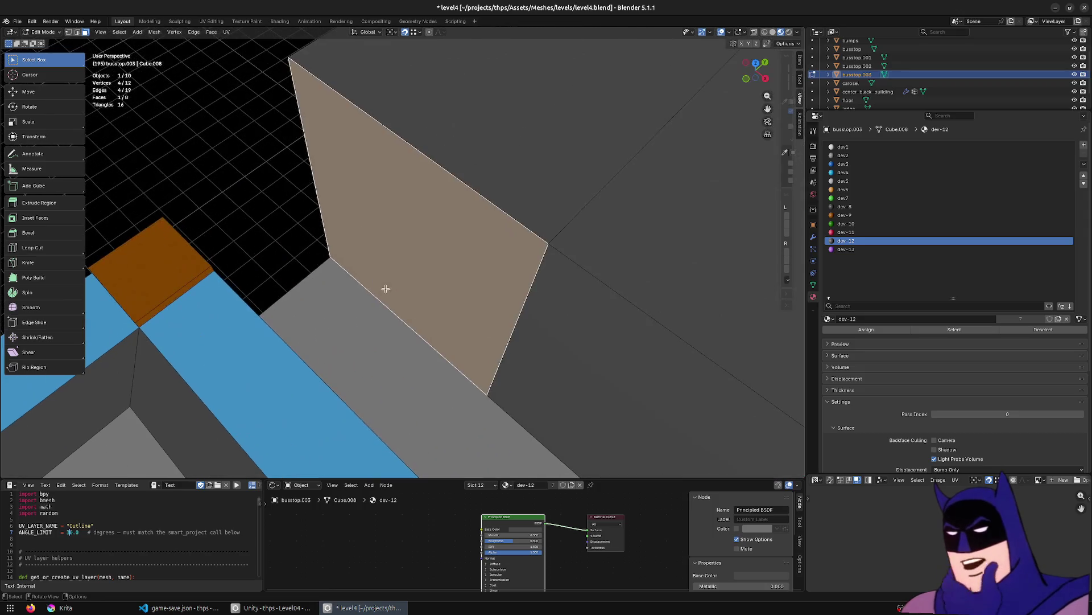
middle_drag(371, 285, 517, 334)
key(g)
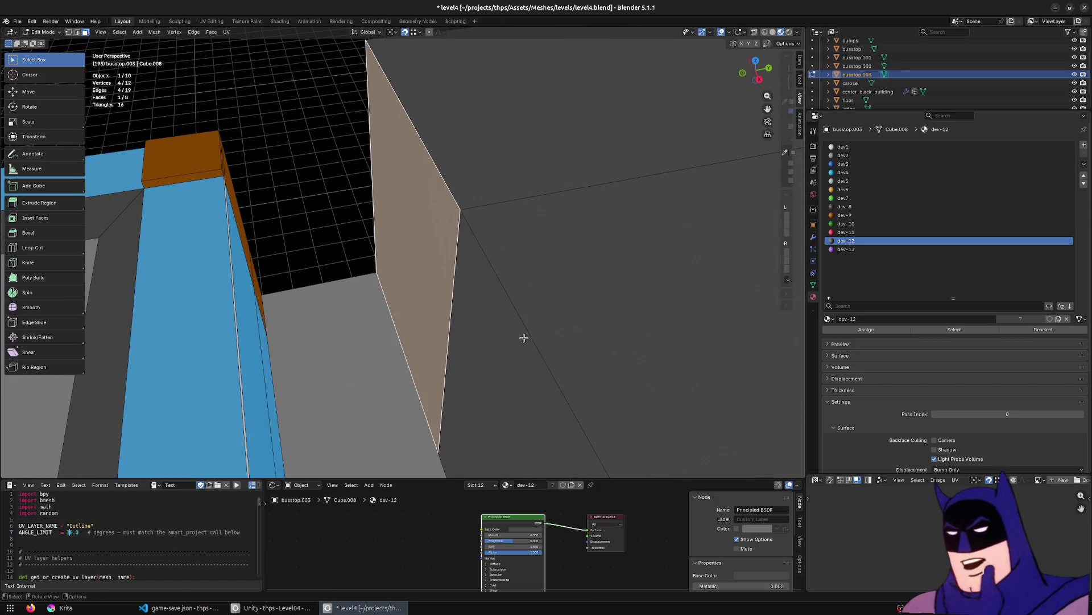
key(z)
key(Escape)
key(e)
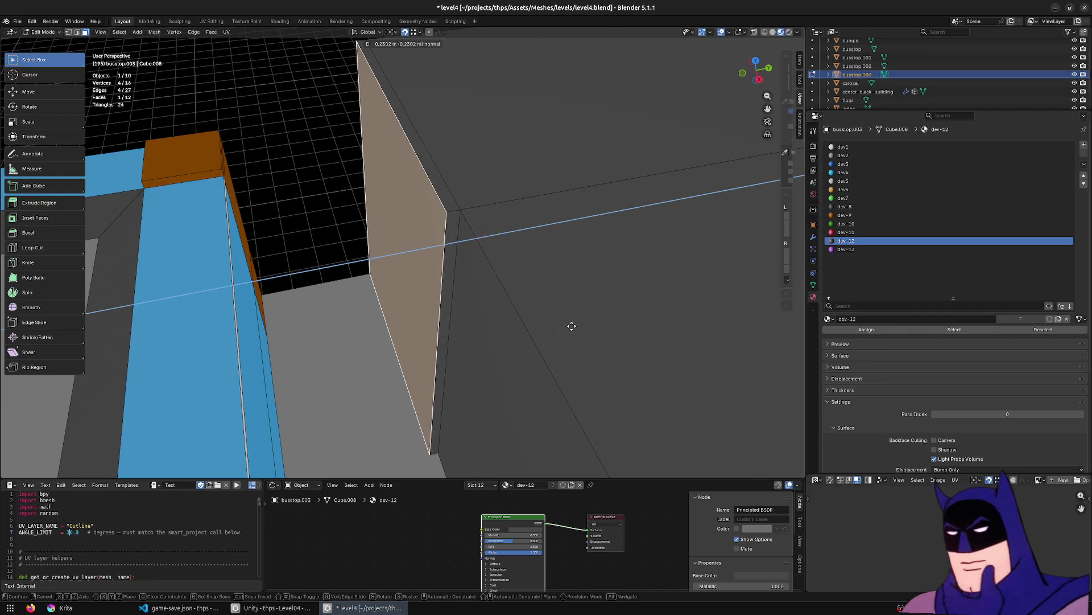
click(565, 325)
Shift the extruded face about 0.18 m along Y.
middle_drag(332, 245, 362, 232)
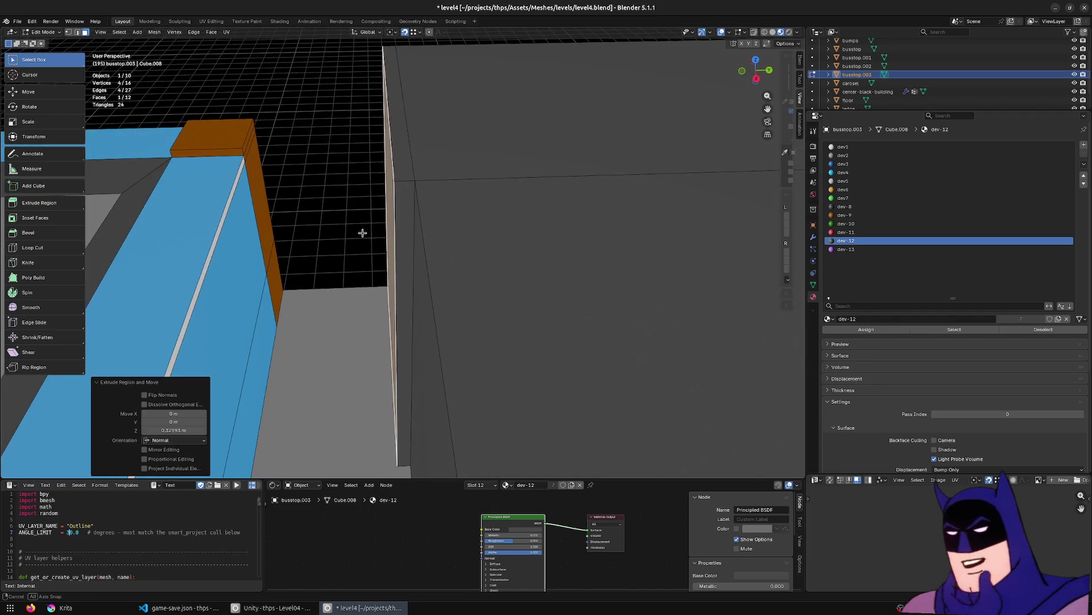
key(g)
key(y)
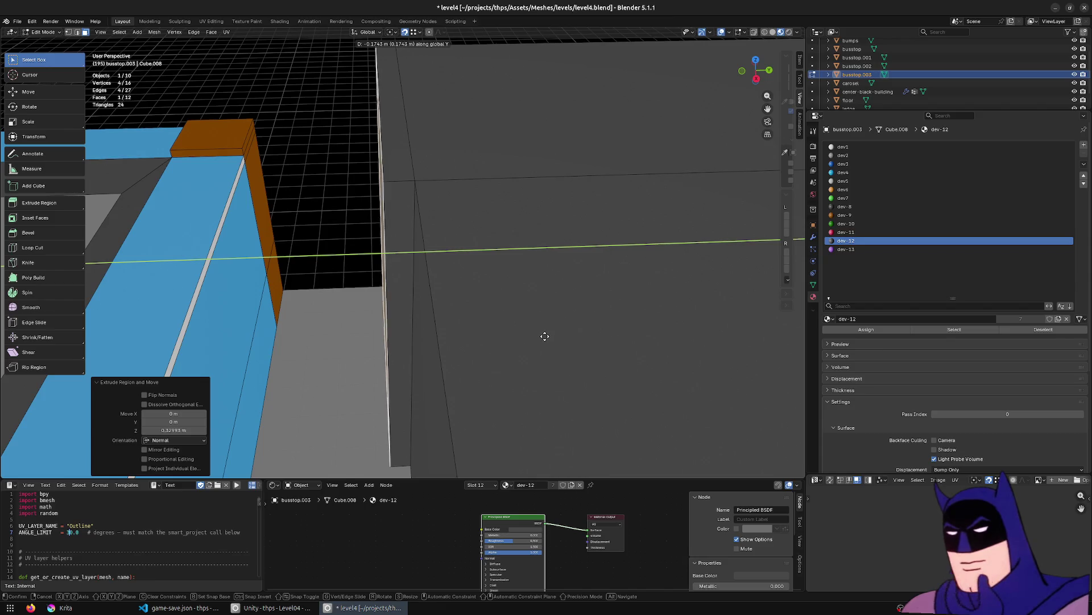
click(539, 336)
Select the large faces and the thin strip face beside them.
click(488, 195)
shift+click(488, 196)
middle_drag(224, 196, 332, 258)
shift+click(332, 257)
shift+click(410, 253)
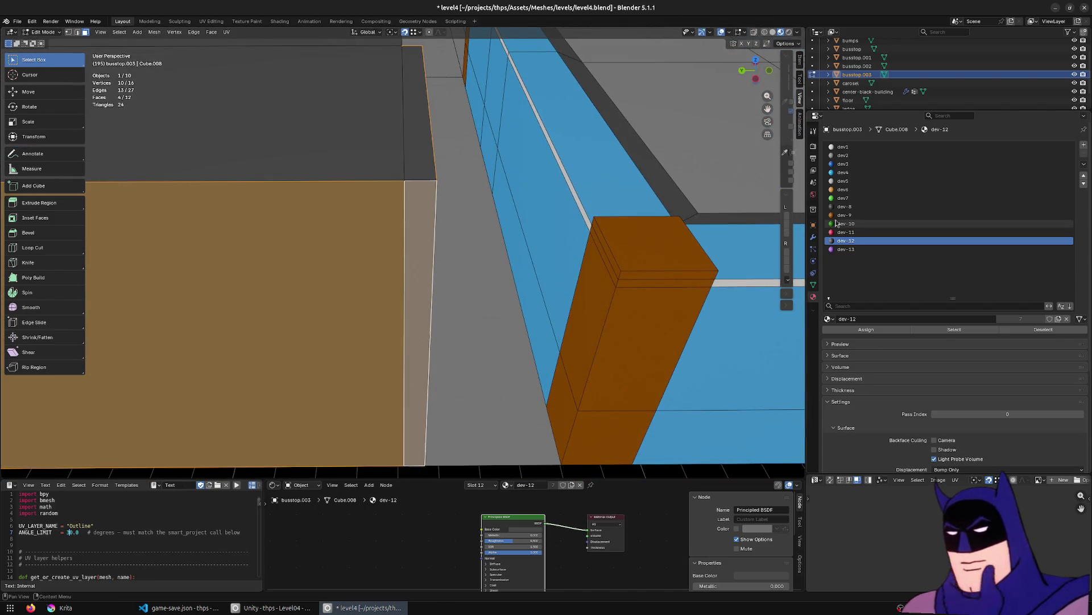
Assign the orange dev6 material to the extruded end strip.
click(844, 190)
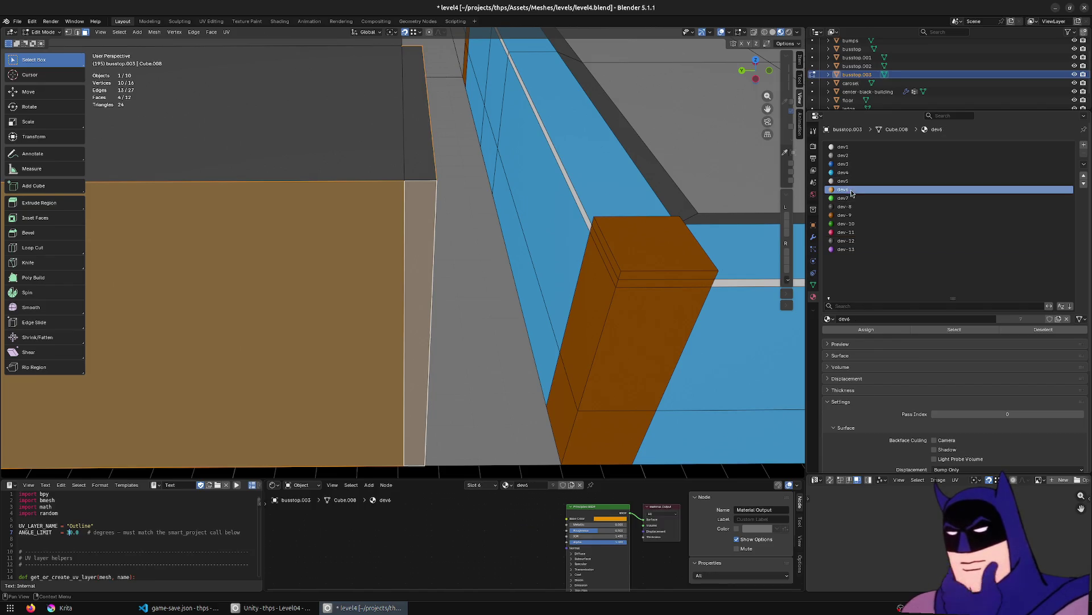
click(852, 330)
middle_drag(512, 256, 328, 253)
Select the box's top and large side faces and assign them dev2.
click(452, 233)
click(471, 242)
click(453, 179)
mouse_move(453, 181)
middle_down()
mouse_move(439, 250)
mouse_move(400, 114)
mouse_move(407, 139)
middle_up()
click(407, 139)
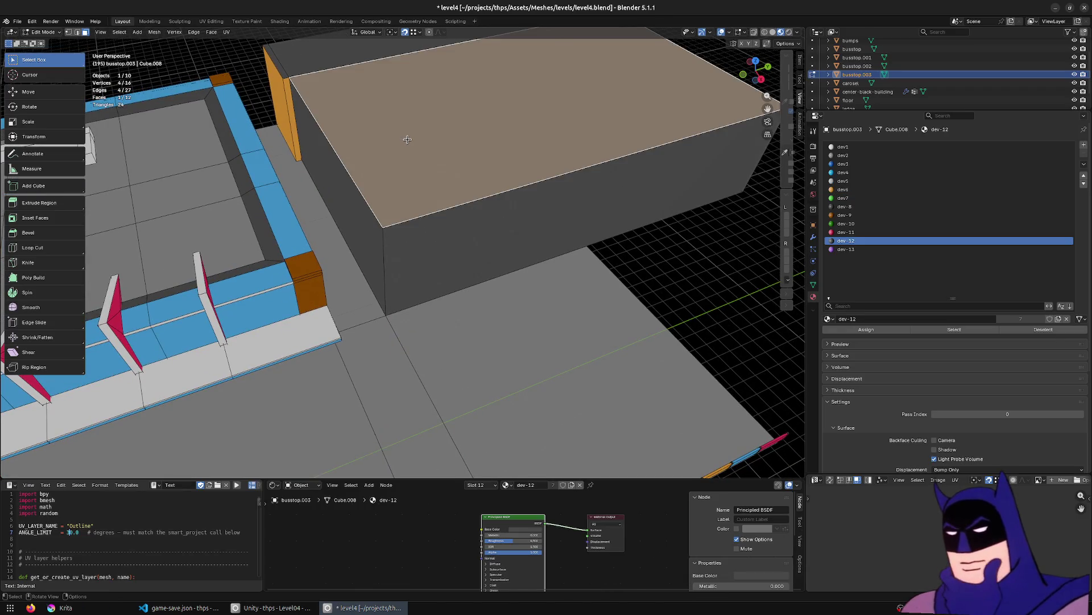
mouse_move(380, 227)
middle_down()
mouse_move(429, 273)
mouse_move(451, 256)
mouse_move(443, 195)
middle_up()
shift+click(444, 195)
click(858, 155)
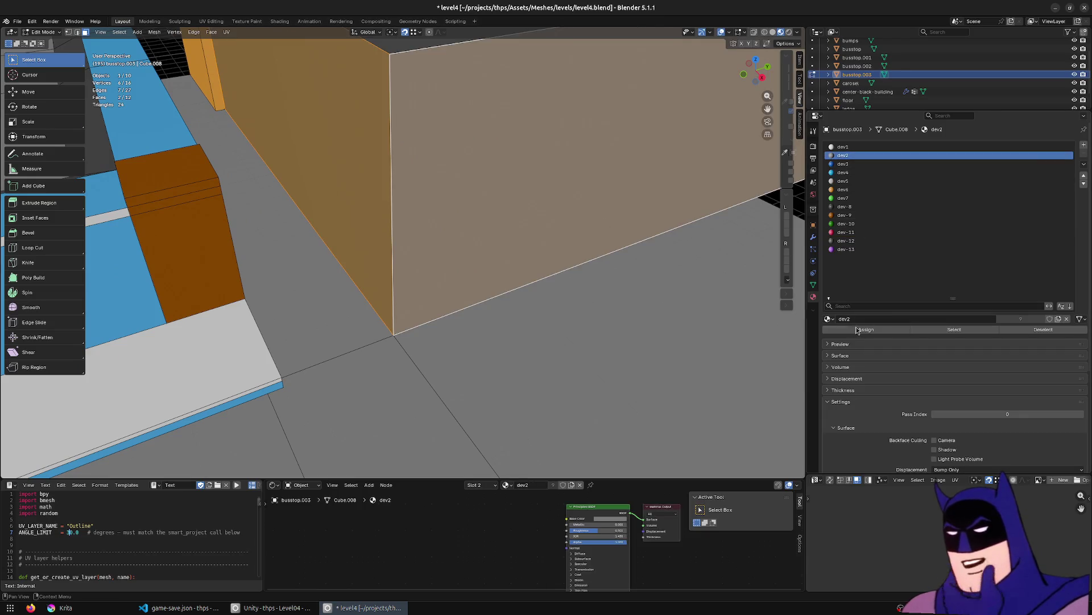
click(866, 329)
Return to Object Mode and look over the finished bus stop block.
middle_drag(398, 239, 386, 273)
key(Tab)
mouse_move(601, 397)
middle_down()
mouse_move(546, 393)
mouse_move(573, 389)
mouse_move(458, 309)
mouse_move(422, 311)
mouse_move(357, 290)
mouse_move(357, 243)
middle_up()
scroll(358, 243, down, 5)
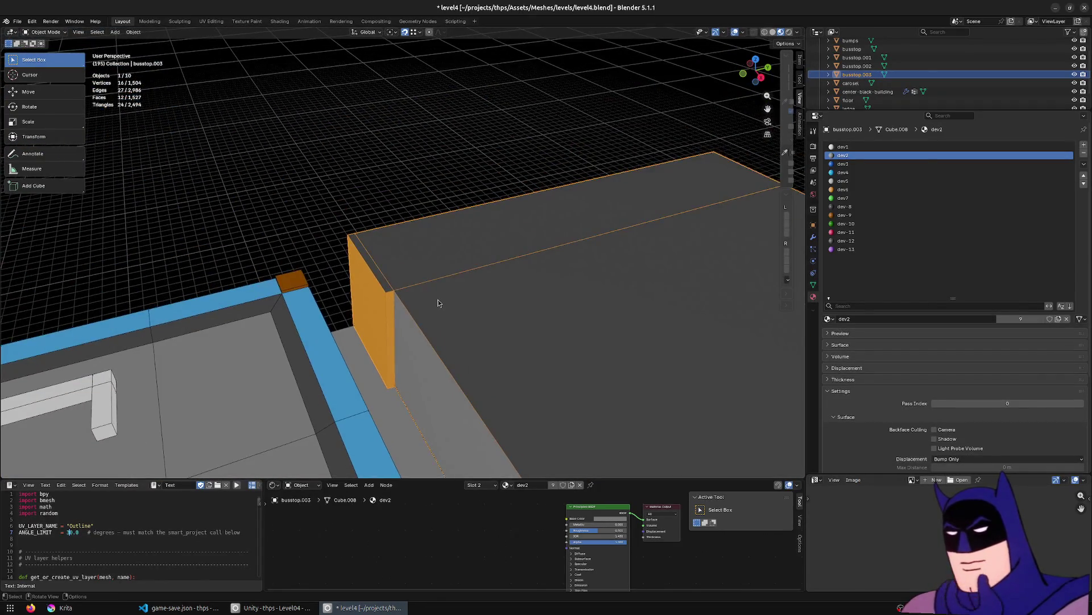
scroll(353, 211, up, 6)
scroll(353, 210, down, 2)
middle_drag(350, 196, 578, 282)
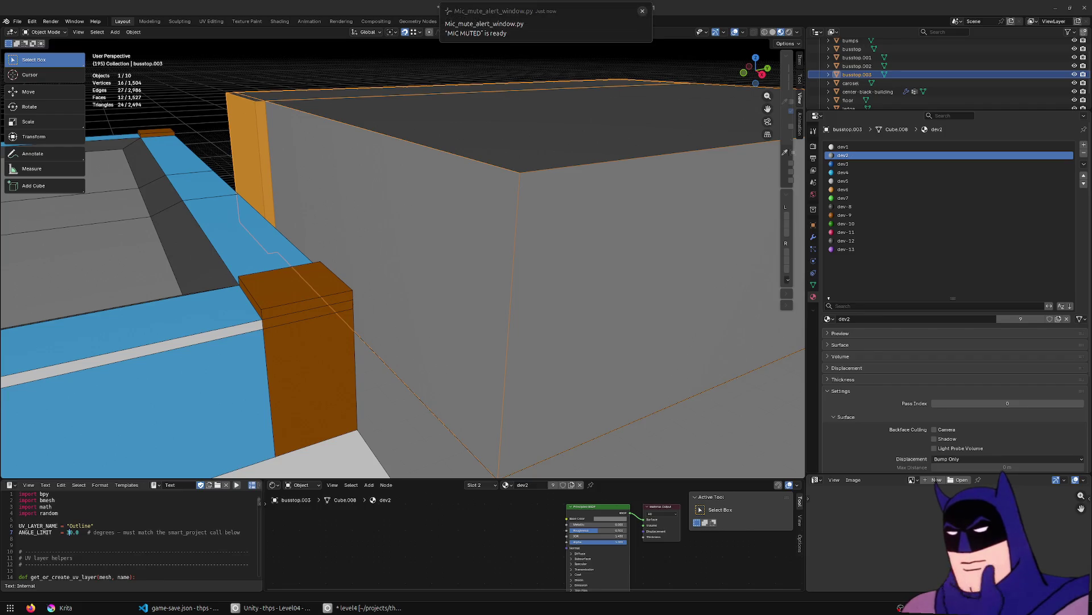
middle_drag(370, 331, 471, 266)
scroll(470, 263, down, 5)
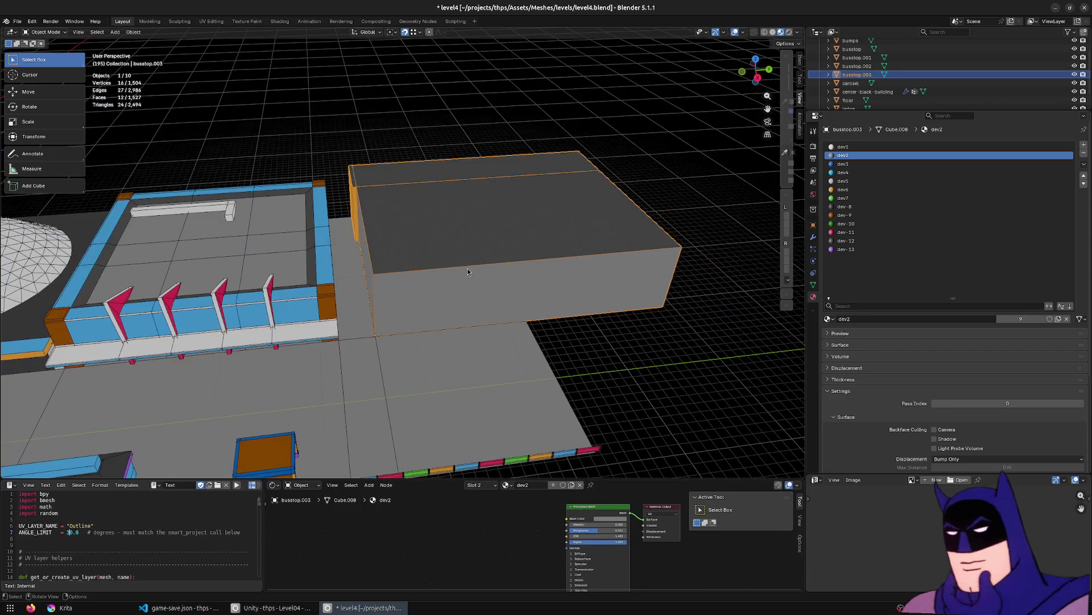
key(Tab)
Snap the 3D cursor to a front corner vertex of the box.
click(377, 281)
key(F3)
text(cy)
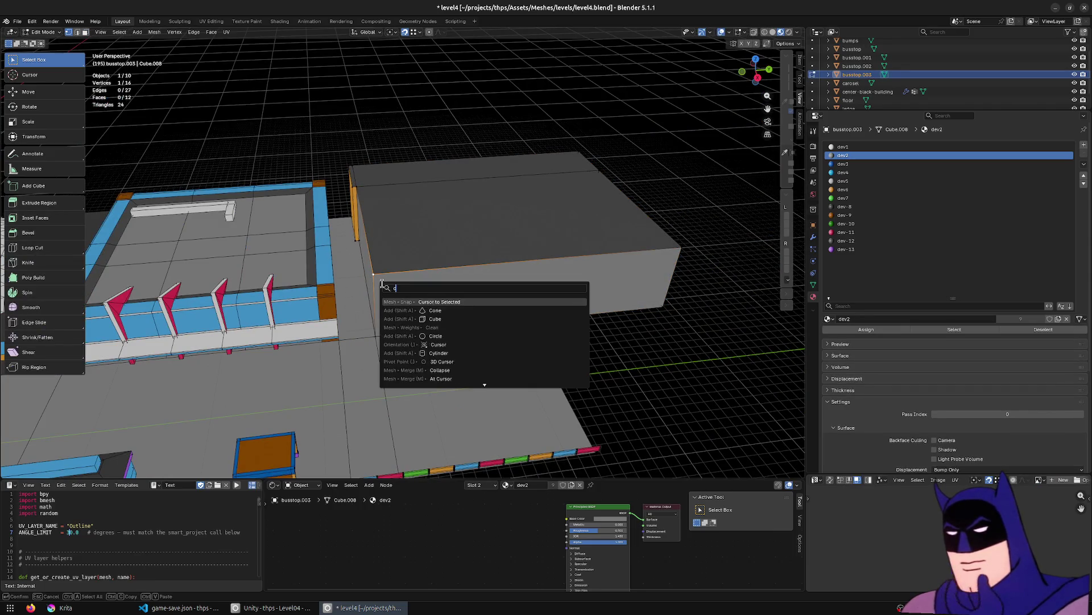
key(BackSpace)
text(ursor sel)
key(Return)
Add a cylinder at the cursor and reduce it to 25 vertices.
key(F3)
text(cyl)
key(Return)
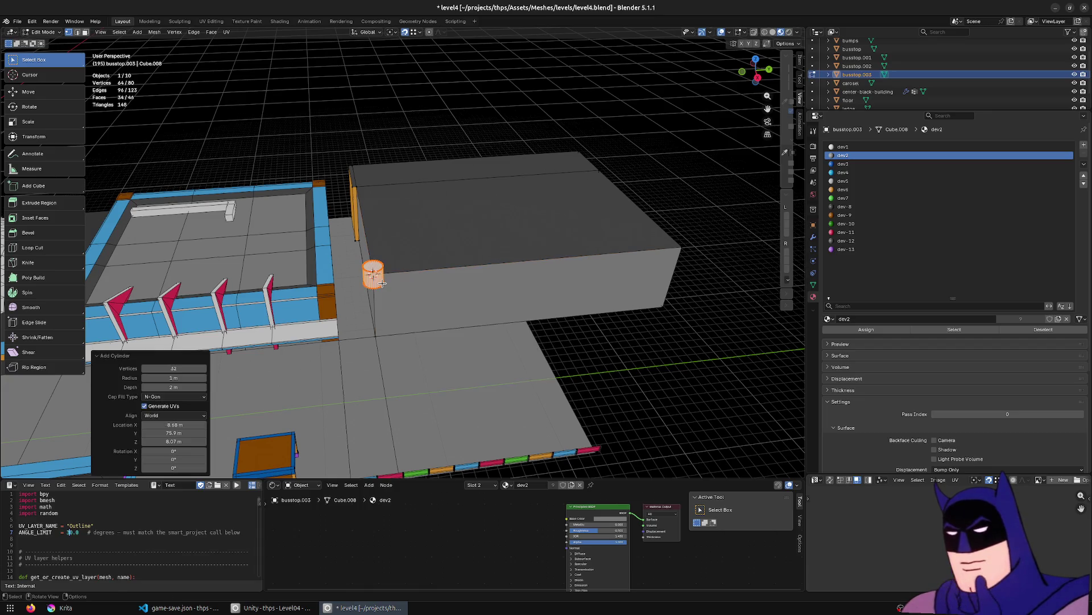
scroll(381, 283, up, 8)
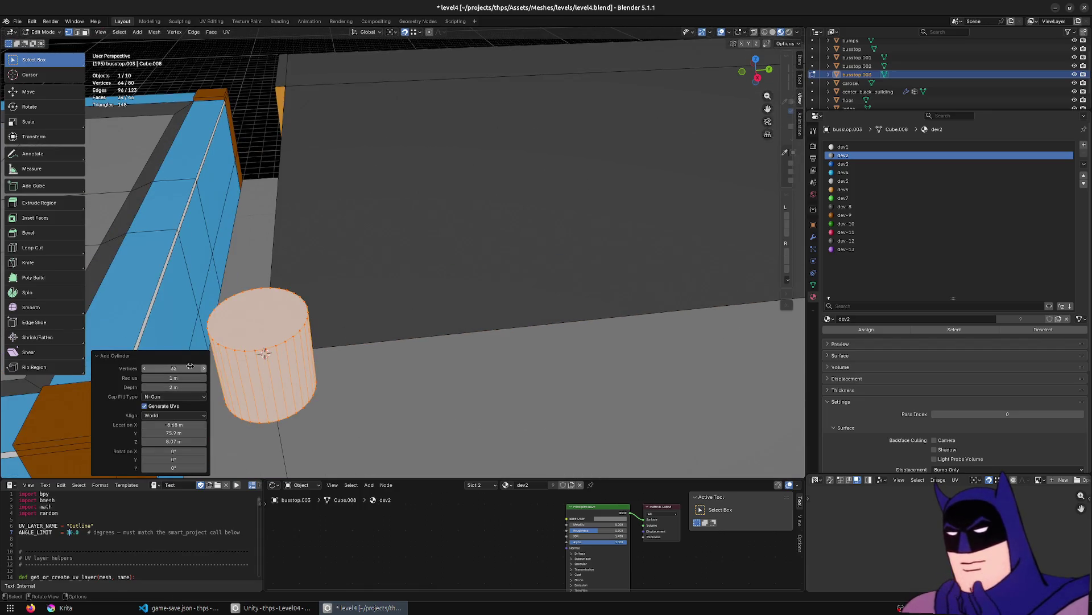
drag(148, 371, 145, 370)
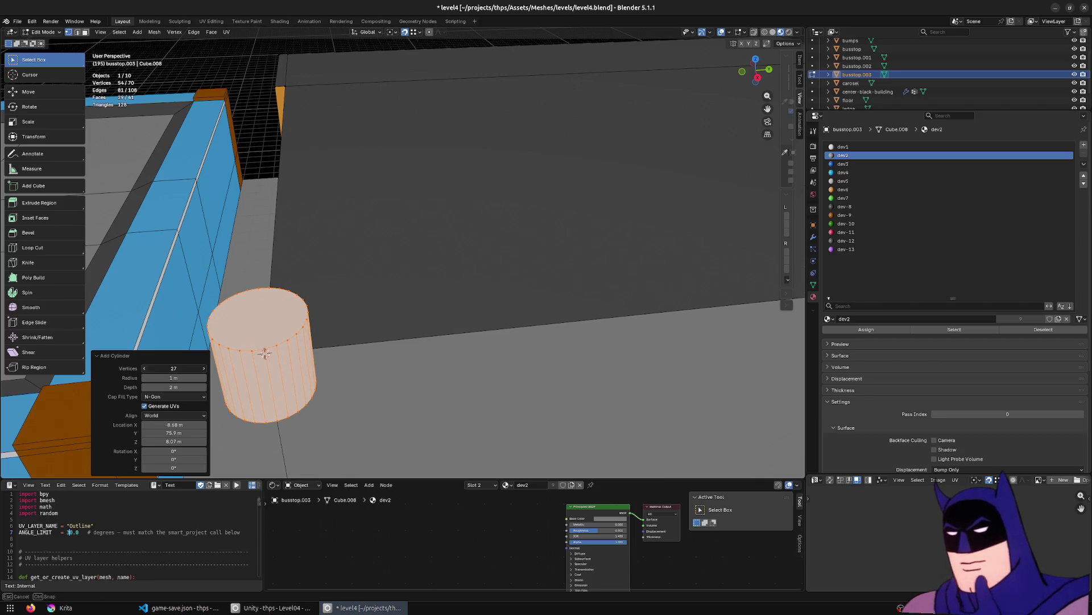
drag(145, 370, 149, 370)
Scale the cylinder up uniformly by about 2.008.
middle_drag(341, 307, 385, 319)
key(KP_Decimal)
key(s)
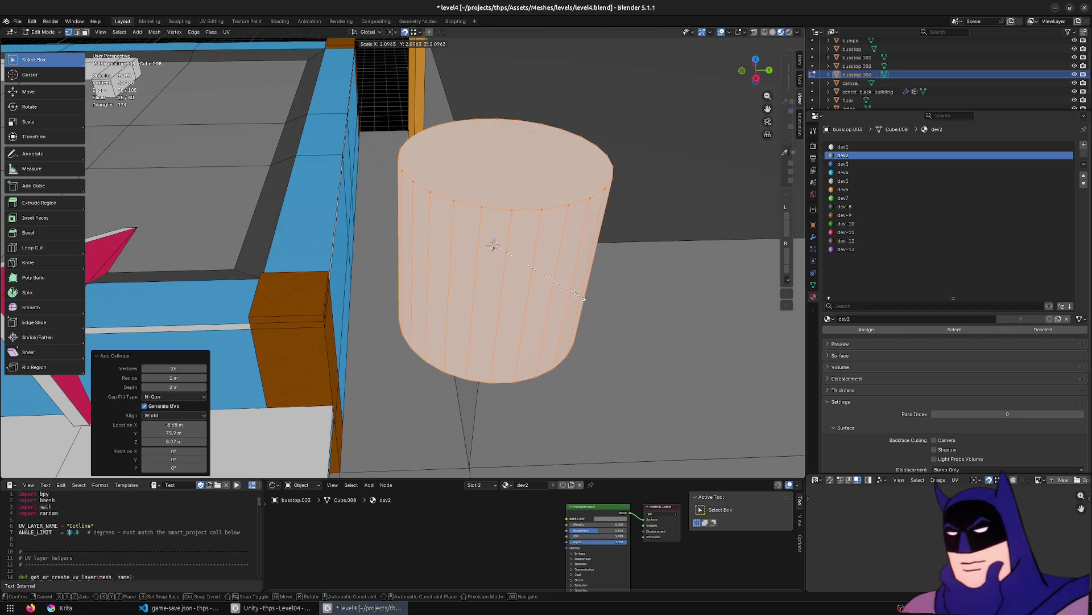
click(576, 295)
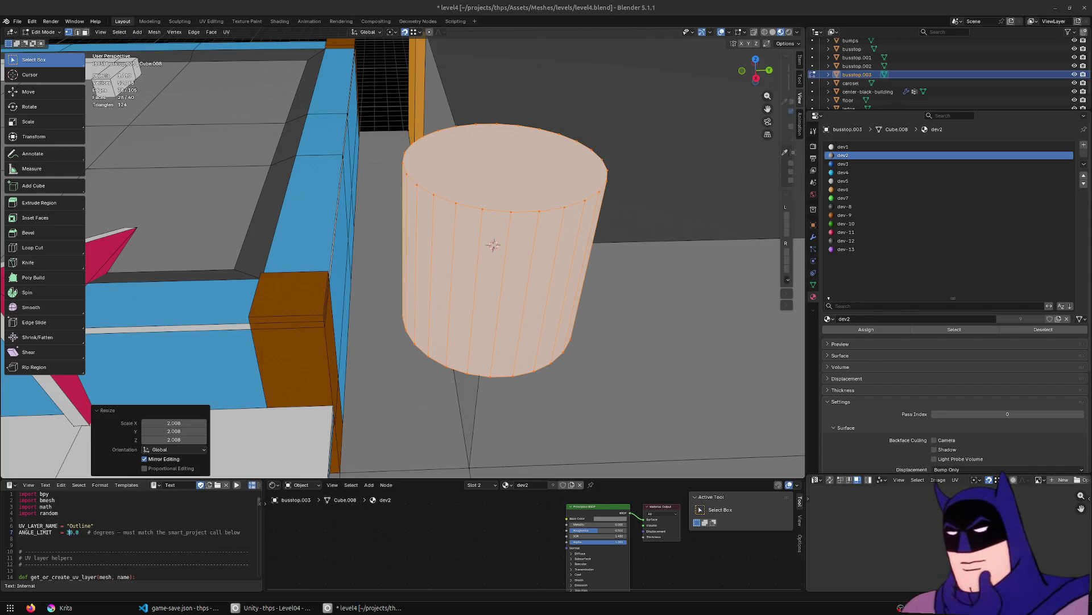
Shift the cylinder along Y and enlarge it by 1.113.
middle_drag(779, 252, 658, 273)
key(g)
key(x)
key(y)
click(678, 317)
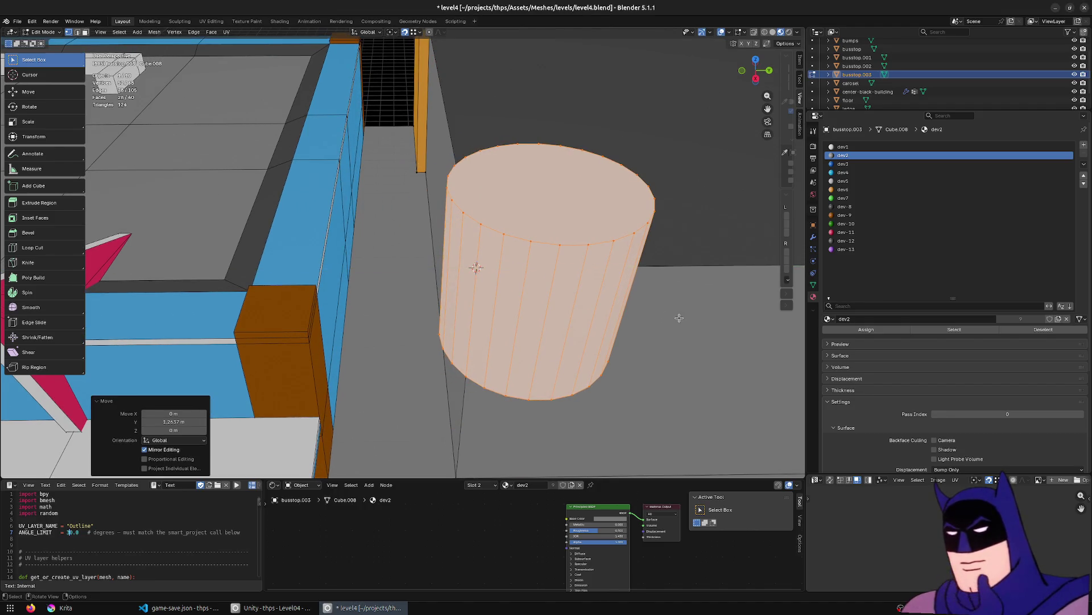
key(s)
click(683, 335)
Lower the cylinder about 1.8 m and shift it along Y to stand beside the box.
mouse_move(680, 336)
middle_down()
mouse_move(642, 320)
mouse_move(452, 391)
middle_up()
scroll(452, 391, down, 5)
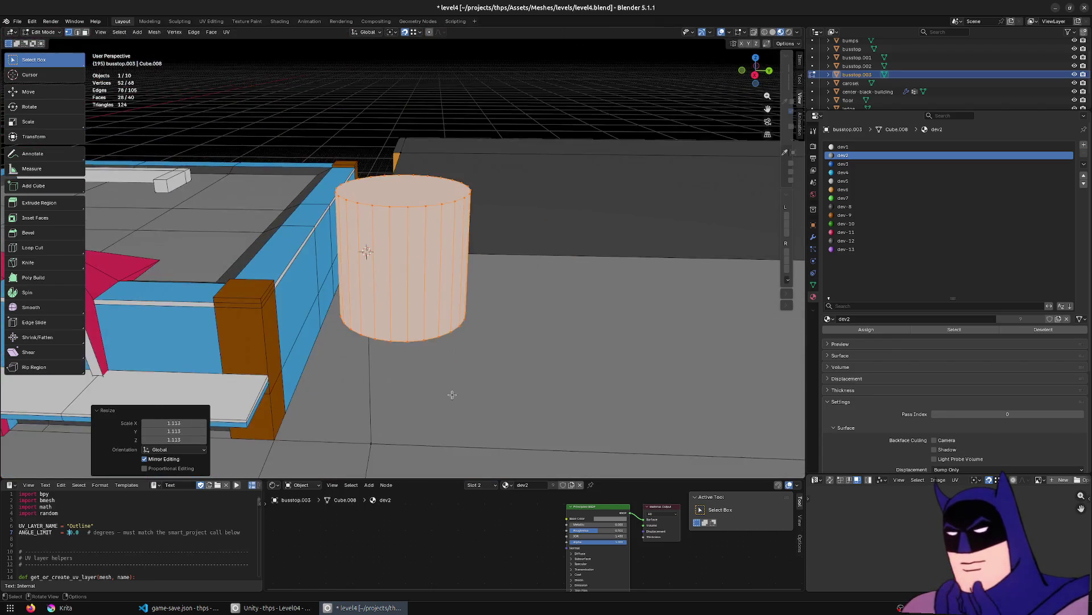
key(g)
key(x)
key(z)
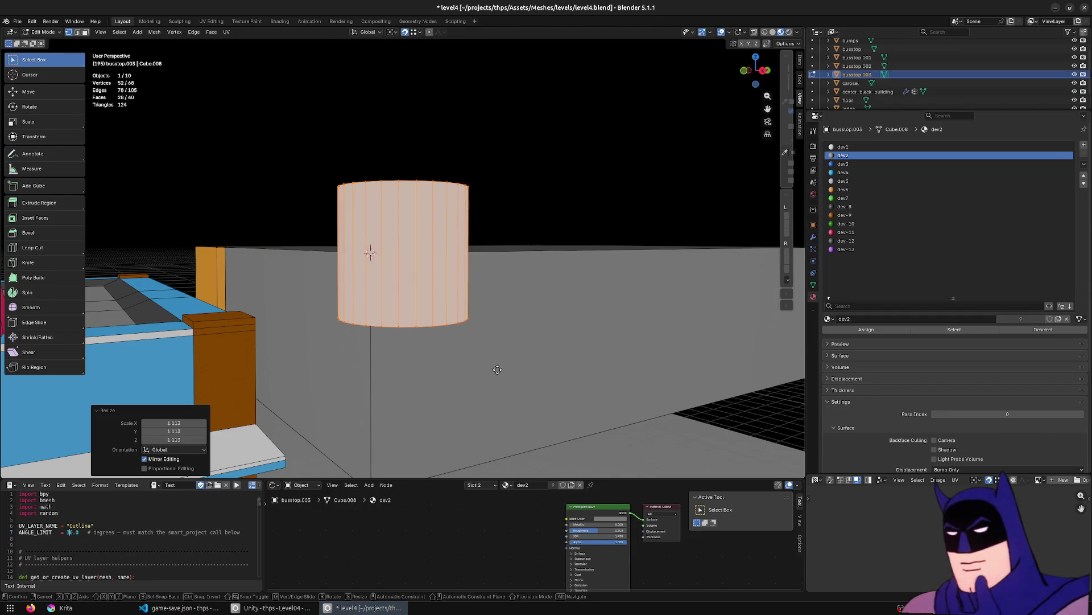
click(481, 419)
mouse_move(481, 420)
middle_down()
mouse_move(487, 394)
mouse_move(474, 399)
mouse_move(529, 381)
mouse_move(509, 419)
mouse_move(426, 265)
middle_up()
key(g)
key(y)
click(482, 401)
click(426, 265)
middle_drag(517, 339, 517, 324)
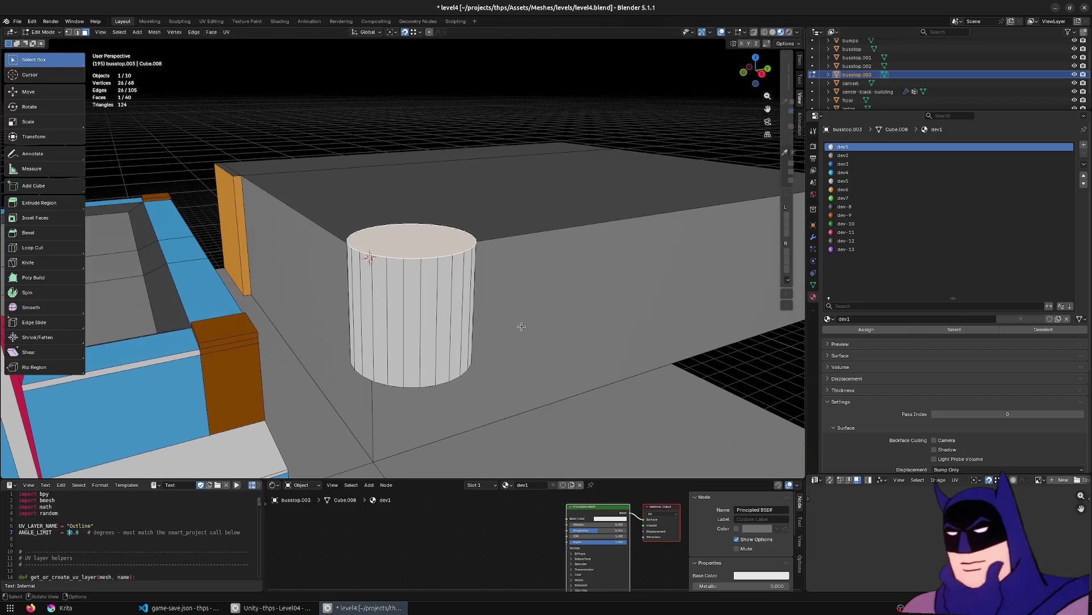
Raise the tower's top face, then extrude it and flare it slightly outward as an overhang.
key(g)
key(z)
click(527, 302)
scroll(528, 301, up, 2)
key(e)
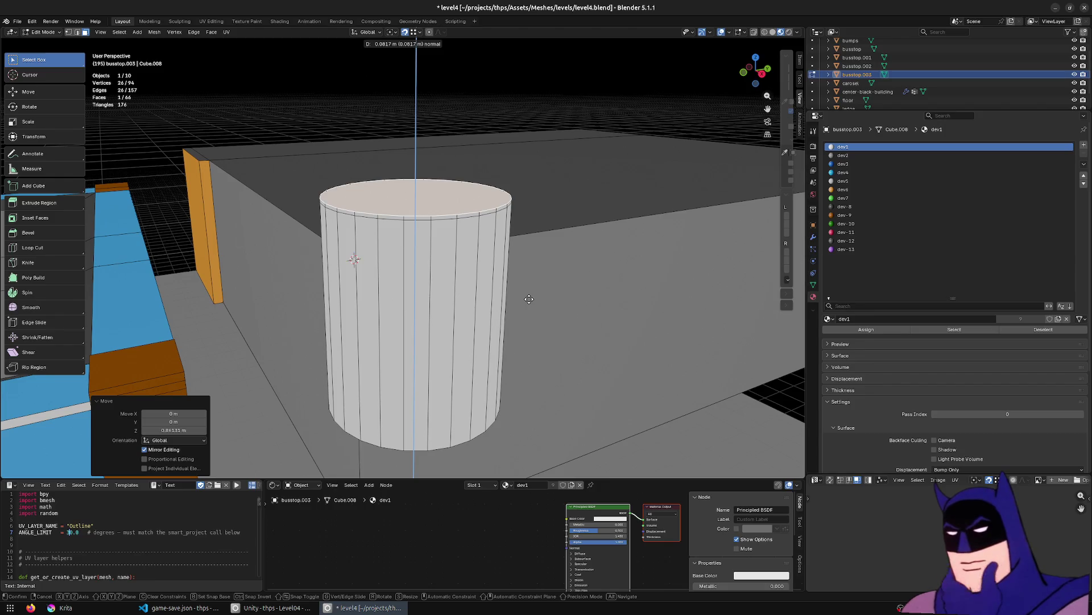
click(530, 299)
key(s)
click(541, 298)
mouse_move(541, 298)
middle_down()
mouse_move(463, 224)
mouse_move(479, 196)
mouse_move(512, 232)
mouse_move(632, 232)
middle_up()
key(ctrl+z)
key(s)
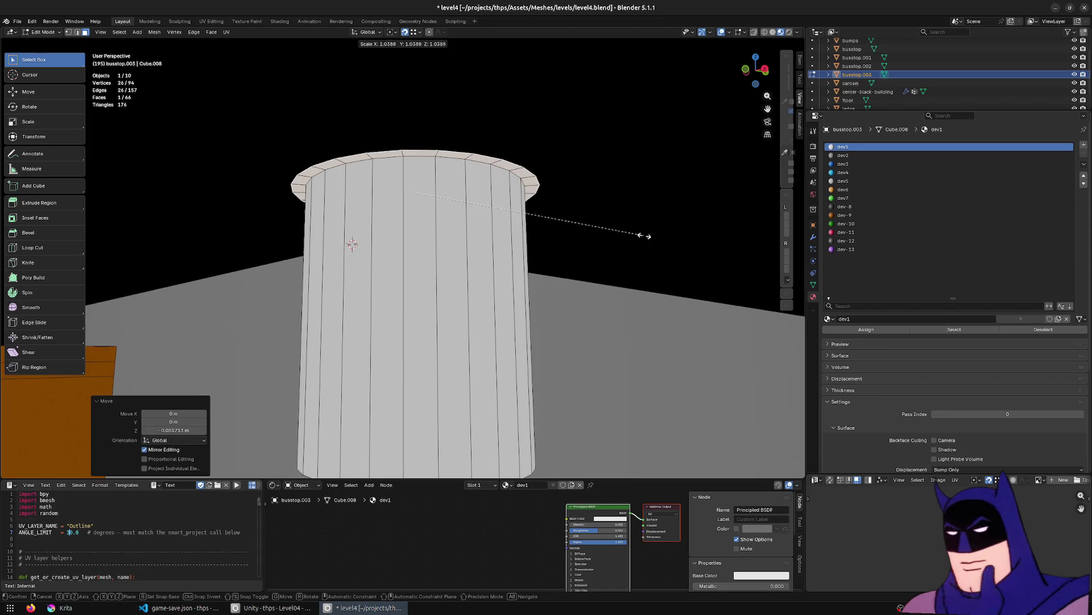
click(643, 235)
Extrude the top again, collapse it to a point, and raise the apex into a cone.
key(e)
click(640, 162)
key(s)
key(0)
click(640, 161)
middle_drag(621, 194, 597, 195)
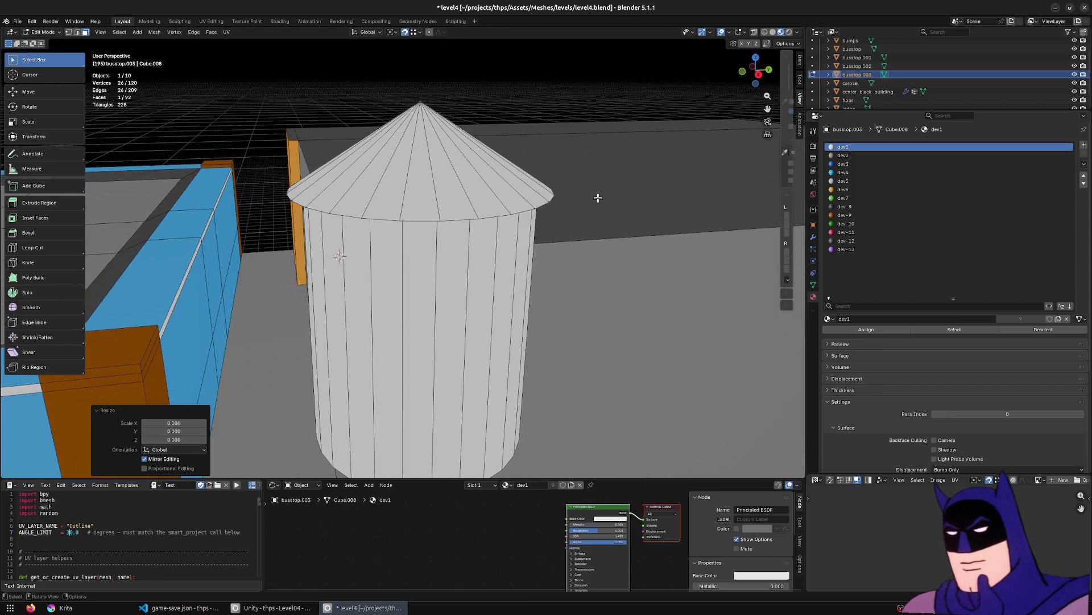
key(g)
key(z)
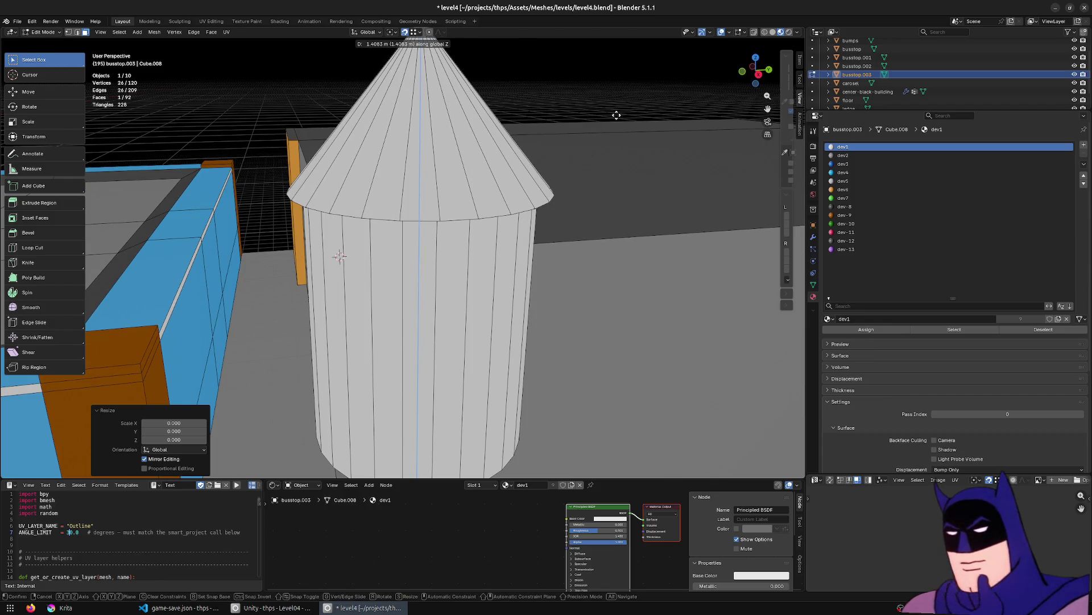
click(617, 115)
Merge the tower's 25 duplicate vertices by distance.
middle_drag(466, 241, 490, 224)
key(a)
key(m)
click(477, 233)
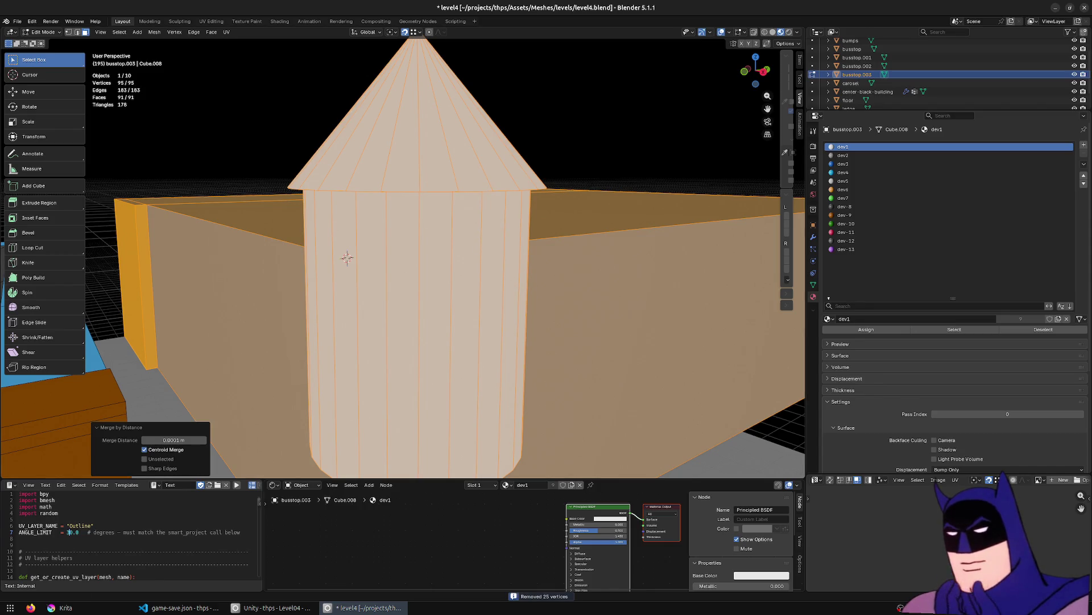
click(445, 169)
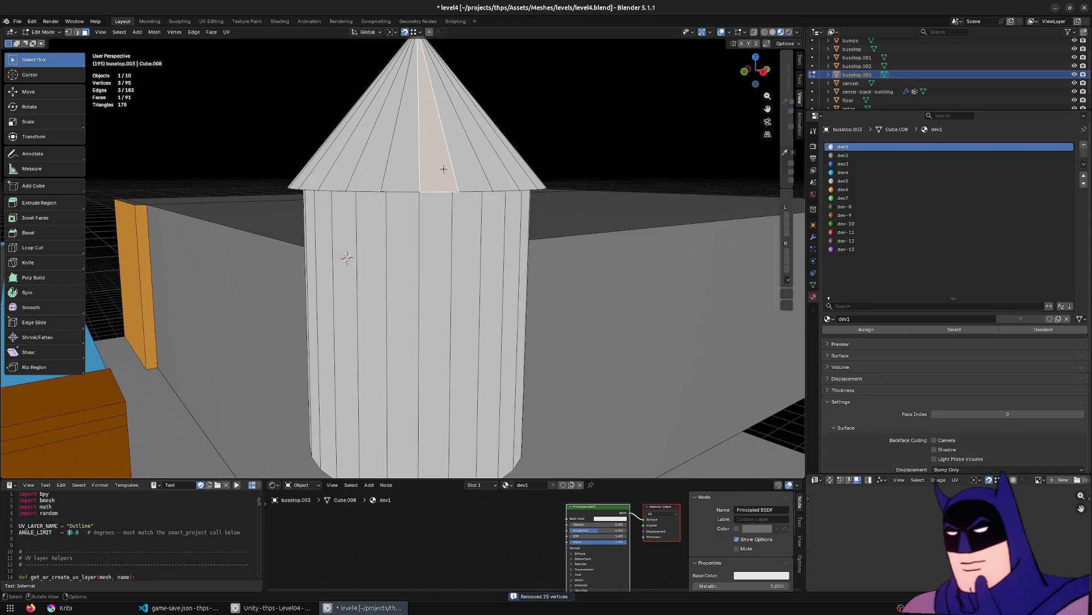
Assign the dev-12 material to the tower's cone roof faces.
mouse_move(443, 170)
middle_down()
mouse_move(444, 149)
mouse_move(426, 194)
mouse_move(431, 249)
middle_up()
alt+click(423, 147)
alt+shift+click(424, 171)
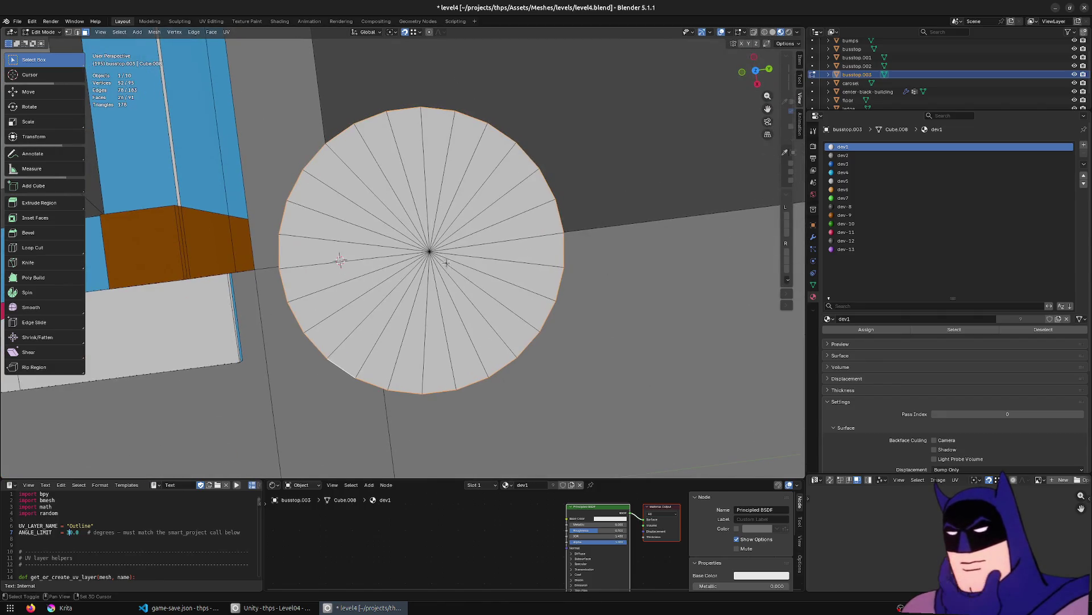
alt+shift+click(431, 249)
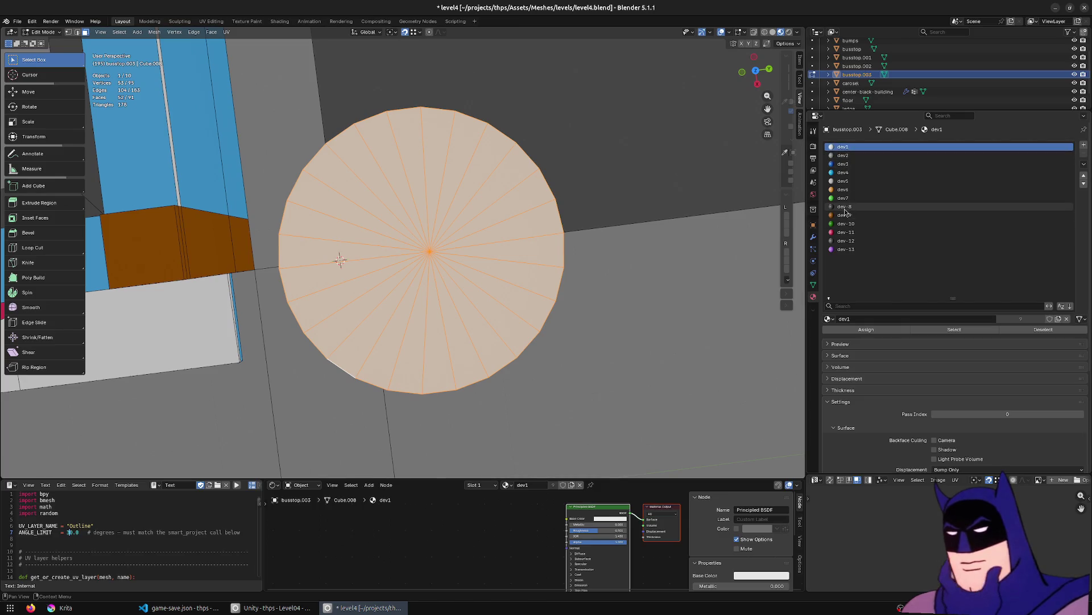
click(846, 241)
click(854, 330)
Assign the dev2 material to the tower's wall ring and its bottom cap.
mouse_move(466, 370)
middle_down()
mouse_move(467, 228)
mouse_move(453, 210)
middle_up()
click(466, 221)
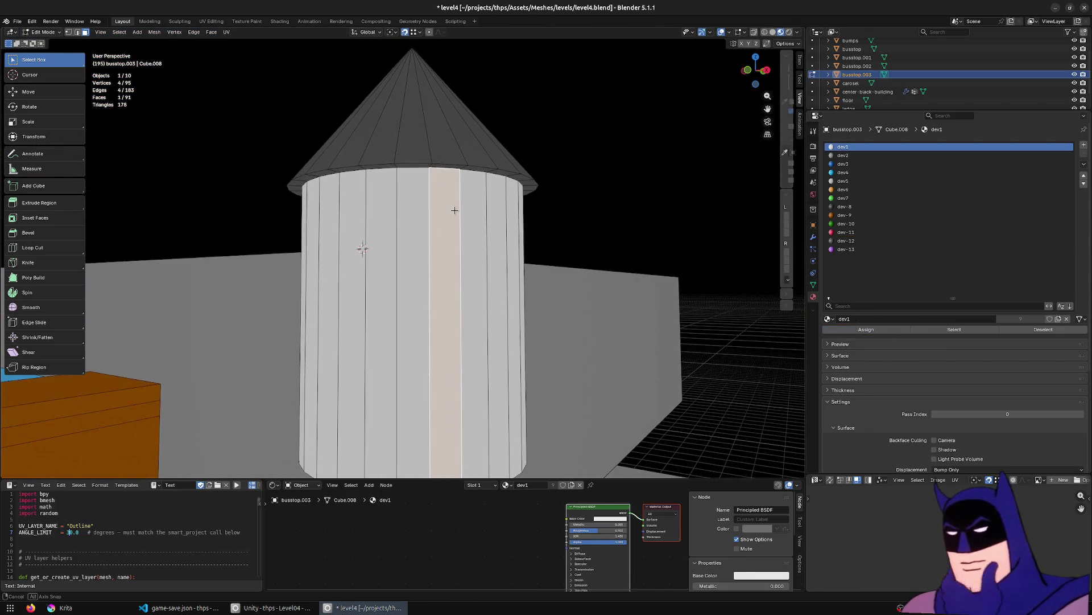
alt+click(453, 211)
scroll(449, 221, down, 1)
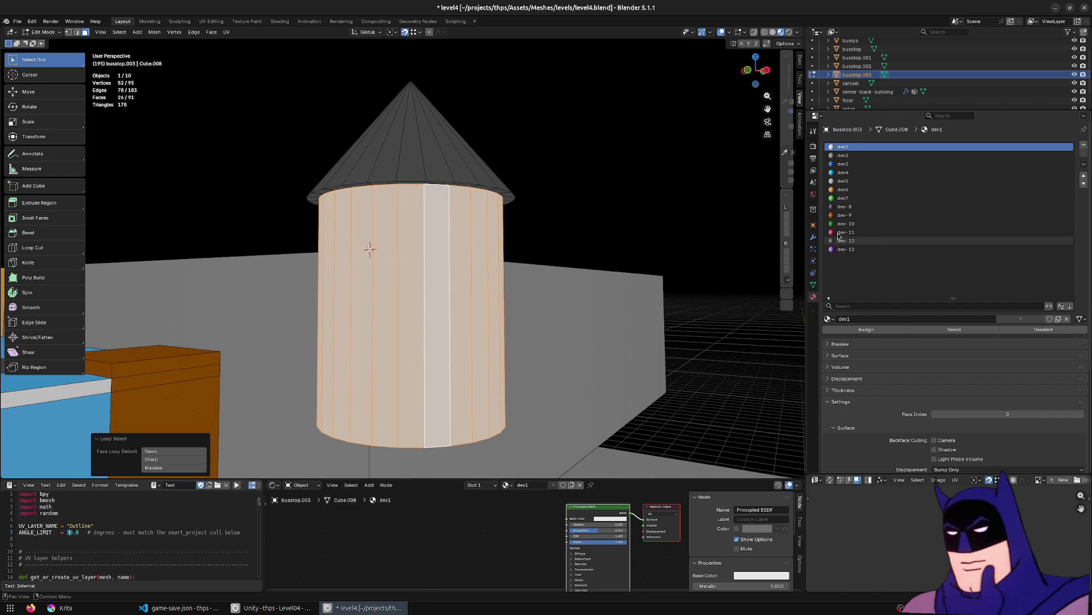
click(865, 156)
click(867, 330)
mouse_move(626, 239)
middle_down()
mouse_move(609, 278)
mouse_move(476, 404)
middle_up()
click(462, 419)
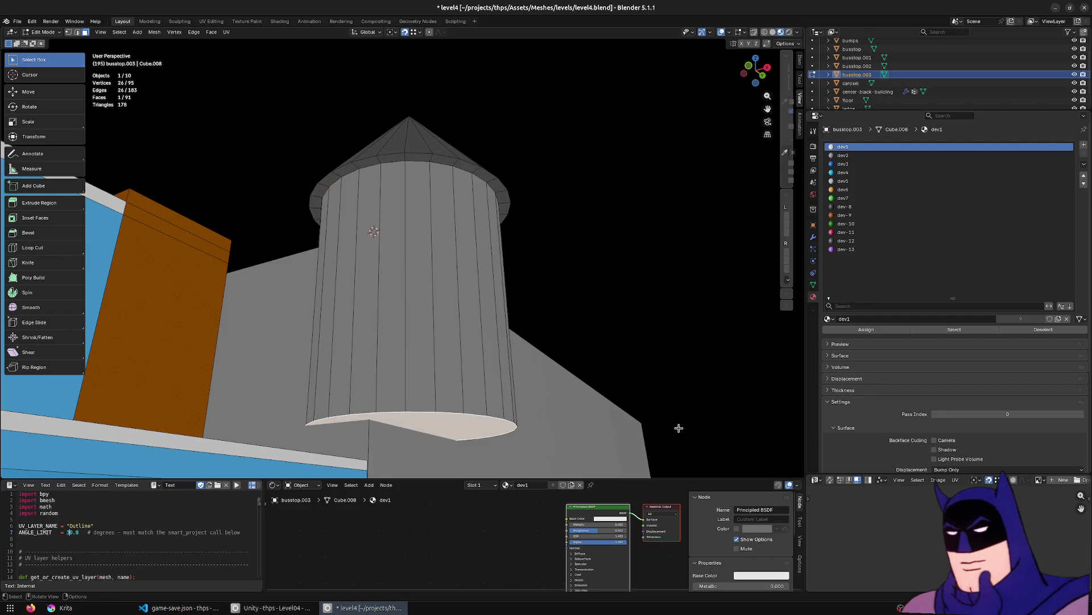
click(873, 155)
click(850, 330)
Select a vertical wall strip and switch to vertex selection.
mouse_move(512, 284)
middle_down()
mouse_move(443, 321)
mouse_move(434, 310)
mouse_move(514, 290)
mouse_move(520, 308)
mouse_move(485, 334)
middle_up()
click(442, 320)
key(1)
scroll(413, 141, up, 2)
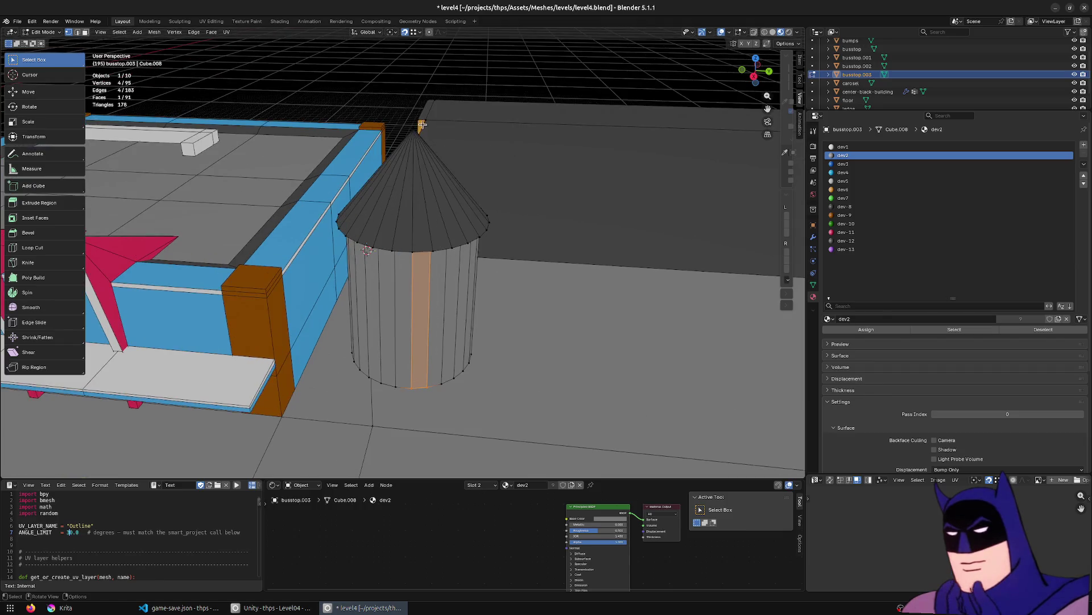
Lower the cone's tip vertex straight down along Z to flatten the roof.
middle_drag(422, 125, 420, 117)
click(412, 124)
drag(439, 105, 411, 114)
key(ctrl+z)
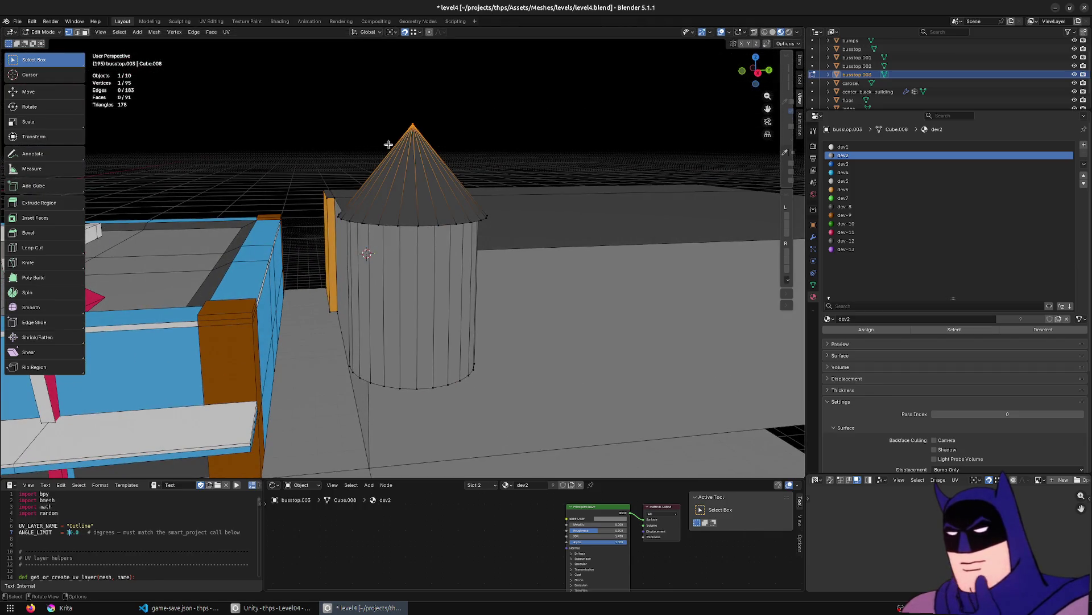
key(g)
key(z)
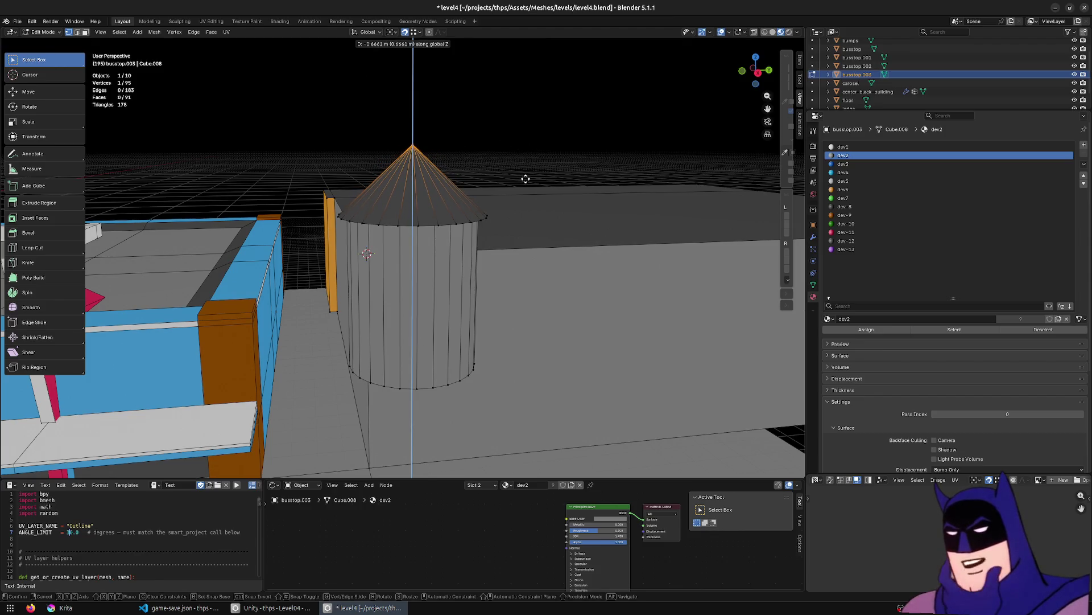
click(525, 179)
Select the tower's wall face ring and start scaling it inward horizontally only.
middle_drag(507, 203, 567, 188)
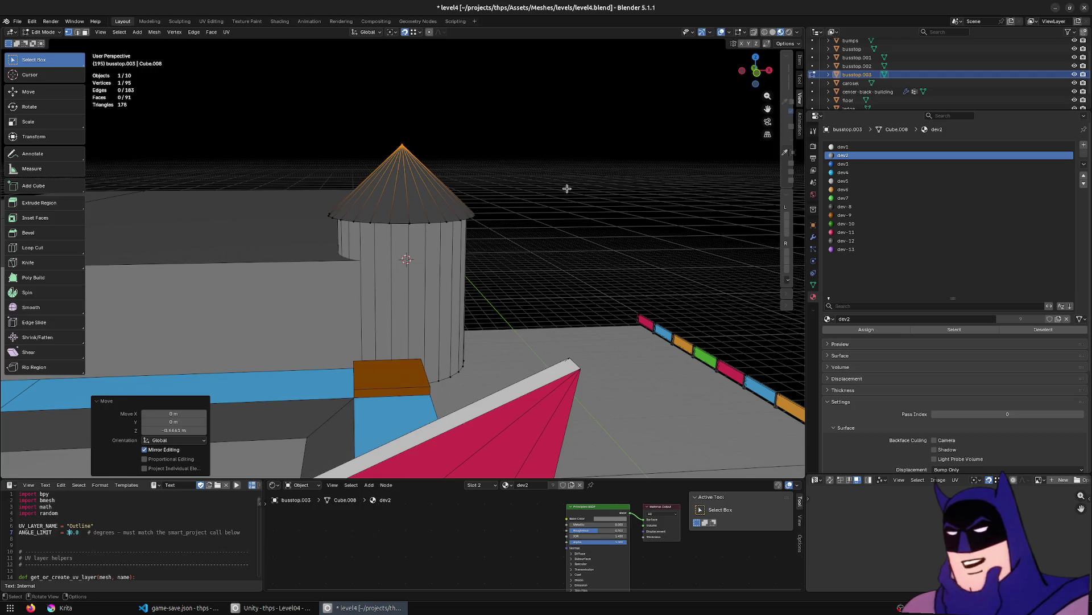
middle_drag(414, 226, 386, 248)
key(3)
click(386, 250)
scroll(447, 294, up, 4)
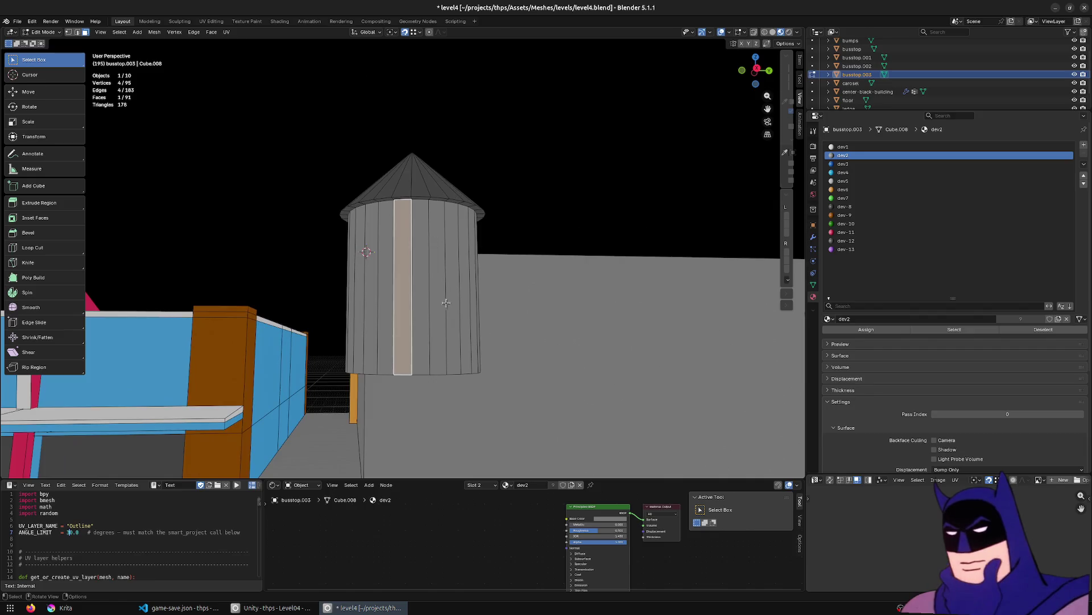
alt+click(444, 210)
scroll(644, 212, down, 3)
key(s)
key(shift+z)
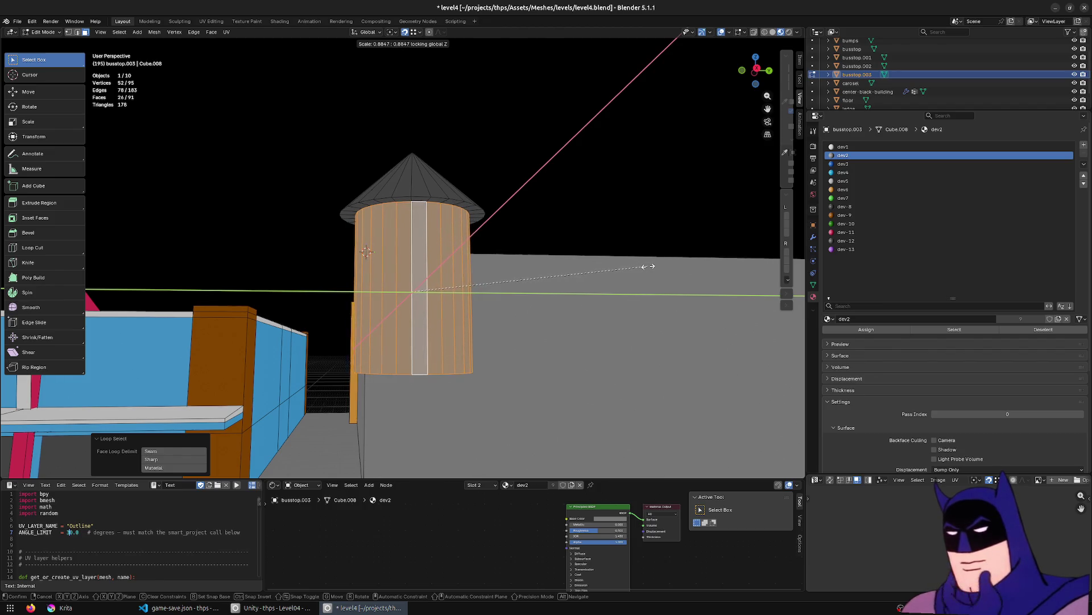
Confirm the narrowed wall ring and check the tower from above the level.
click(649, 265)
mouse_move(634, 265)
middle_down()
mouse_move(500, 275)
mouse_move(517, 302)
mouse_move(585, 283)
mouse_move(566, 305)
mouse_move(536, 312)
mouse_move(453, 305)
middle_up()
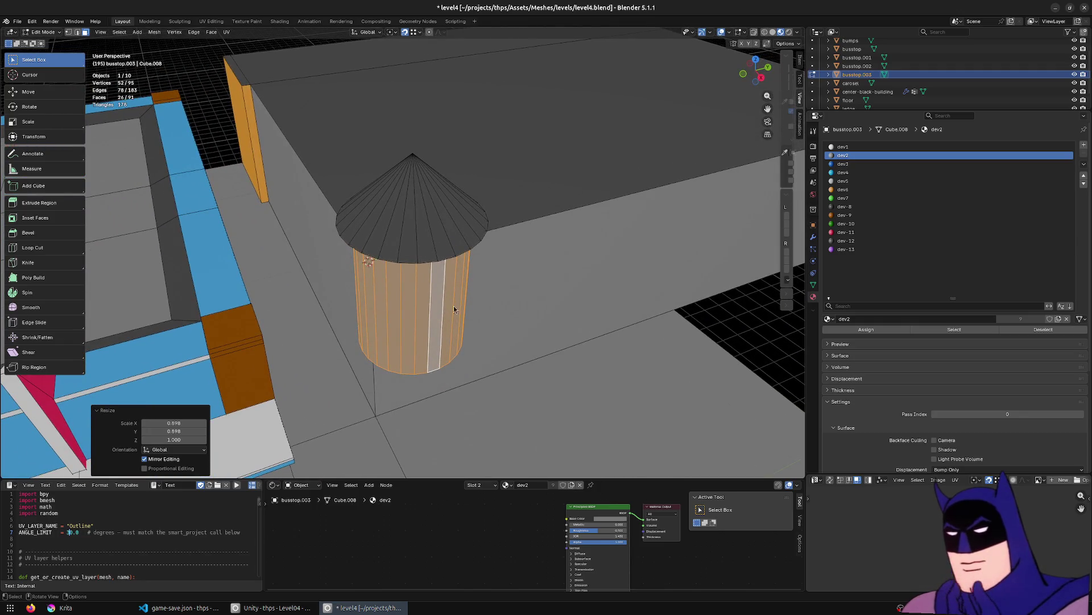
key(Tab)
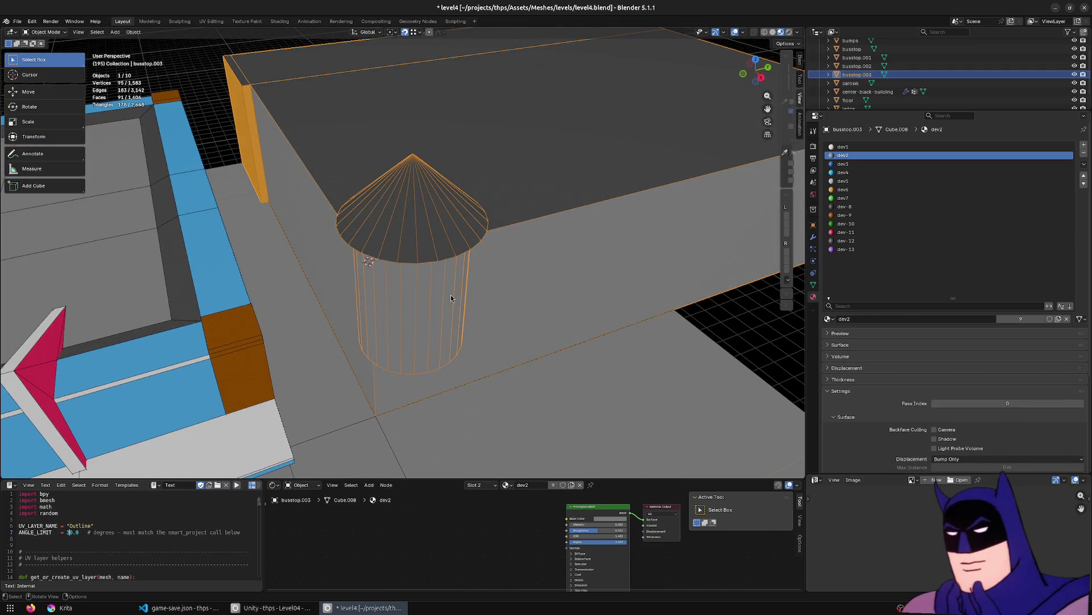
middle_drag(451, 298, 461, 272)
key(Tab)
Shrink the roof's overhanging rim edge loop to 0.8416 scale.
alt+click(421, 226)
alt+click(421, 226)
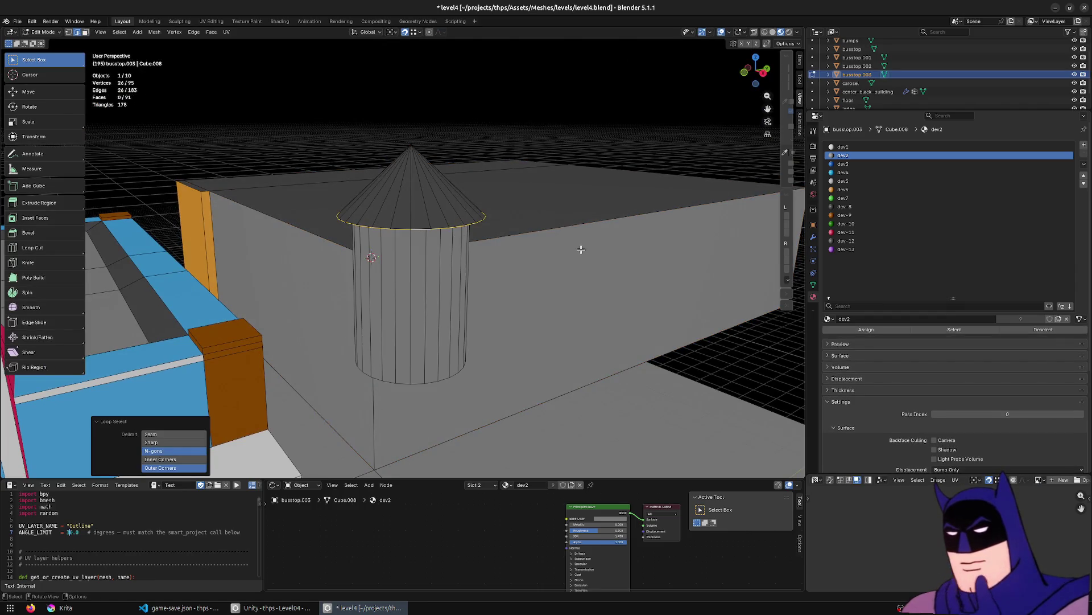
key(s)
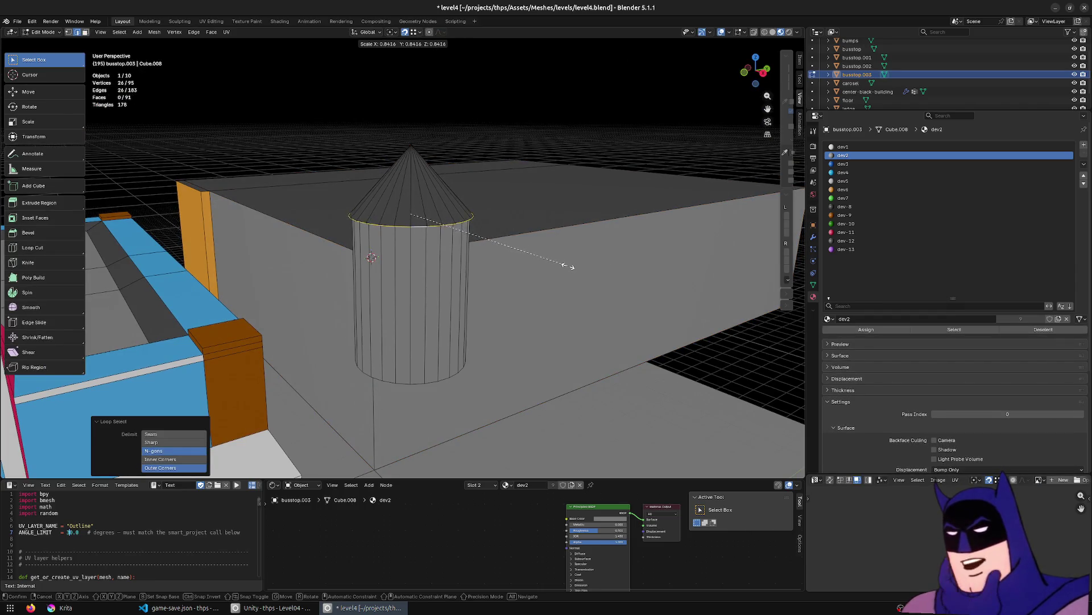
click(575, 266)
Lower the cone tip 0.11 m along Z and return to Object Mode.
click(411, 146)
key(g)
key(z)
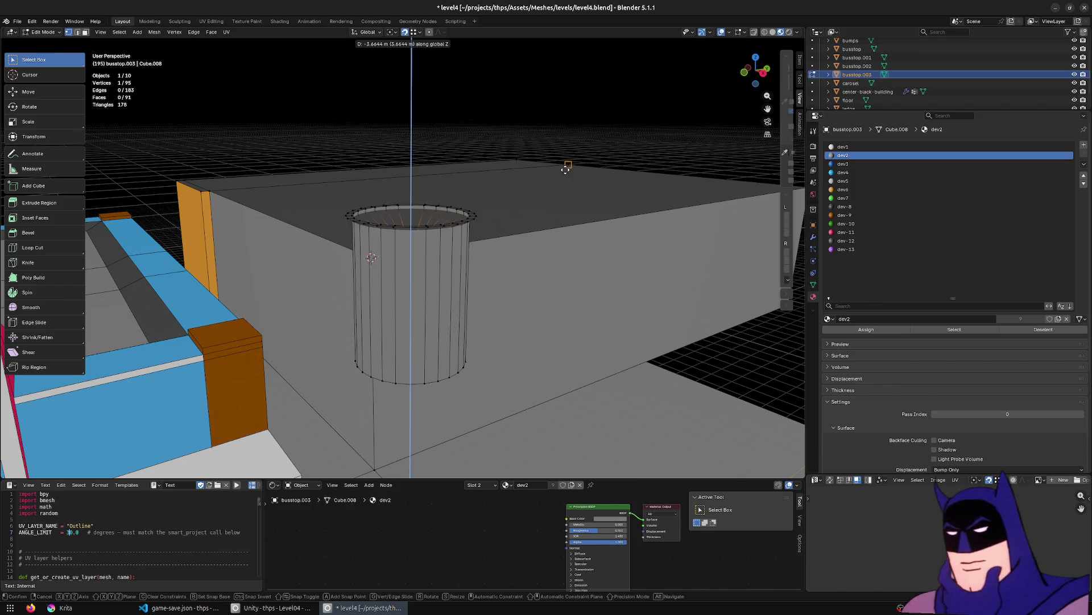
click(618, 283)
middle_drag(618, 283, 542, 281)
key(Tab)
scroll(470, 275, down, 5)
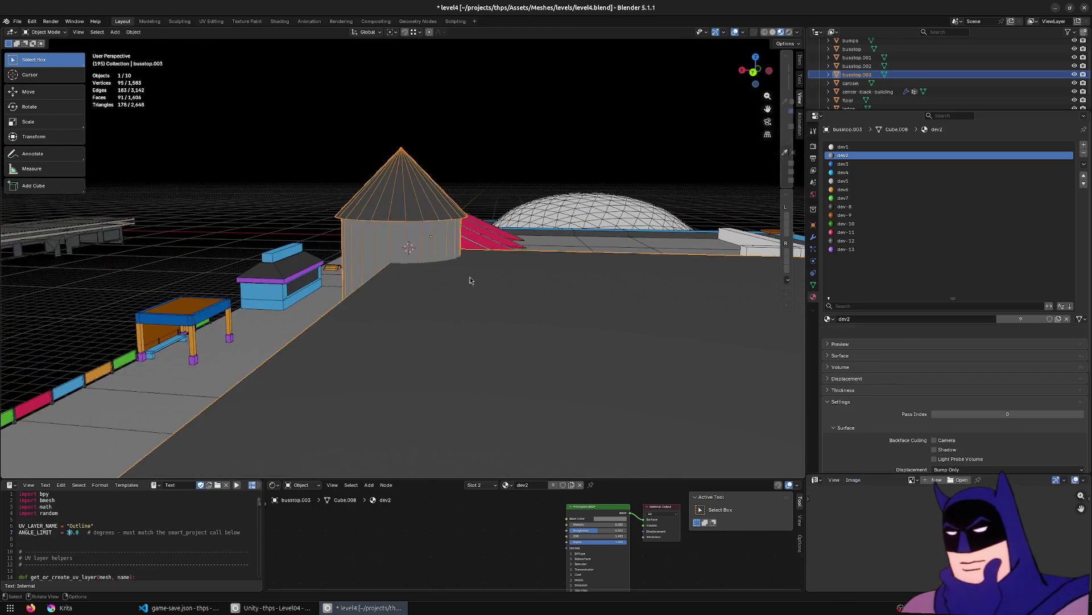
Duplicate geometry inside the small orange bumps mesh and reposition the copy.
mouse_move(472, 278)
middle_down()
mouse_move(262, 295)
mouse_move(427, 353)
mouse_move(560, 423)
middle_up()
click(558, 453)
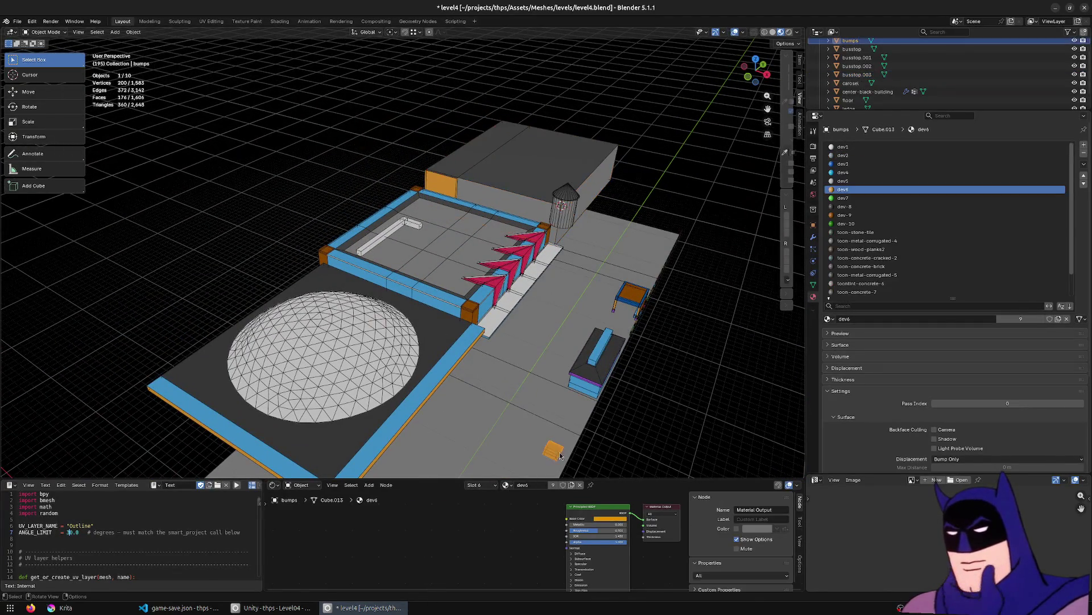
key(Tab)
key(shift+z)
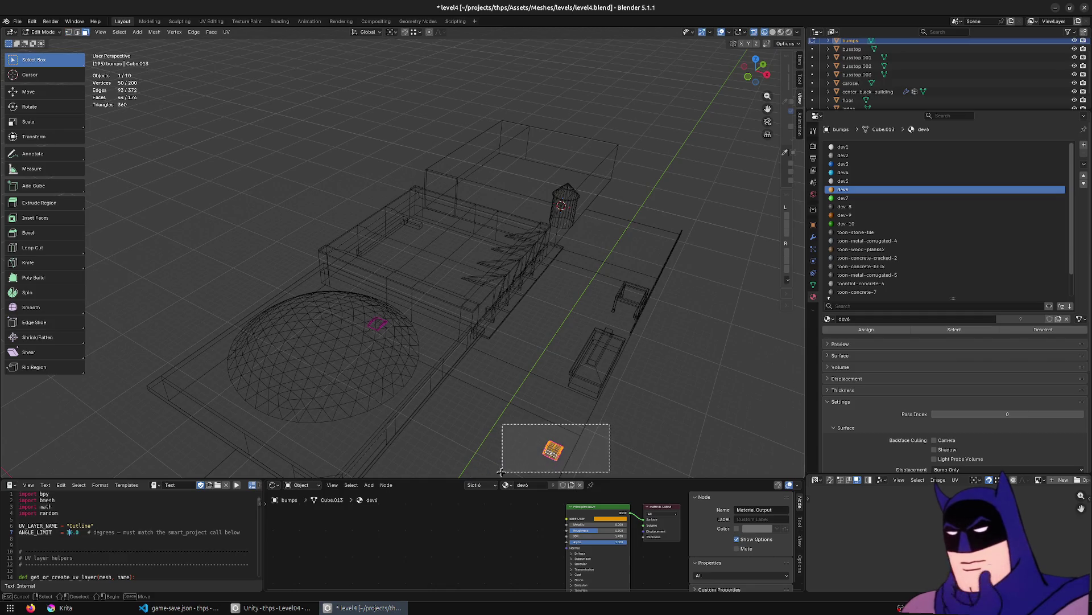
key(shift+d)
click(442, 145)
key(g)
click(447, 197)
key(shift+z)
key(KP_Decimal)
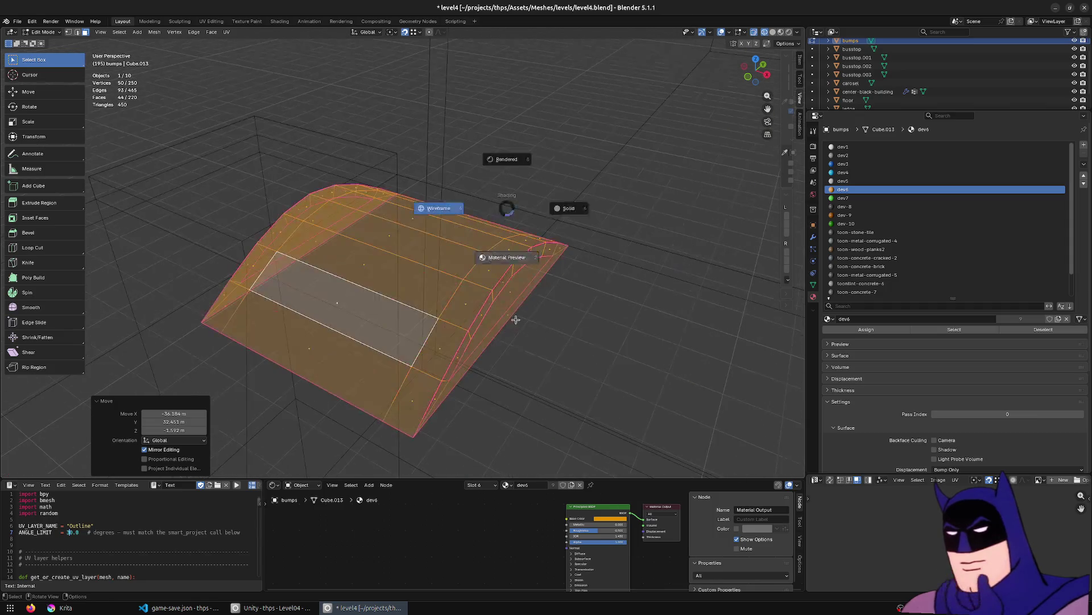
scroll(373, 392, down, 5)
Move the duplicate into the wall corner, then slide it along X.
key(g)
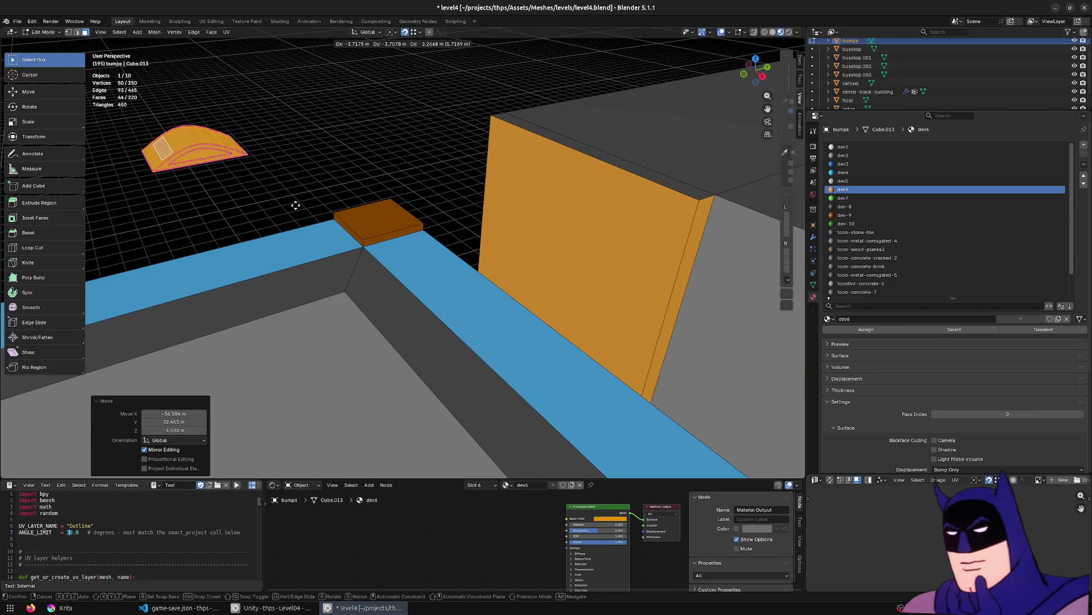
click(346, 297)
middle_drag(346, 297, 399, 319)
key(g)
key(x)
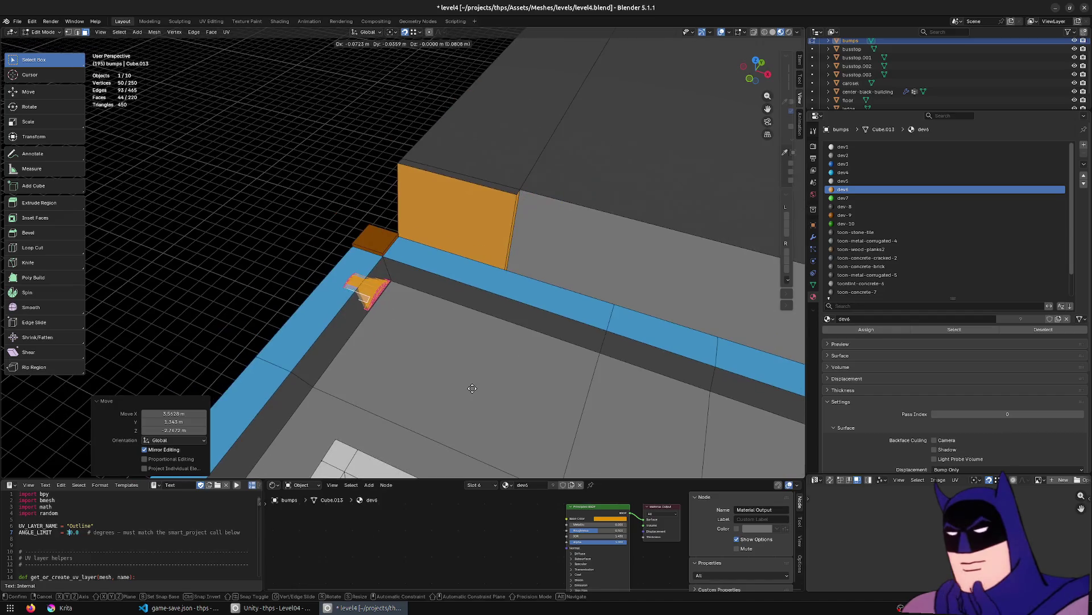
click(591, 397)
middle_drag(592, 397, 541, 383)
Save level4.blend and slide the bump geometry about 4.2 m along X.
key(ctrl+s)
key(g)
key(x)
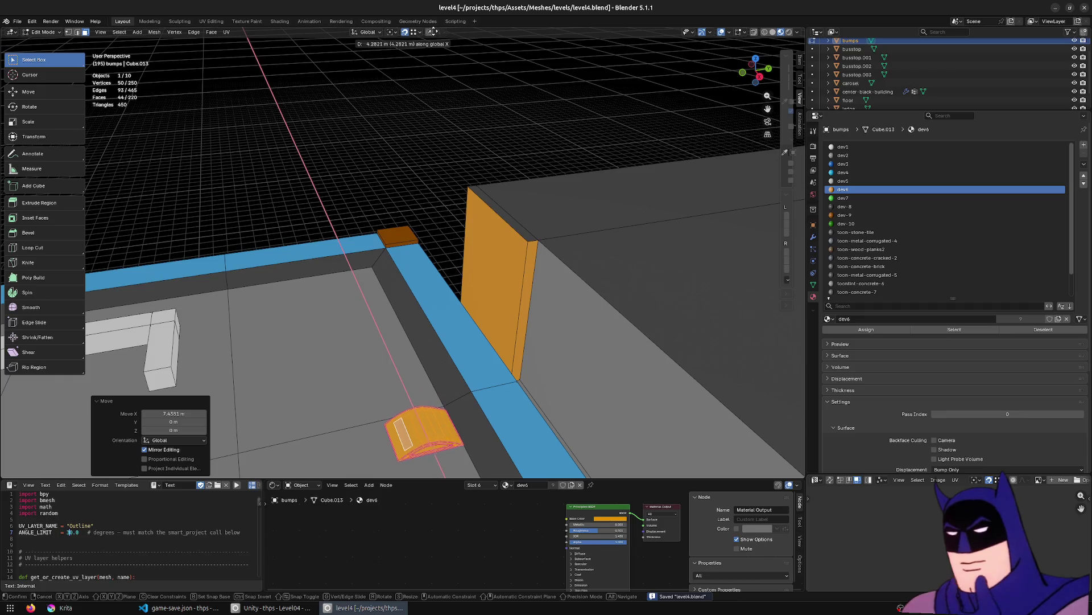
click(426, 469)
Back in Object Mode, select busstop.003, save level4.blend, and switch to Unity's Level04.
mouse_move(486, 183)
middle_down()
mouse_move(522, 185)
mouse_move(611, 234)
mouse_move(575, 276)
middle_up()
scroll(611, 234, down, 3)
scroll(611, 234, up, 5)
key(Tab)
click(576, 277)
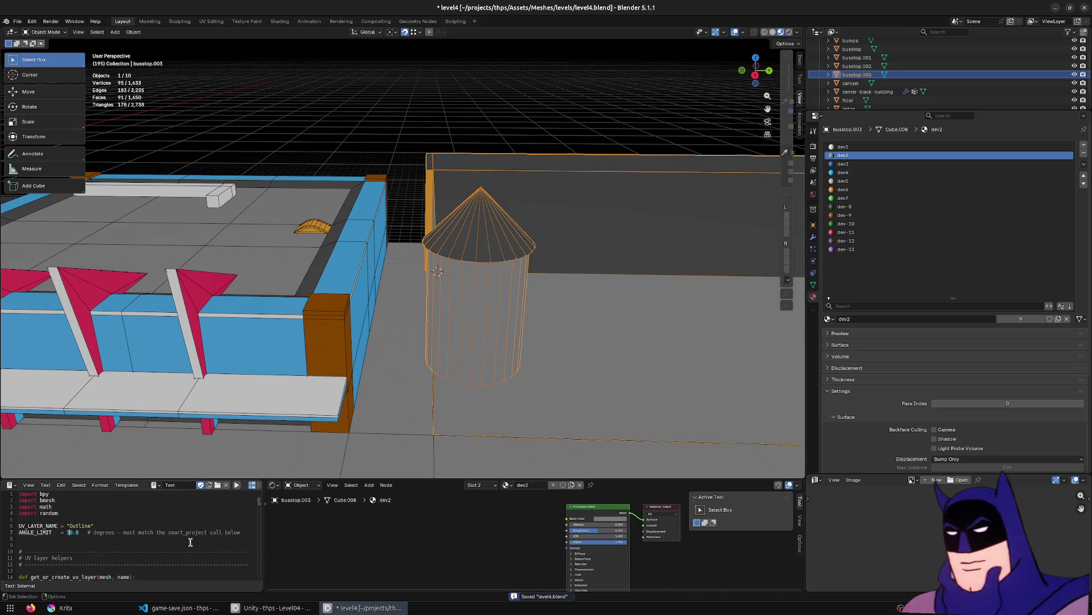
middle_drag(489, 353, 504, 337)
key(ctrl+s)
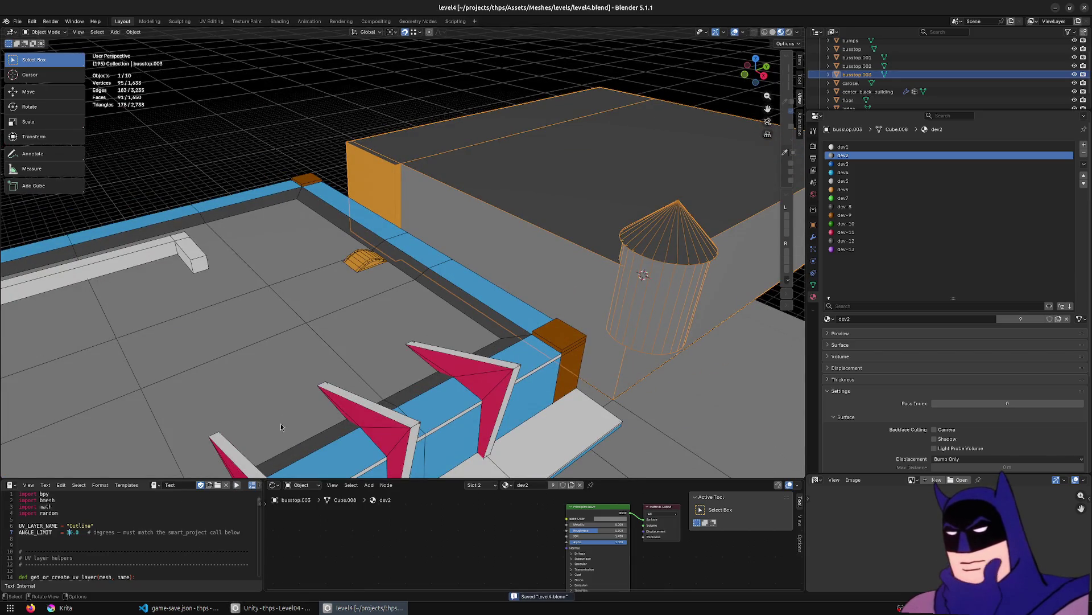
key(alt+Tab)
right_drag(435, 263, 394, 143)
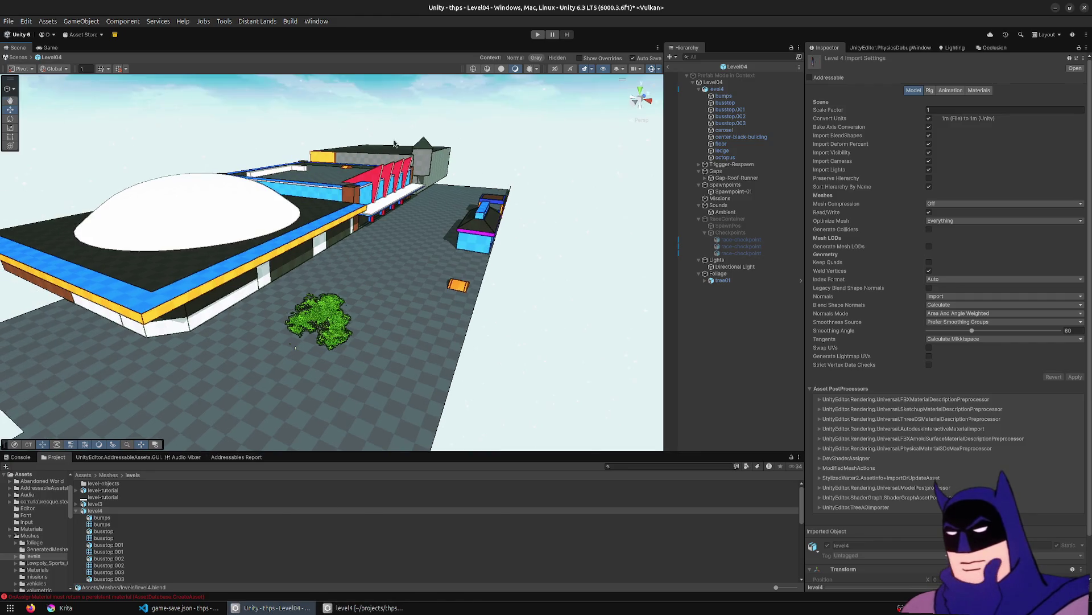
click(539, 35)
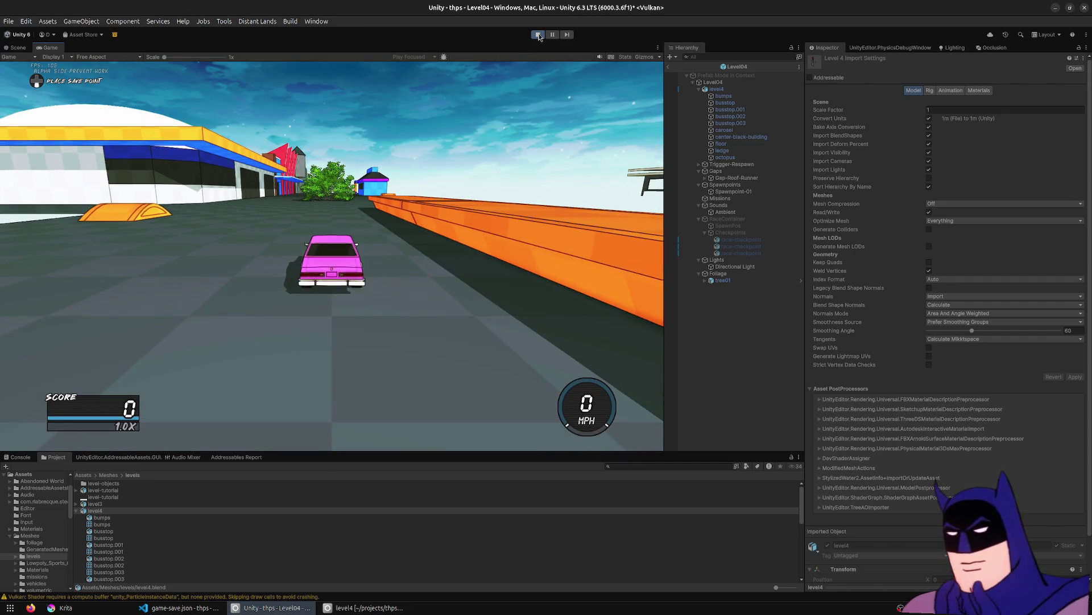
key(w)
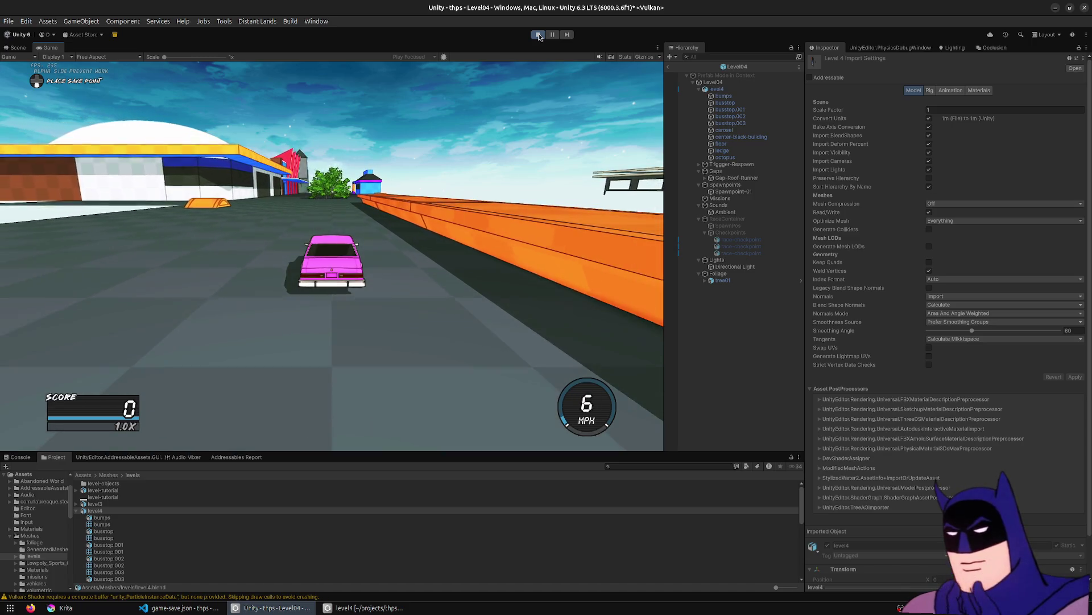
key(a)
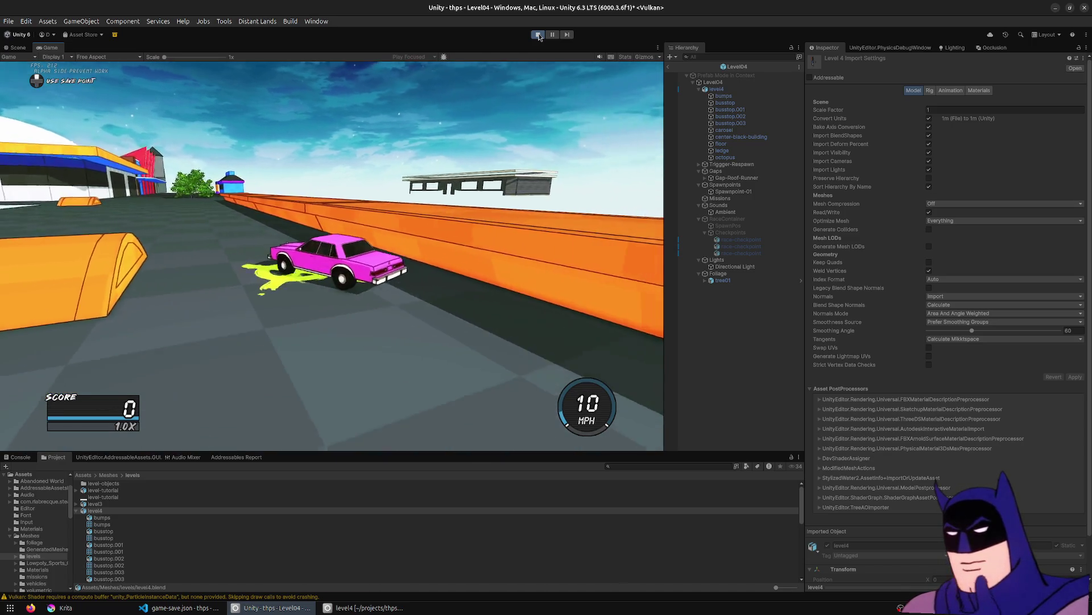
key(a)
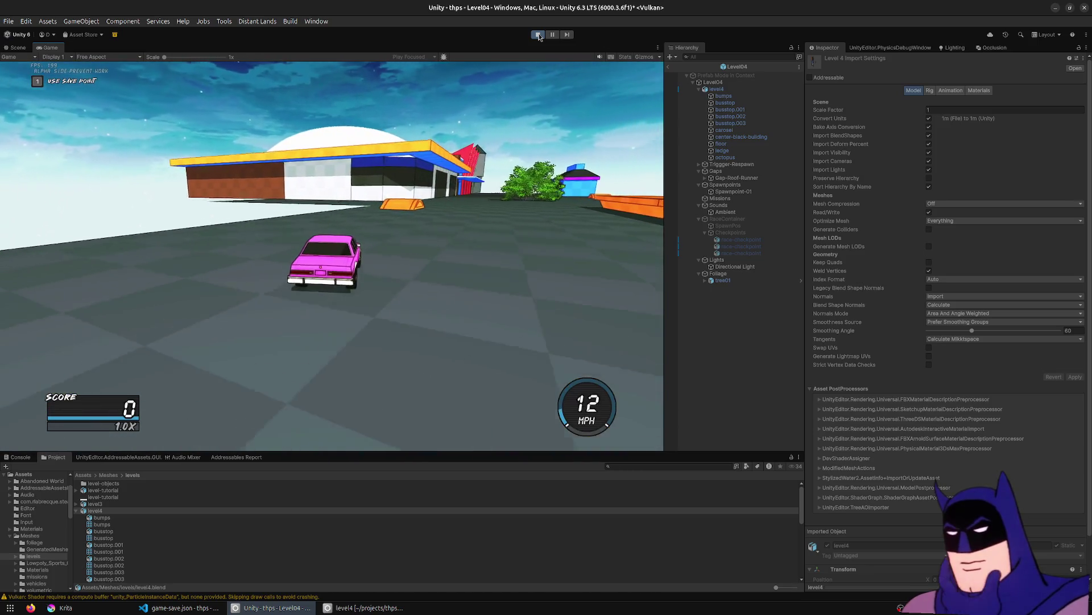
key(w)
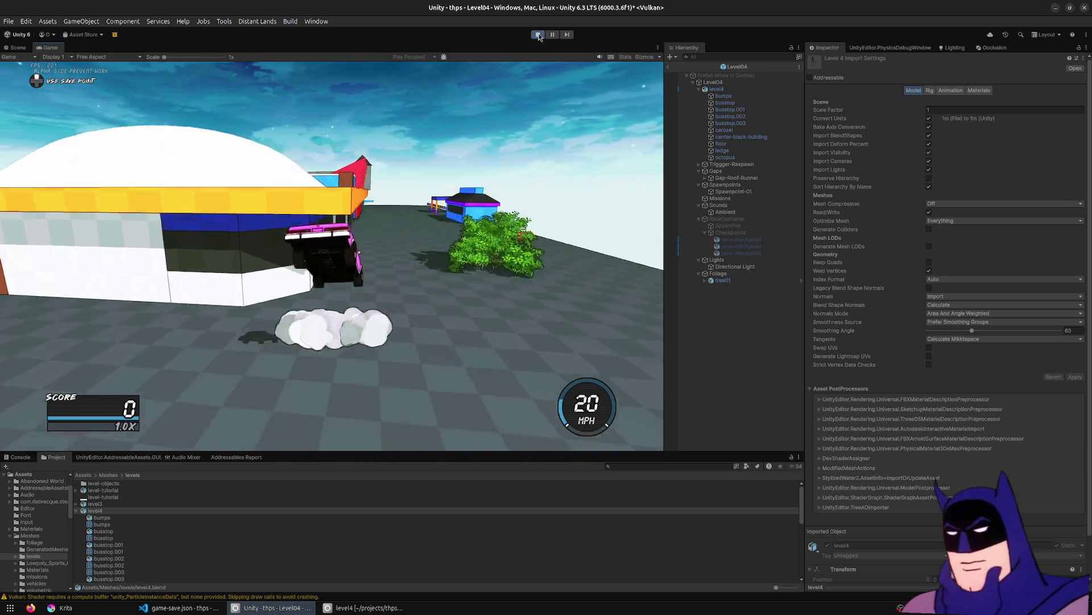
key(w)
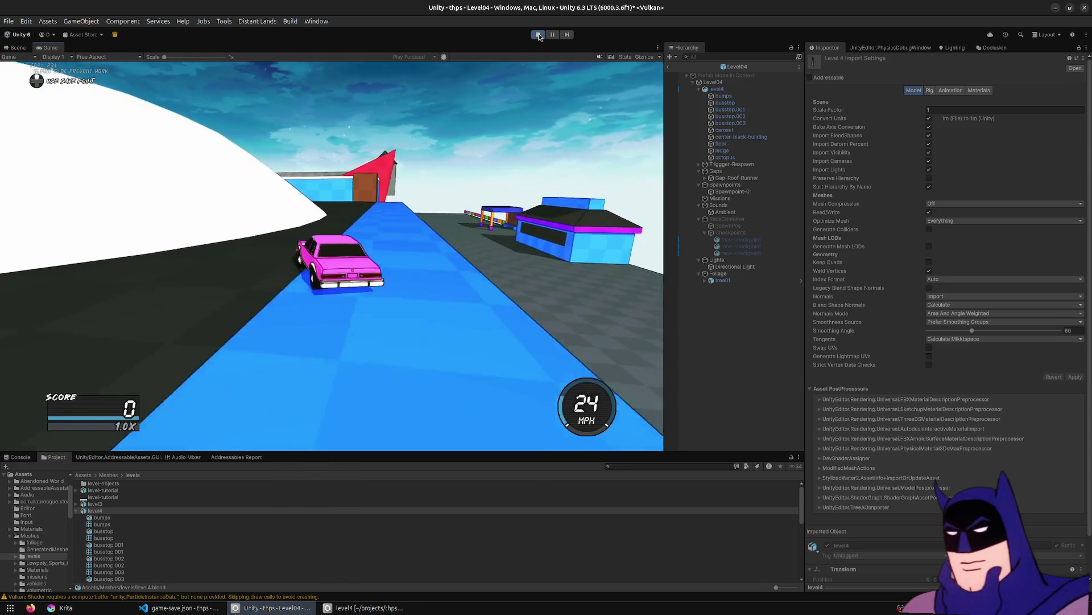
key(a)
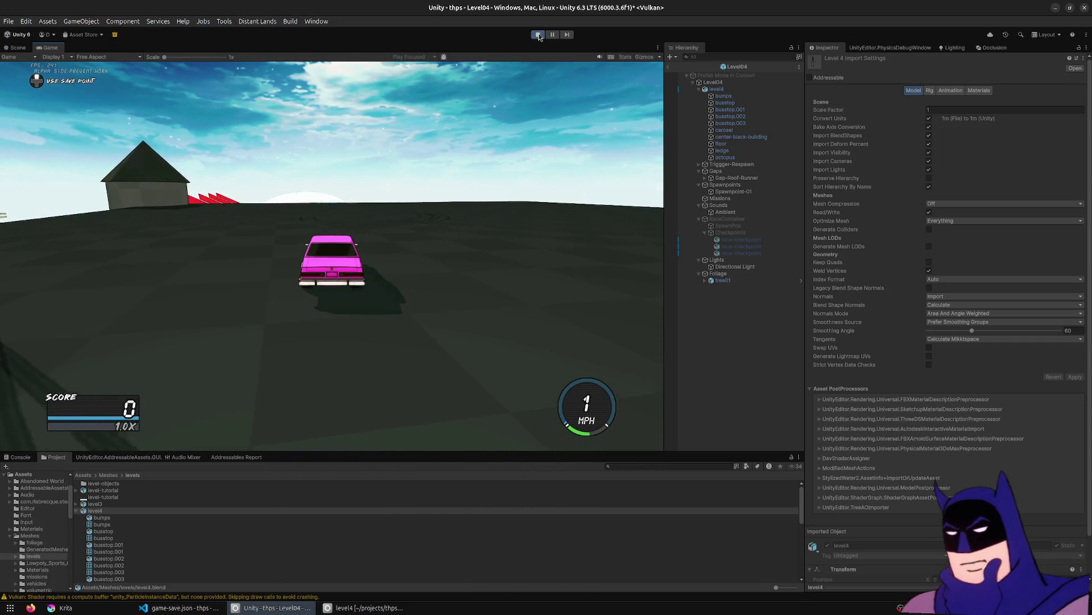
click(538, 35)
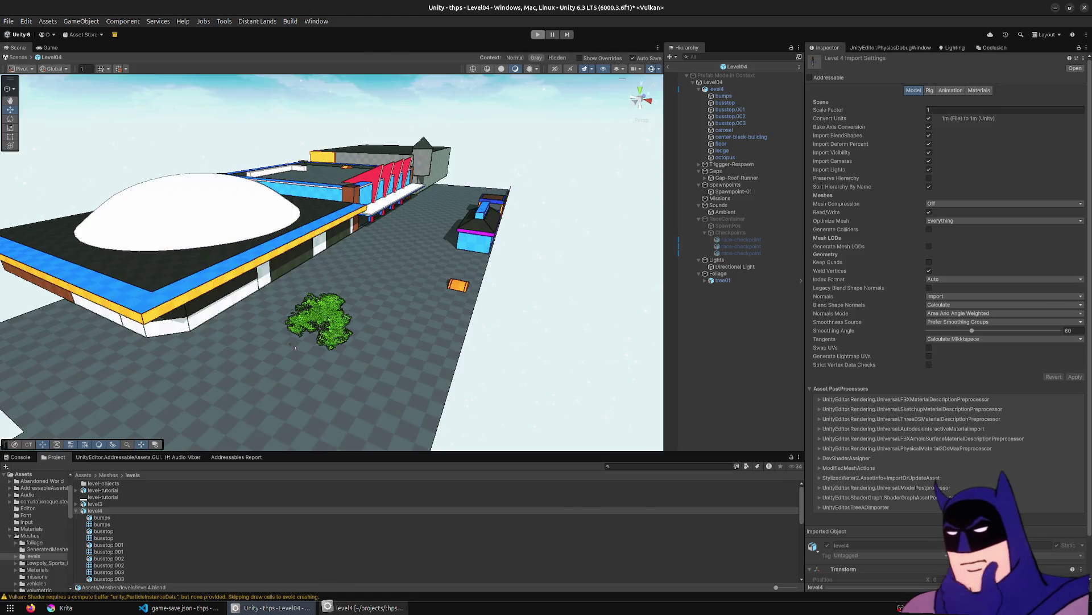
Select the bus stop's linked cone roof faces and enlarge them to 1.097.
click(365, 608)
key(Tab)
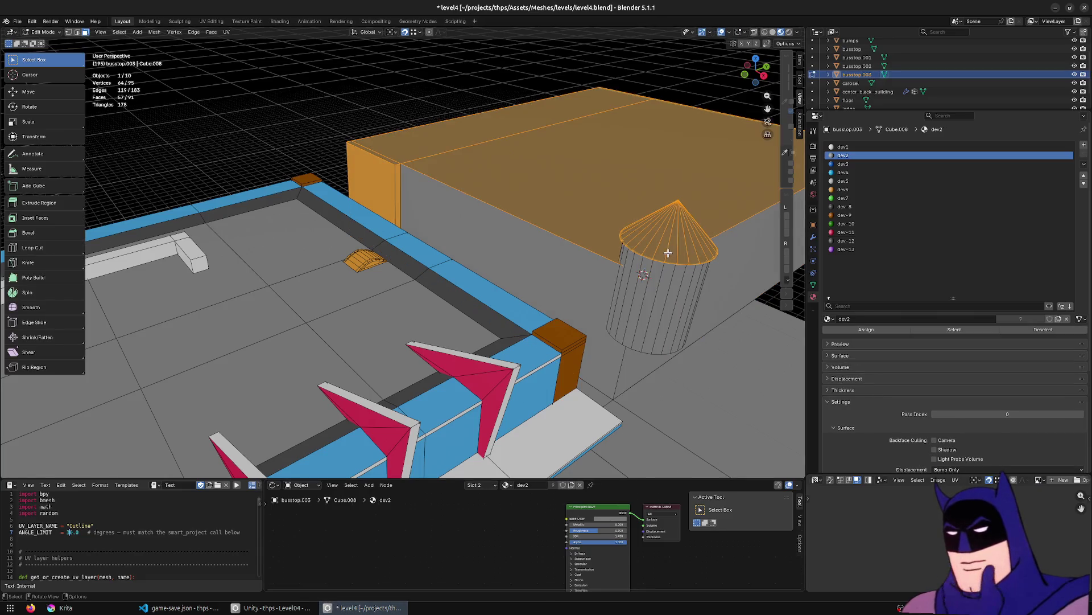
click(667, 252)
key(KP_Decimal)
scroll(687, 268, down, 5)
mouse_move(500, 300)
middle_down()
mouse_move(448, 377)
mouse_move(438, 439)
mouse_move(427, 315)
mouse_move(440, 368)
middle_up()
key(l)
key(l)
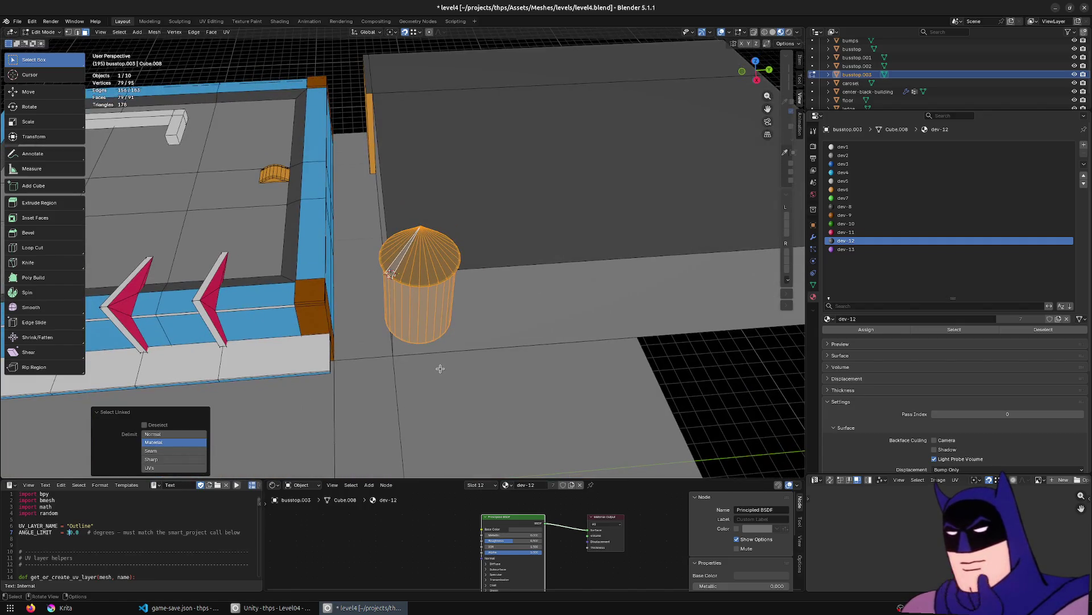
key(s)
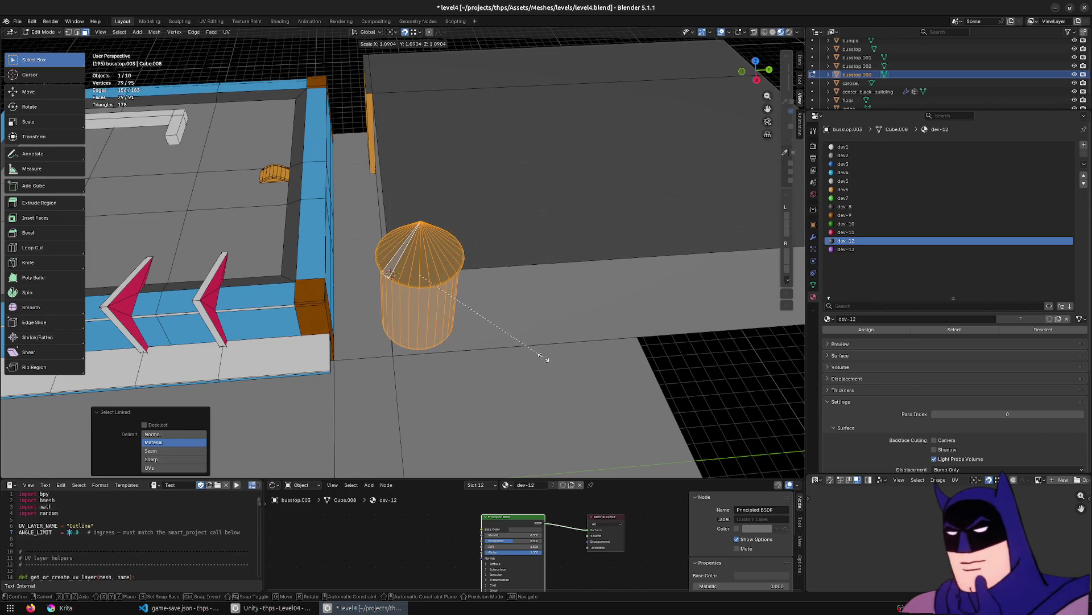
click(538, 355)
Lower the enlarged cone roof vertically onto the tower.
mouse_move(524, 349)
middle_down()
mouse_move(500, 324)
mouse_move(512, 307)
mouse_move(527, 366)
middle_up()
key(g)
key(z)
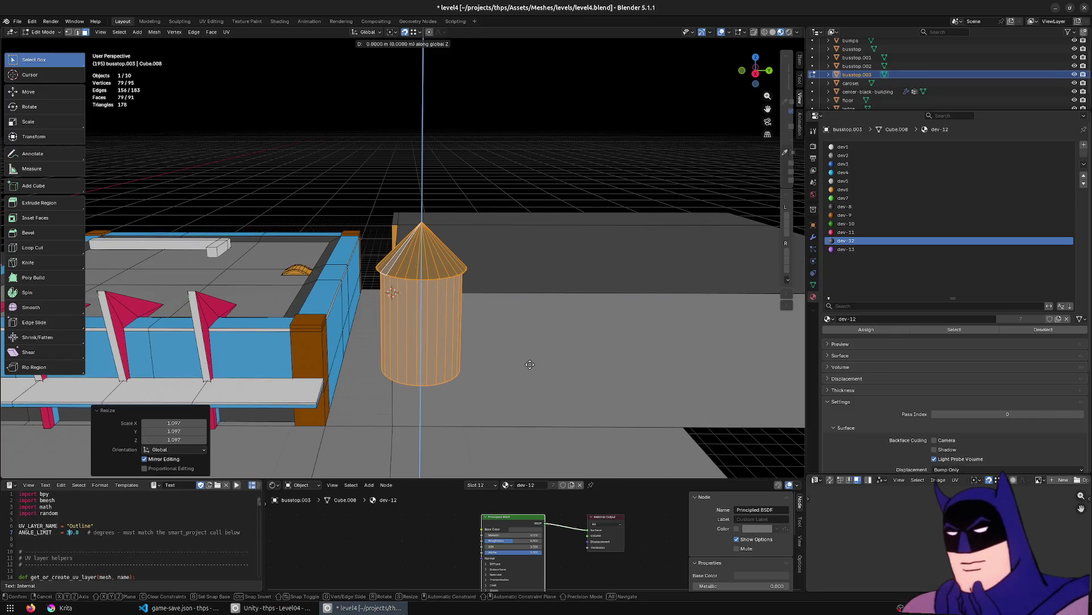
click(542, 367)
Drop the tower's bottom face to -1.2079 m and save level4.blend.
mouse_move(541, 366)
middle_down()
mouse_move(500, 343)
mouse_move(599, 321)
mouse_move(570, 387)
middle_up()
click(439, 469)
key(g)
key(z)
click(537, 404)
mouse_move(538, 404)
middle_down()
mouse_move(447, 407)
mouse_move(468, 278)
mouse_move(439, 276)
middle_up()
scroll(461, 290, up, 2)
key(g)
key(z)
click(420, 311)
mouse_move(420, 311)
middle_down()
mouse_move(438, 300)
mouse_move(390, 305)
mouse_move(396, 316)
middle_up()
key(ctrl+s)
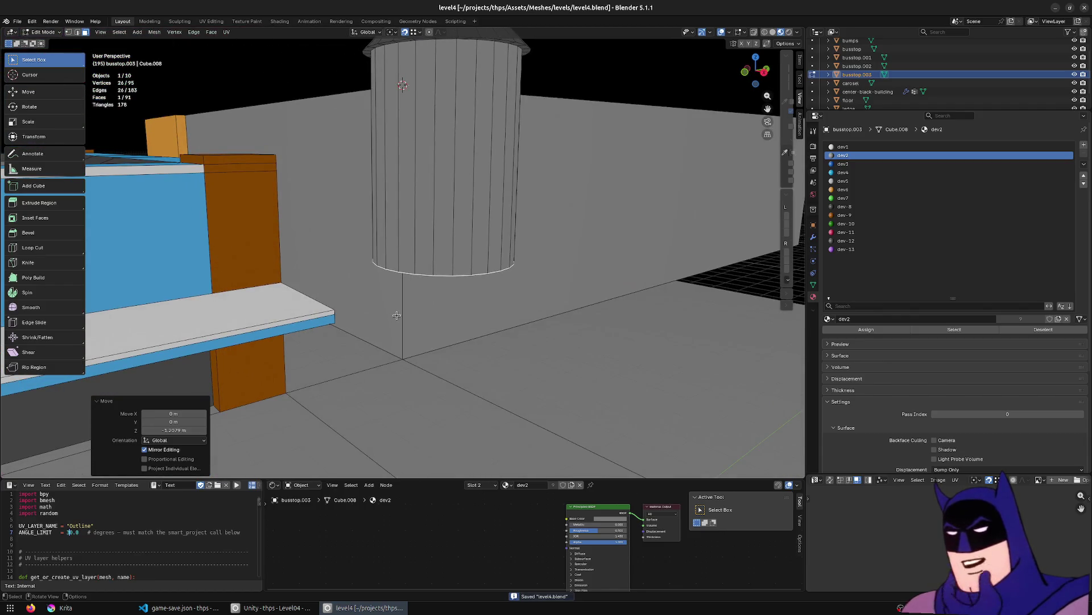
Select the whole connected tower in top view and begin duplicating it.
middle_drag(396, 315, 436, 356)
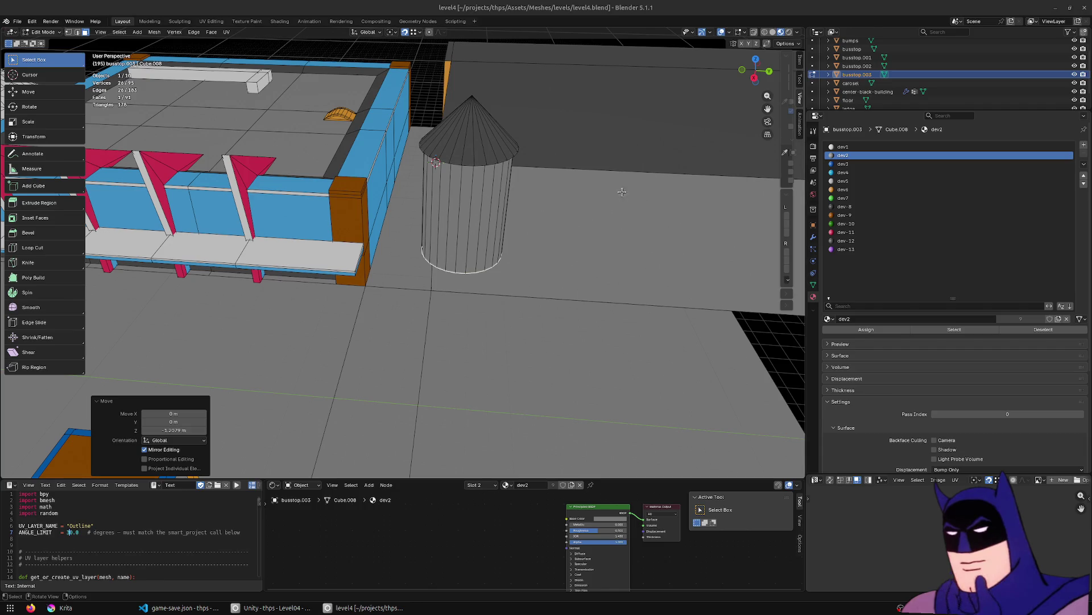
key(ctrl+l)
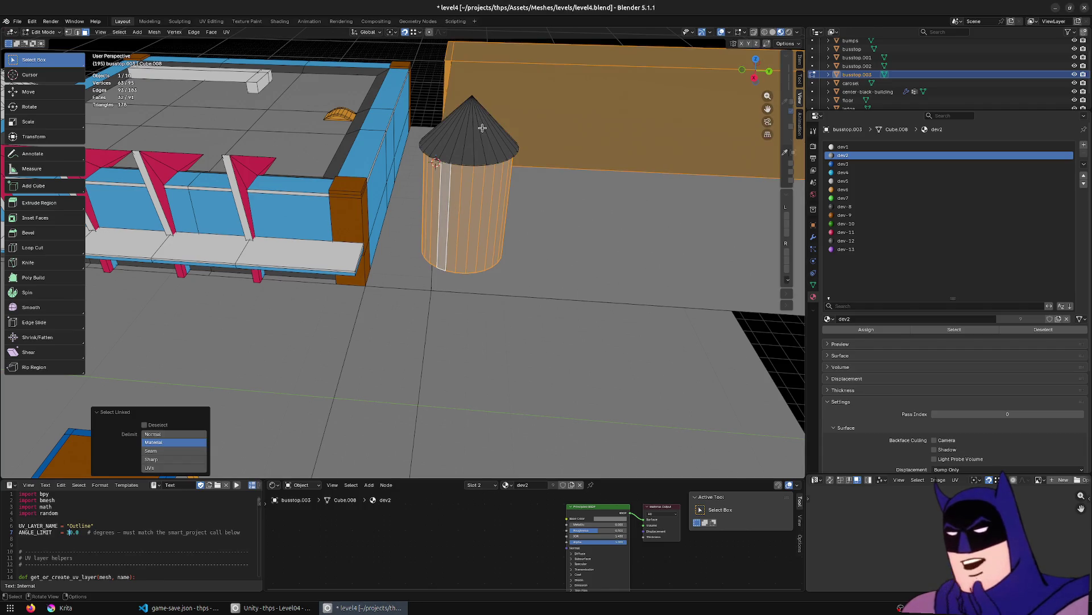
click(483, 128)
shift+click(479, 215)
key(ctrl+l)
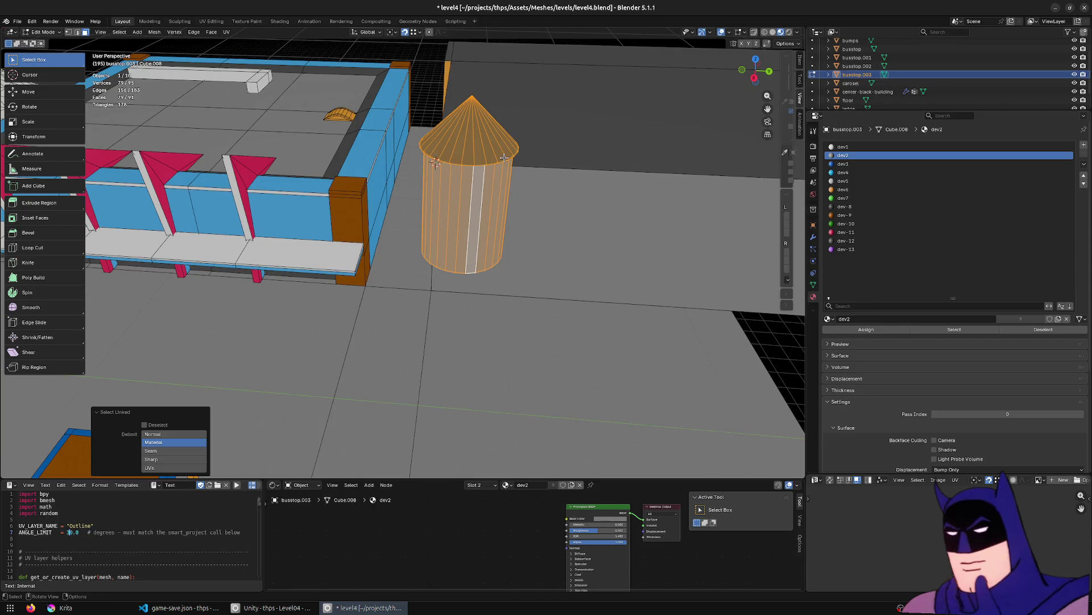
key(KP_7)
scroll(501, 155, up, 2)
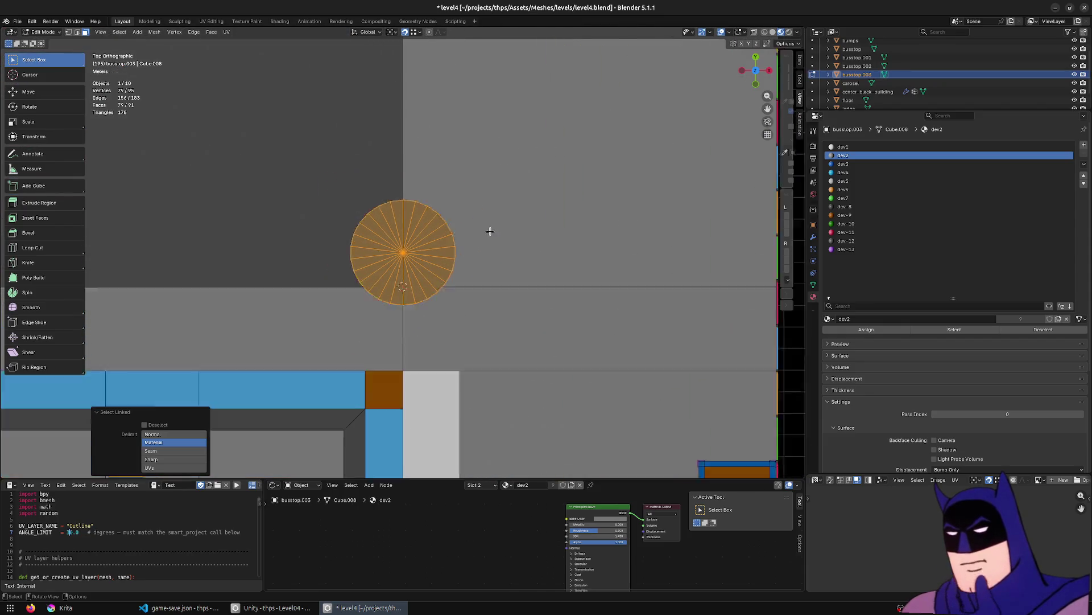
scroll(488, 226, down, 5)
shift+middle_drag(483, 176, 412, 364)
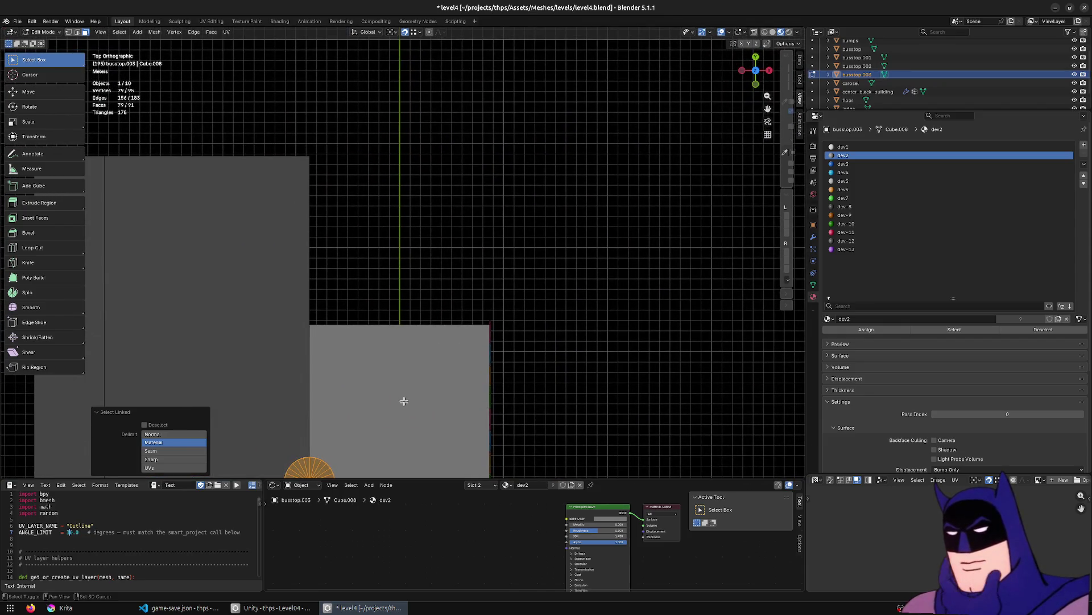
key(shift+d)
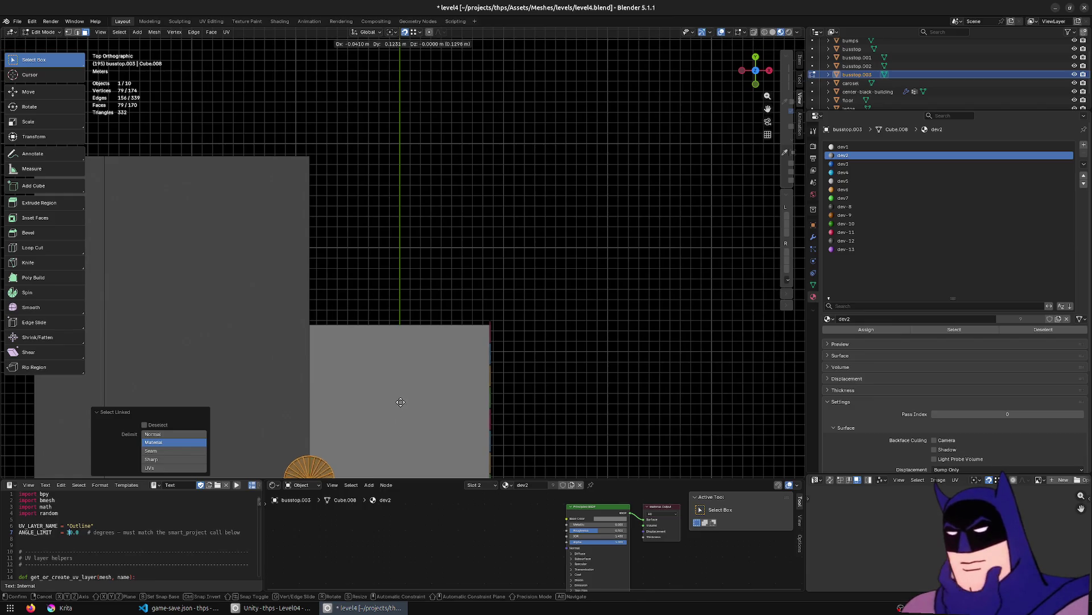
Place the tower copy further along Y and widen it 2.123 times horizontally.
key(y)
click(405, 256)
key(s)
key(shift+z)
click(551, 233)
mouse_move(550, 233)
middle_down()
mouse_move(454, 190)
mouse_move(432, 161)
mouse_move(441, 166)
middle_up()
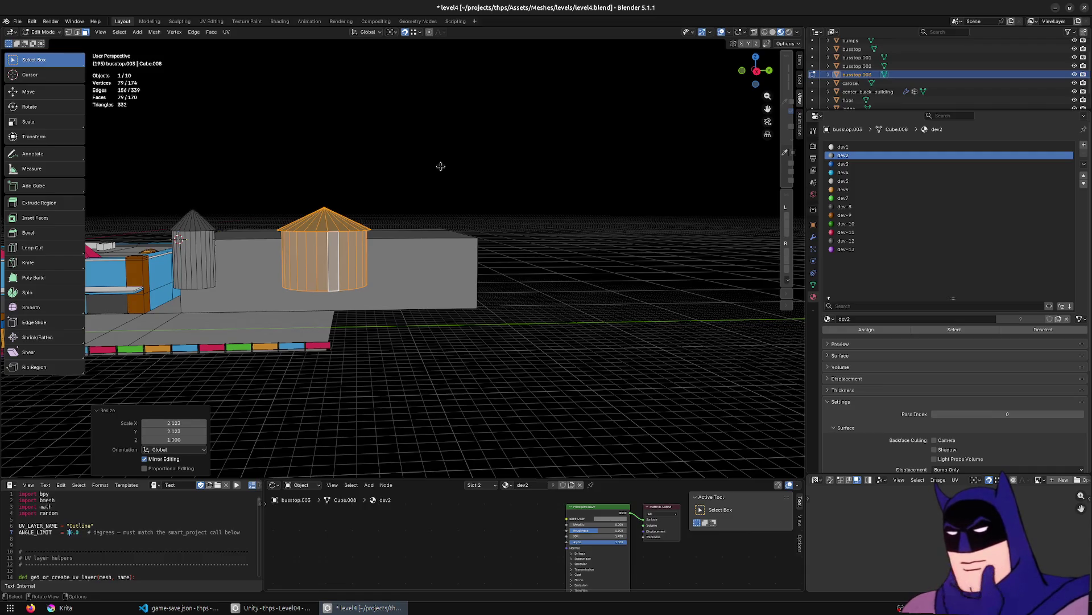
scroll(441, 166, up, 2)
middle_drag(441, 166, 422, 319)
key(s)
key(shift+z)
key(Escape)
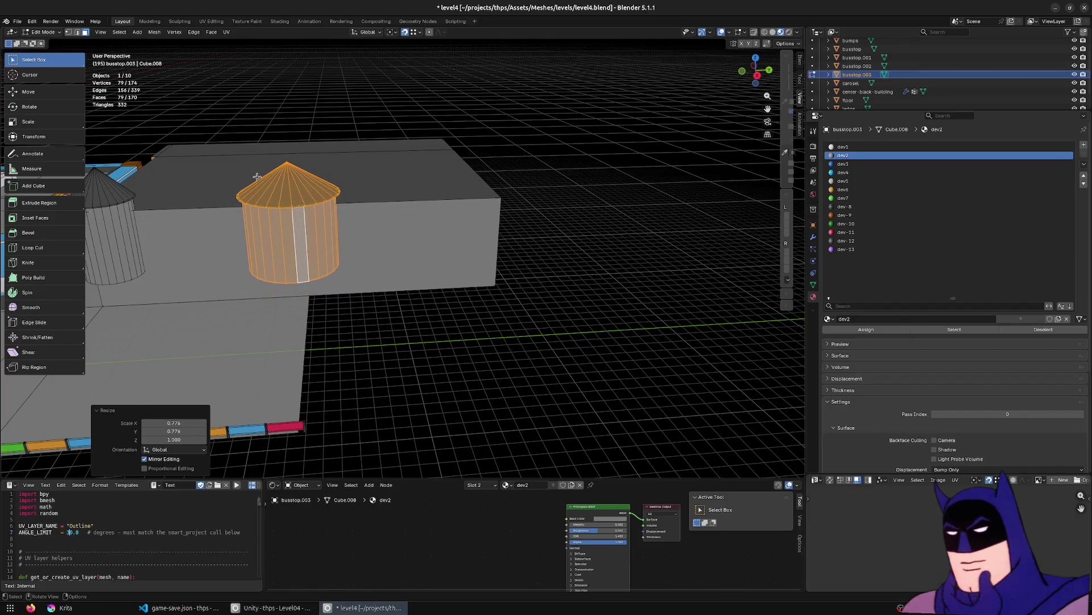
Raise the copy's roof apex vertex about 1 m and save level4.blend.
click(249, 155)
click(273, 162)
shift+middle_drag(273, 162, 389, 190)
key(g)
key(z)
click(545, 298)
mouse_move(546, 297)
middle_down()
mouse_move(378, 285)
mouse_move(466, 305)
mouse_move(429, 286)
mouse_move(517, 263)
mouse_move(608, 275)
mouse_move(361, 309)
mouse_move(296, 308)
mouse_move(451, 309)
mouse_move(398, 376)
middle_up()
key(ctrl+s)
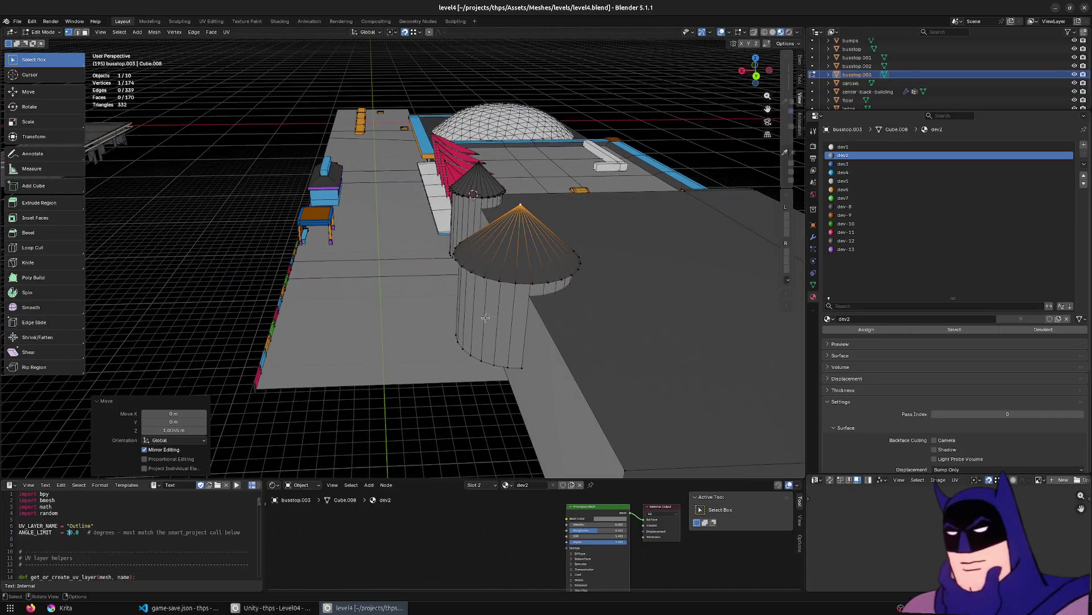
Re-run the Blender script on the bus stop, then start Level04 play mode in Unity.
mouse_move(366, 604)
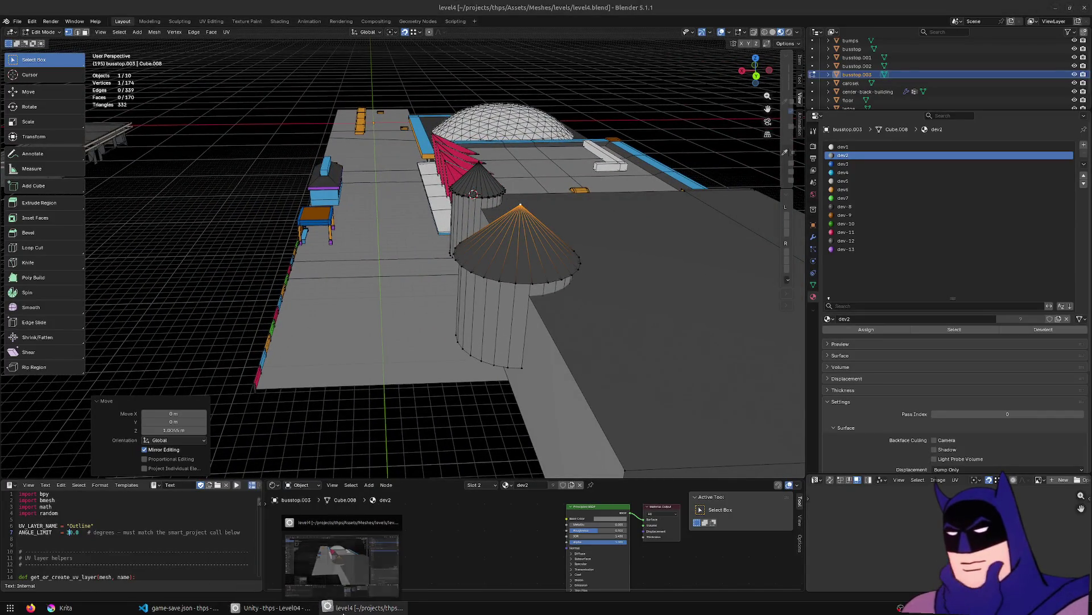
click(312, 612)
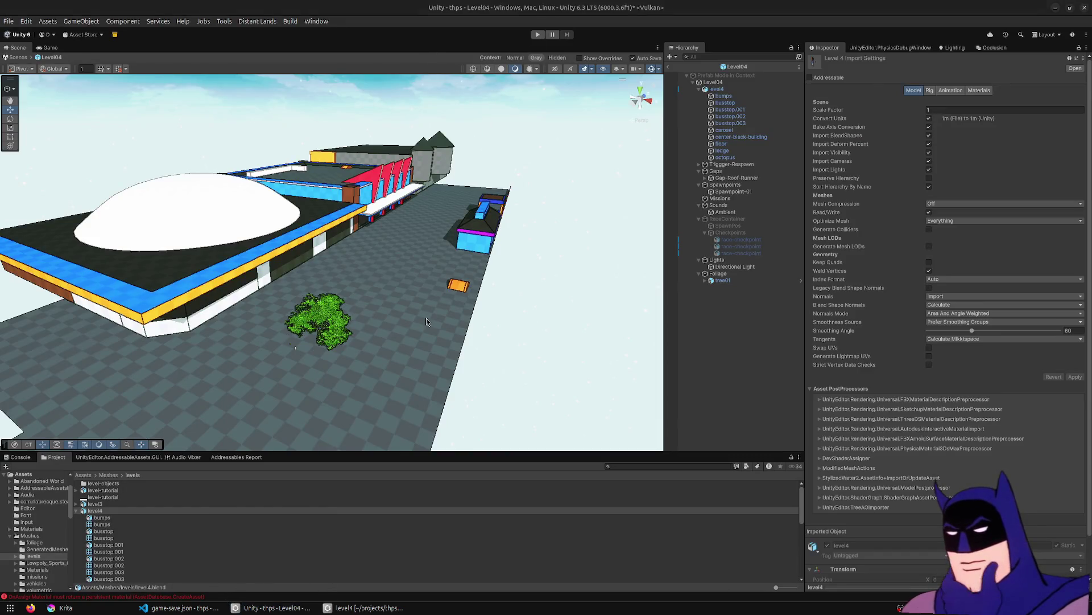
click(364, 608)
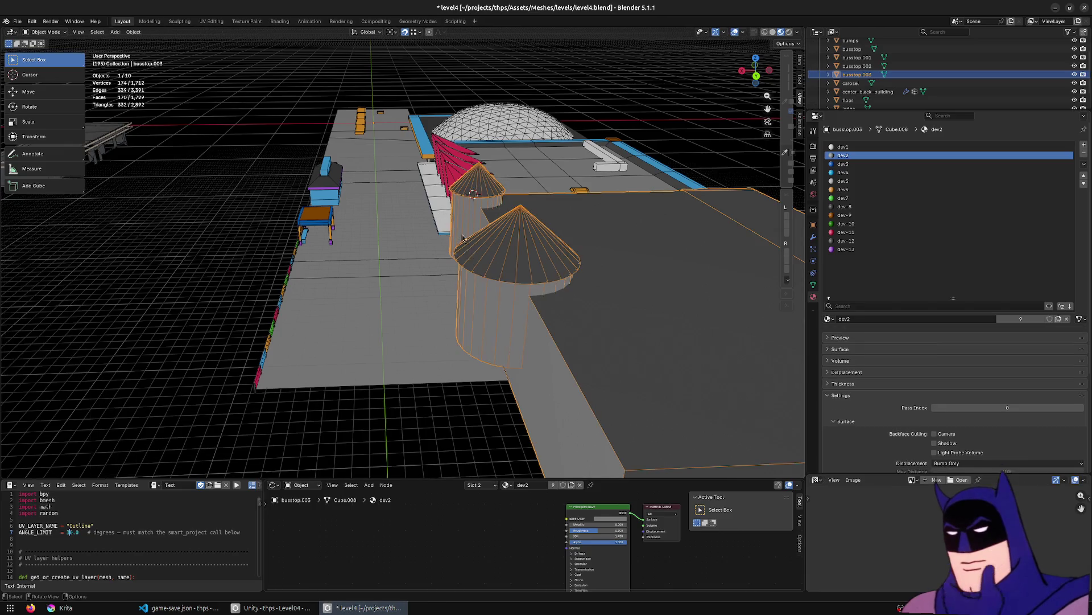
click(238, 486)
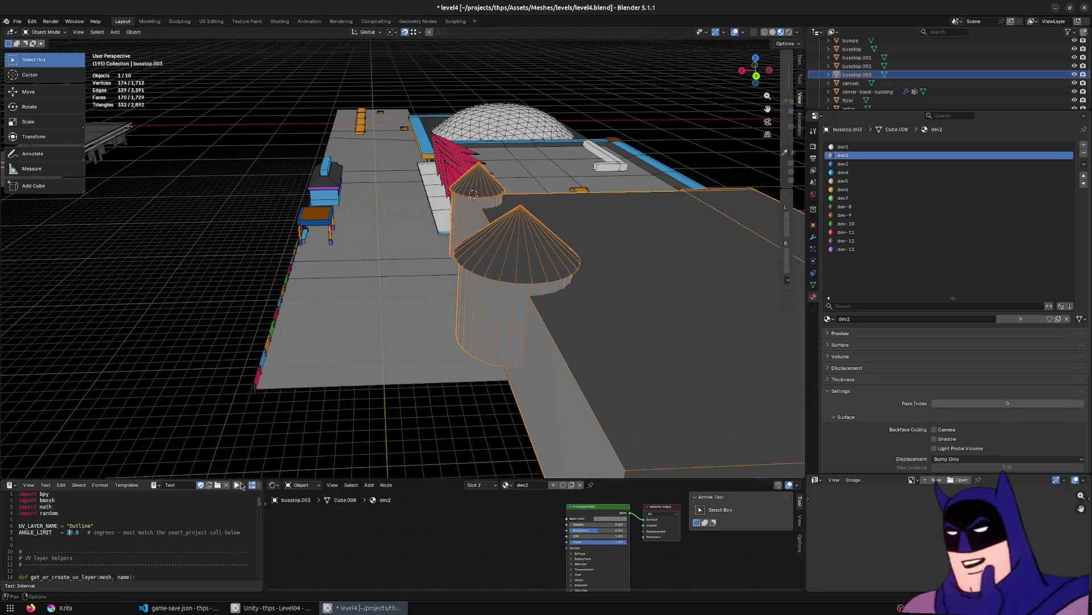
key(alt+Tab)
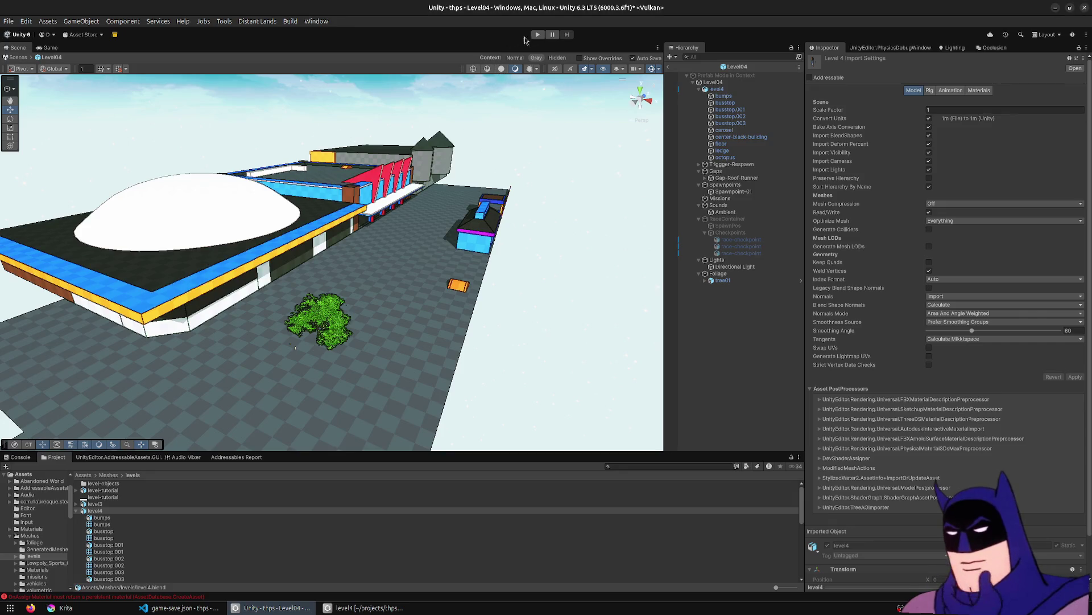
click(535, 39)
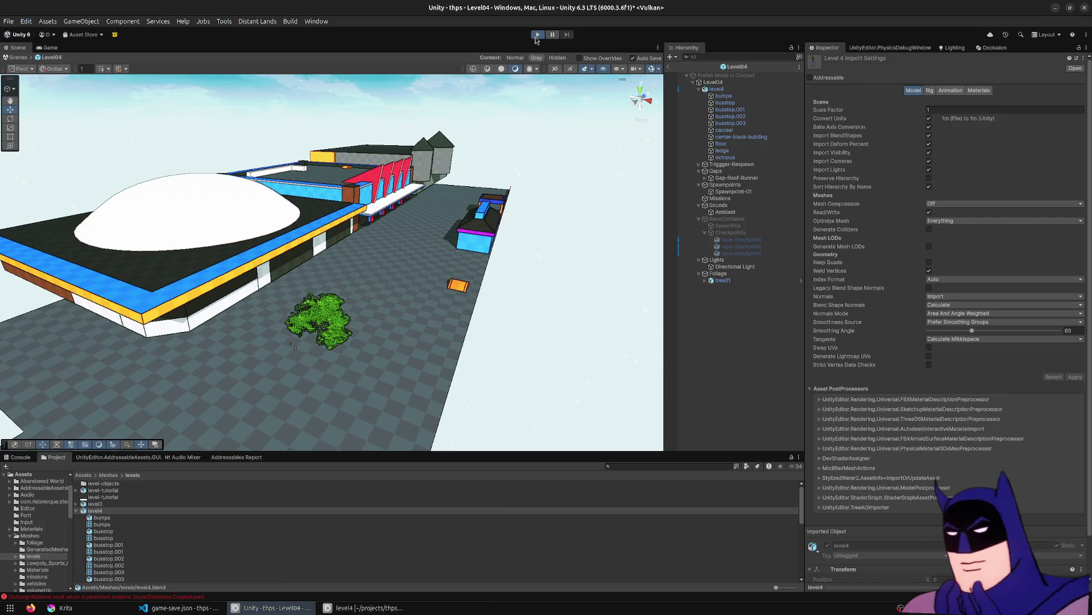
Enter play mode and drive the car over the orange ramp and up the white slope.
click(537, 35)
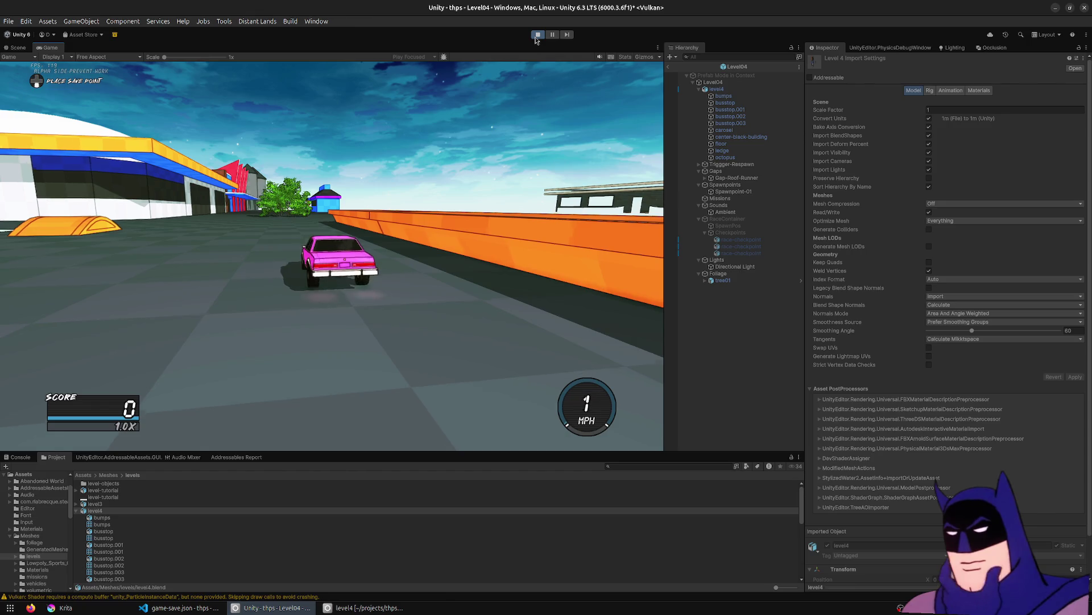
key(w)
key(w)
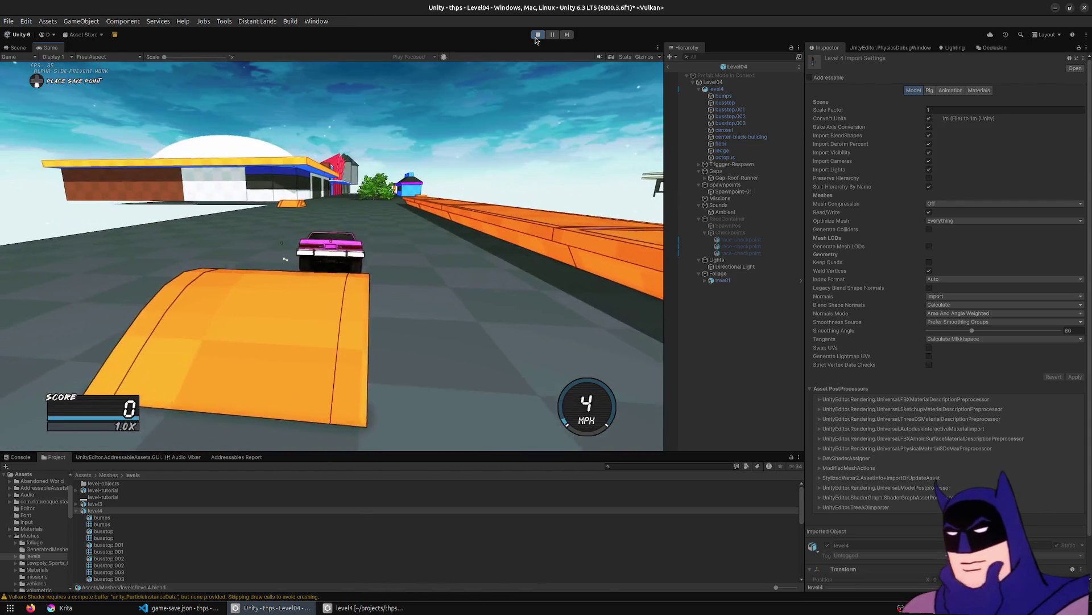
key(w)
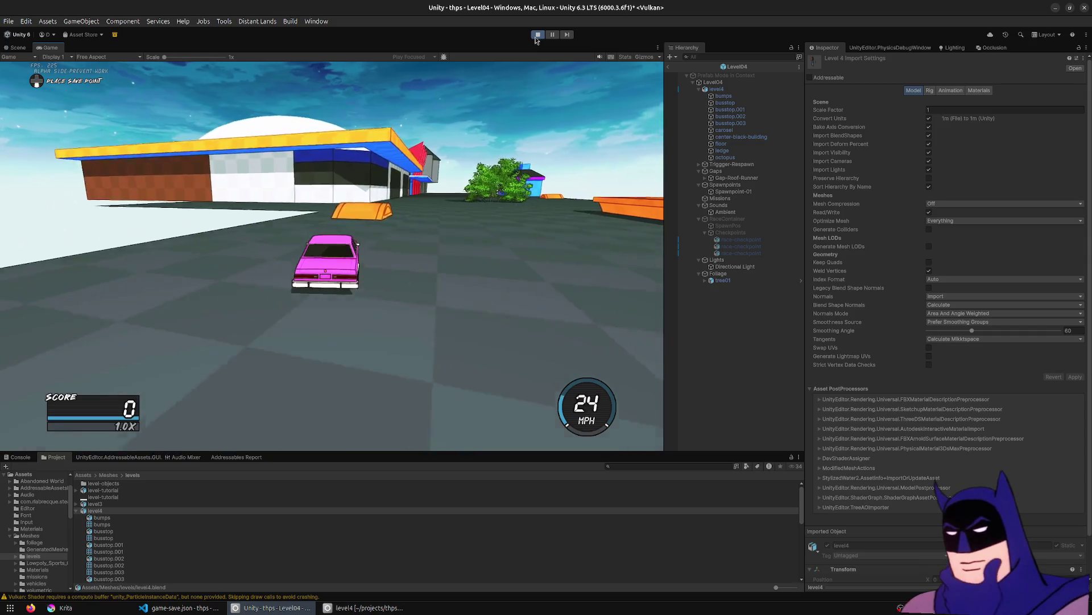
key(a)
key(w)
key(d)
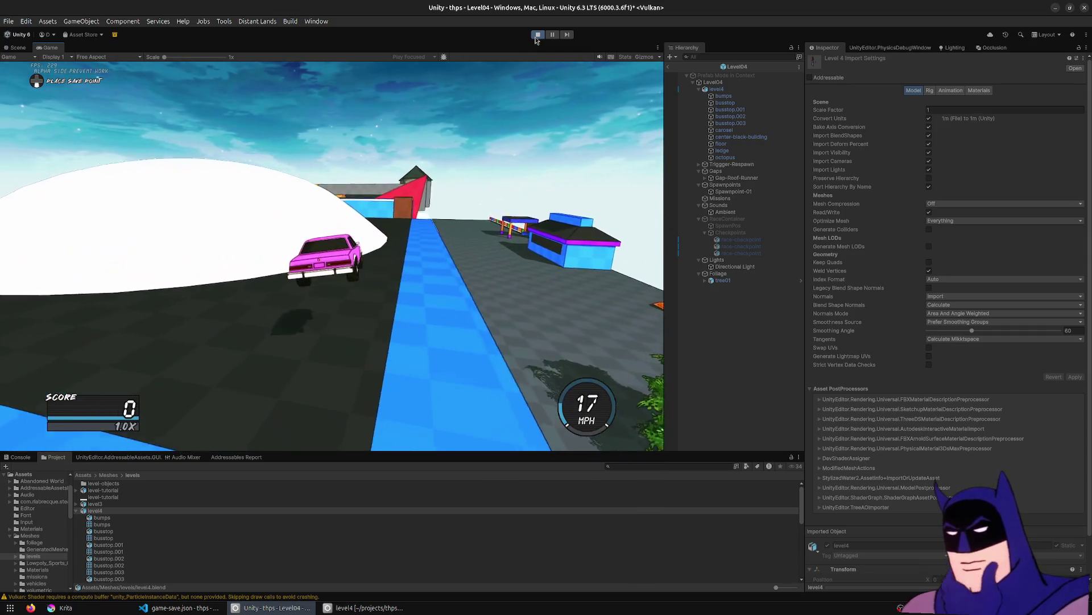
key(w)
key(a)
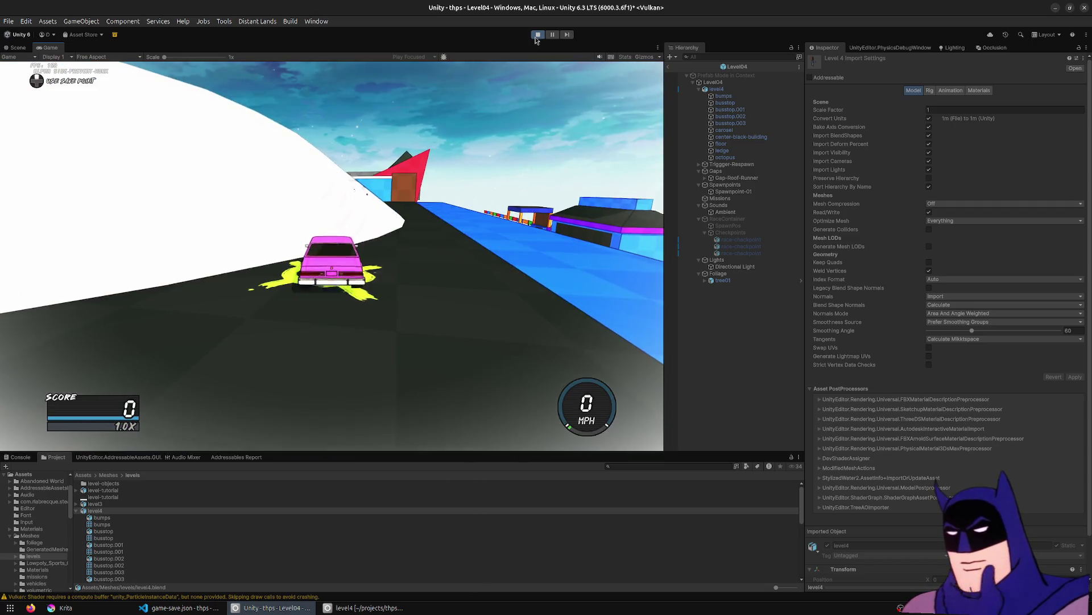
key(w)
key(d)
key(a)
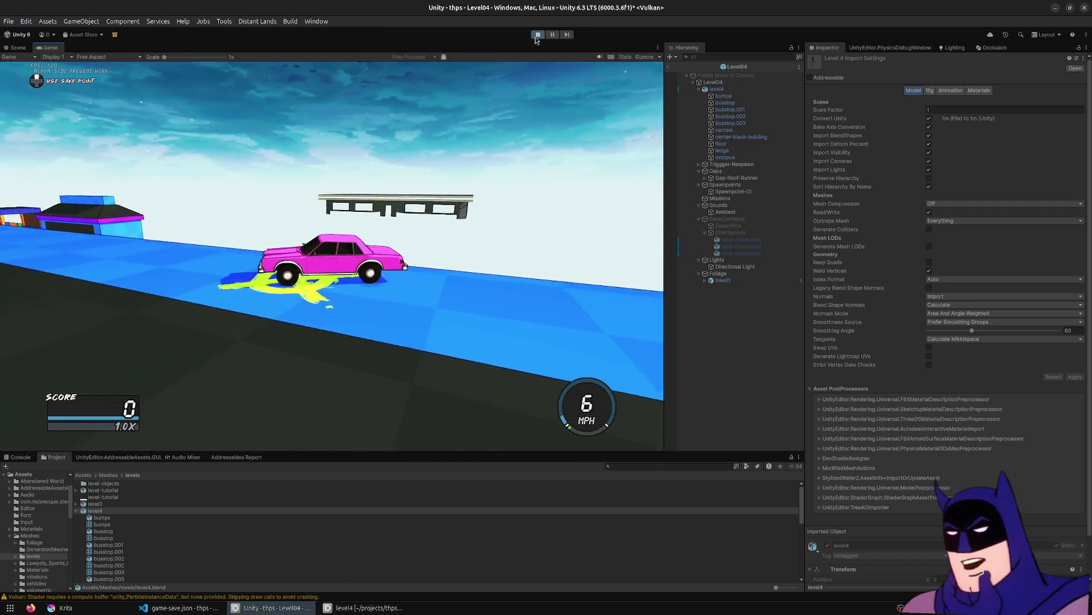
key(w)
key(w)
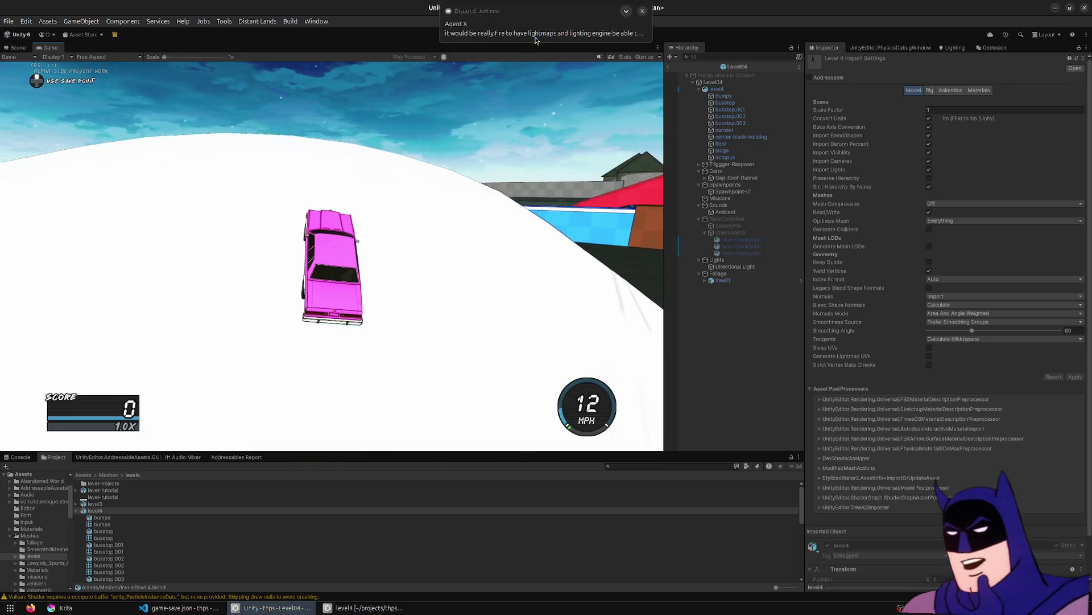
Launch off the slope and ramps into heelflips, crash and respawn, then dismiss the chat notification.
key(w)
key(space)
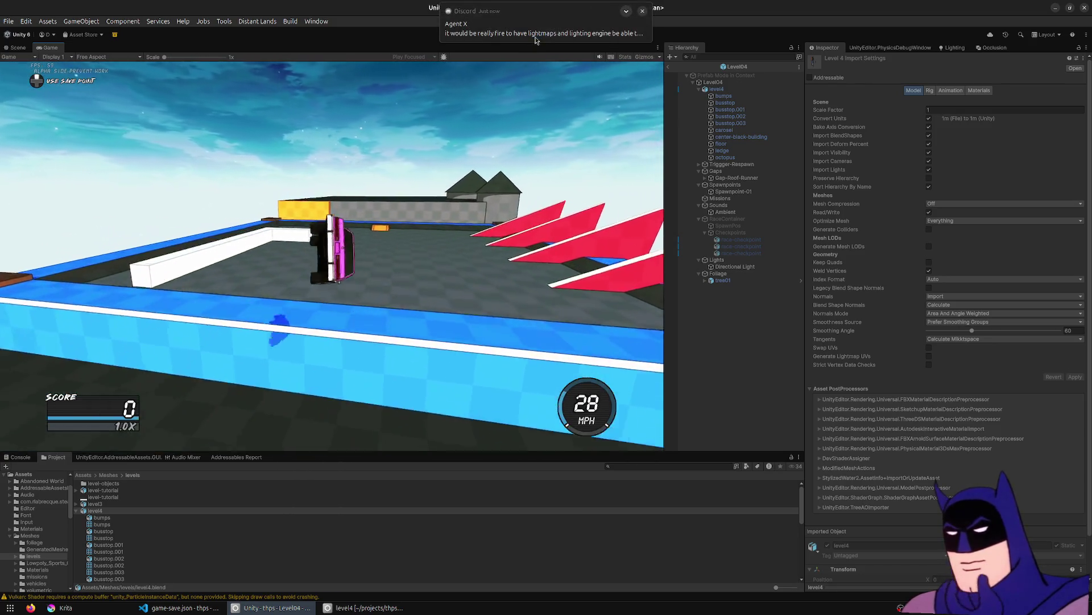
key(w)
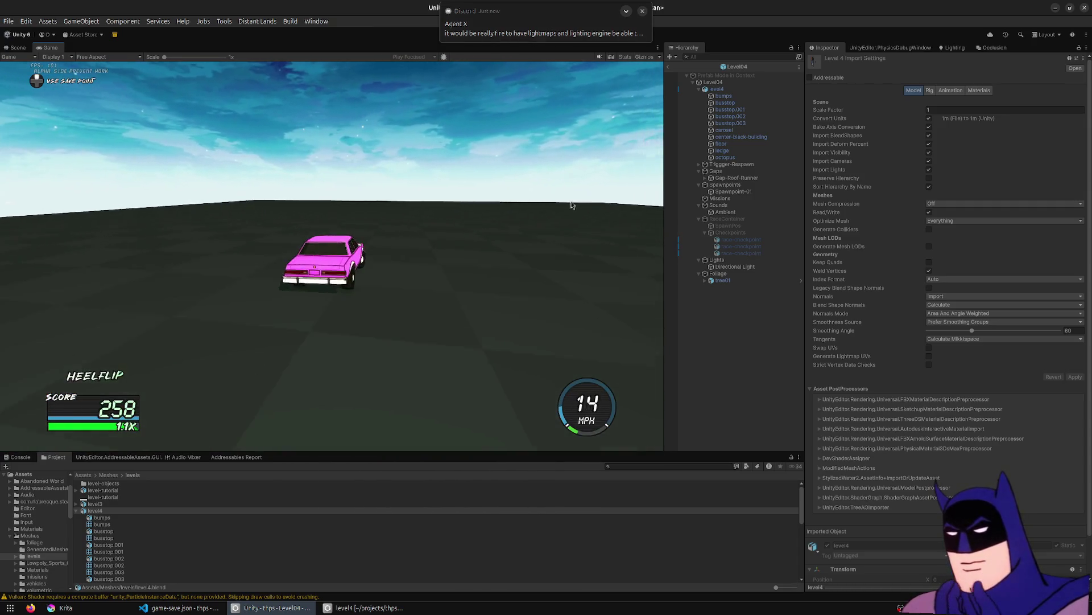
key(w)
key(d)
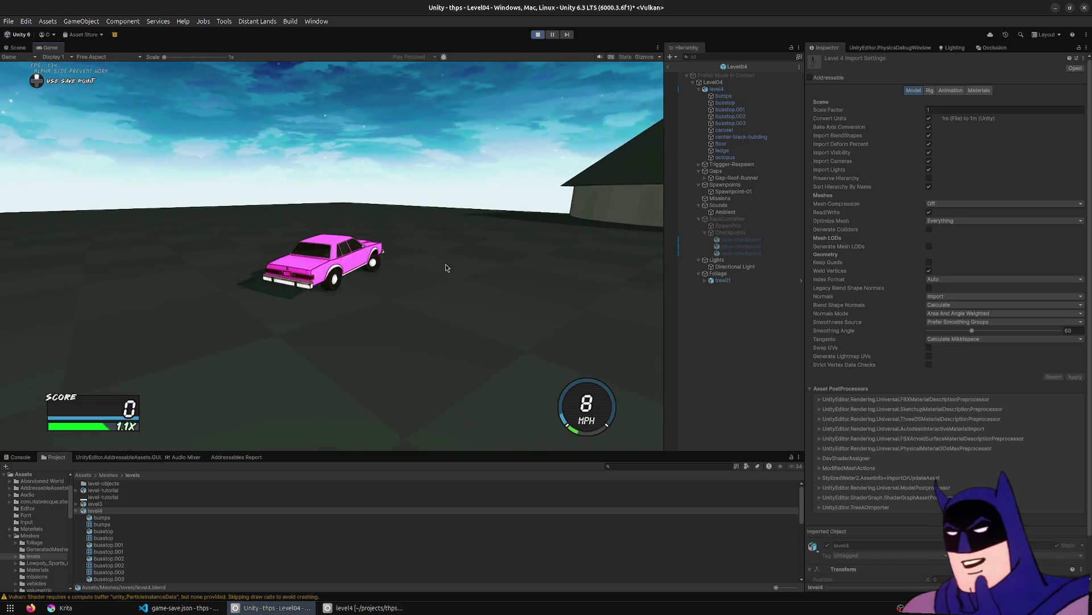
key(w)
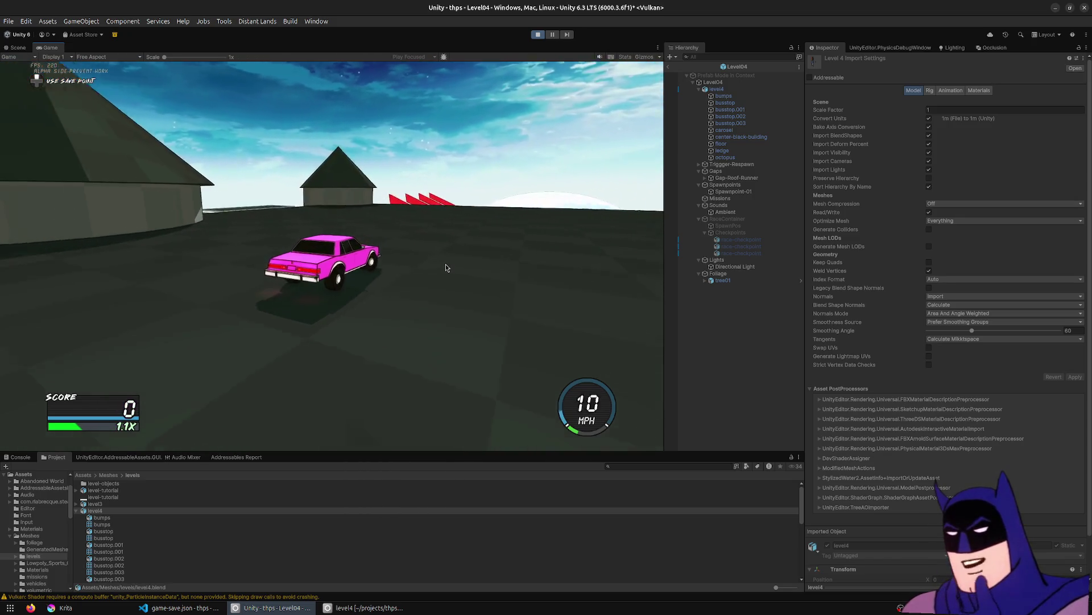
key(w)
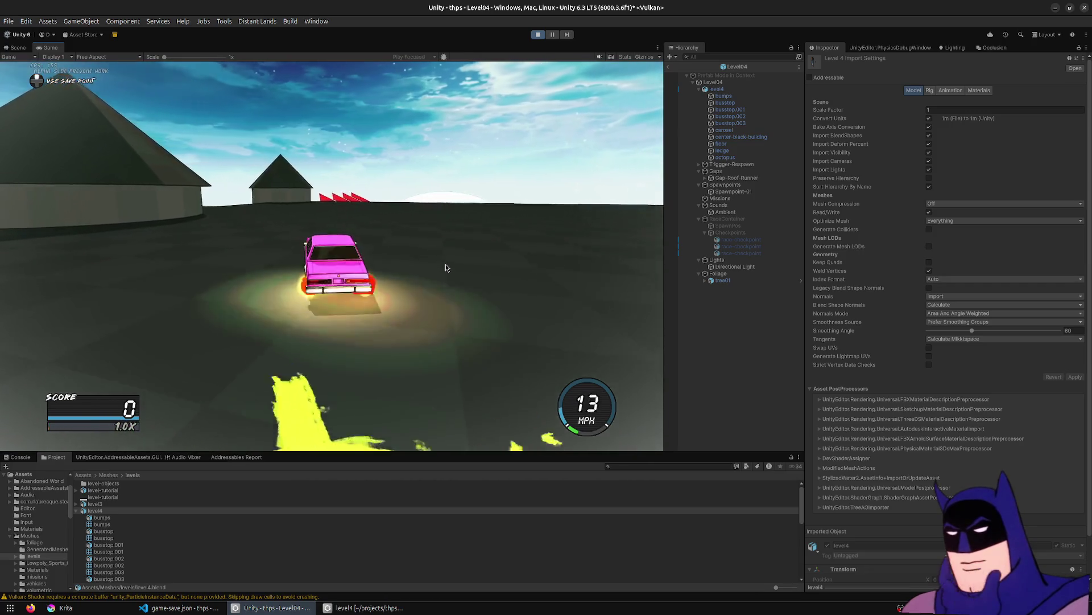
key(w)
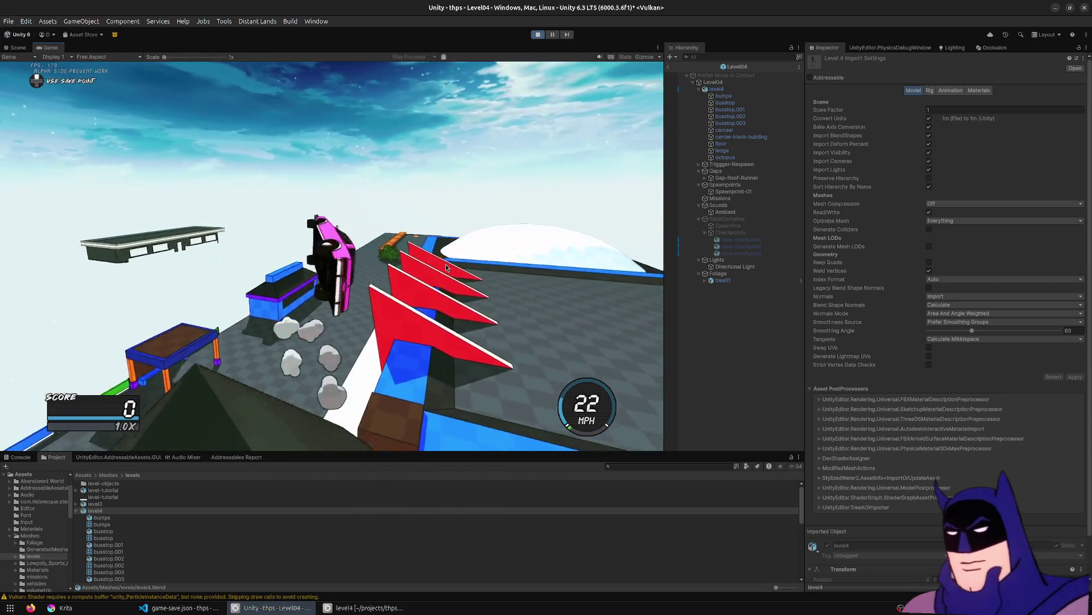
key(w)
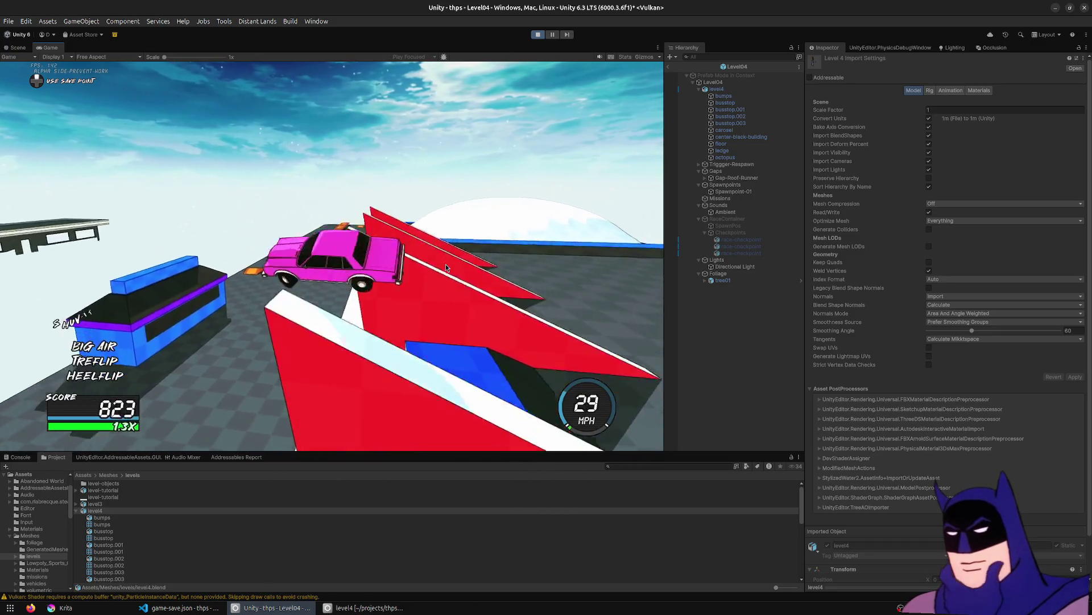
key(w)
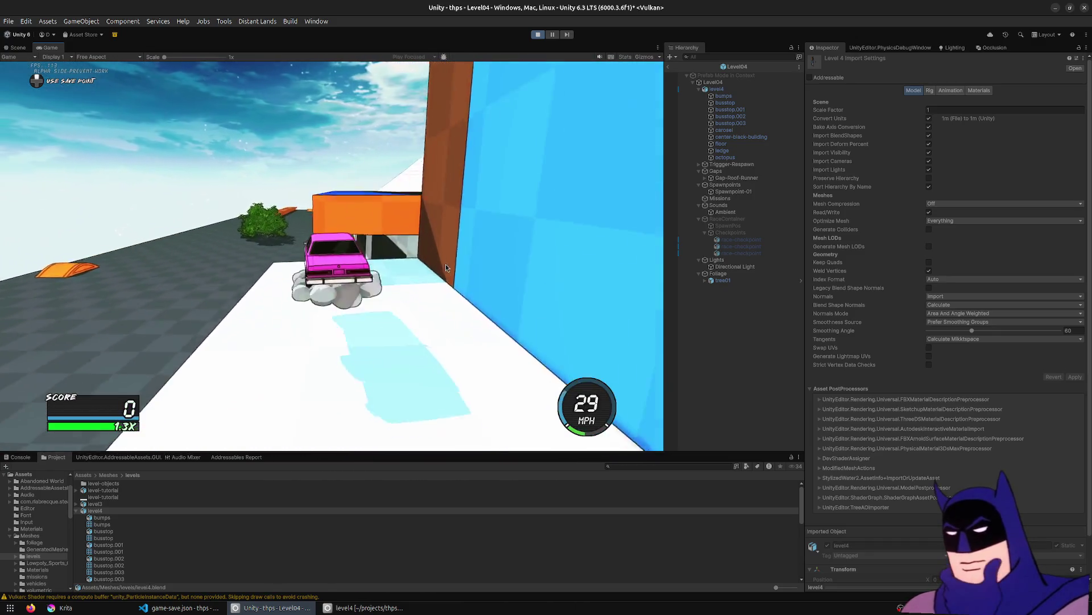
key(w)
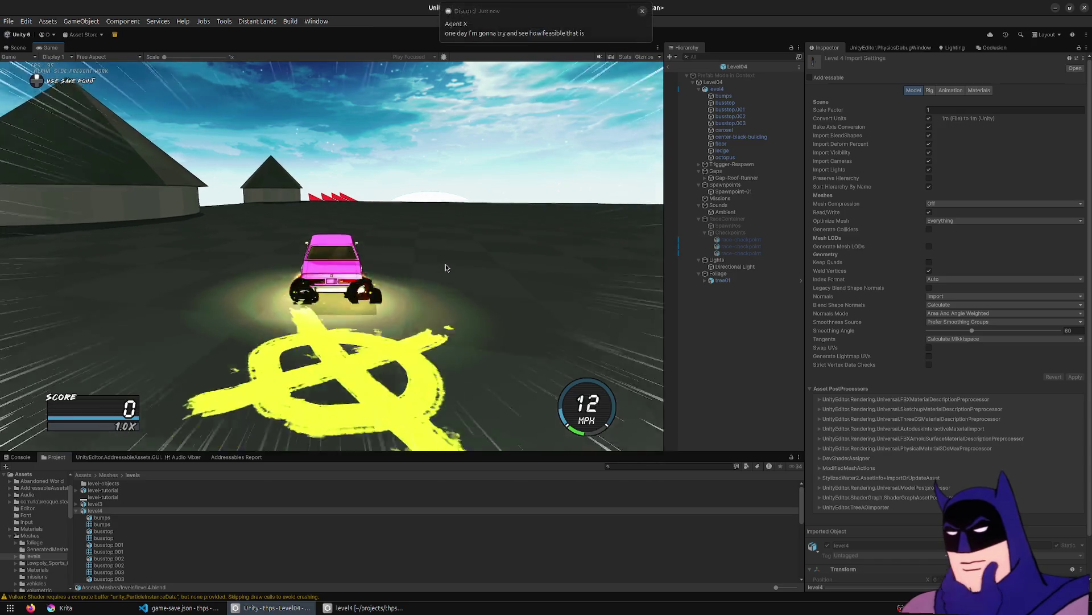
key(w)
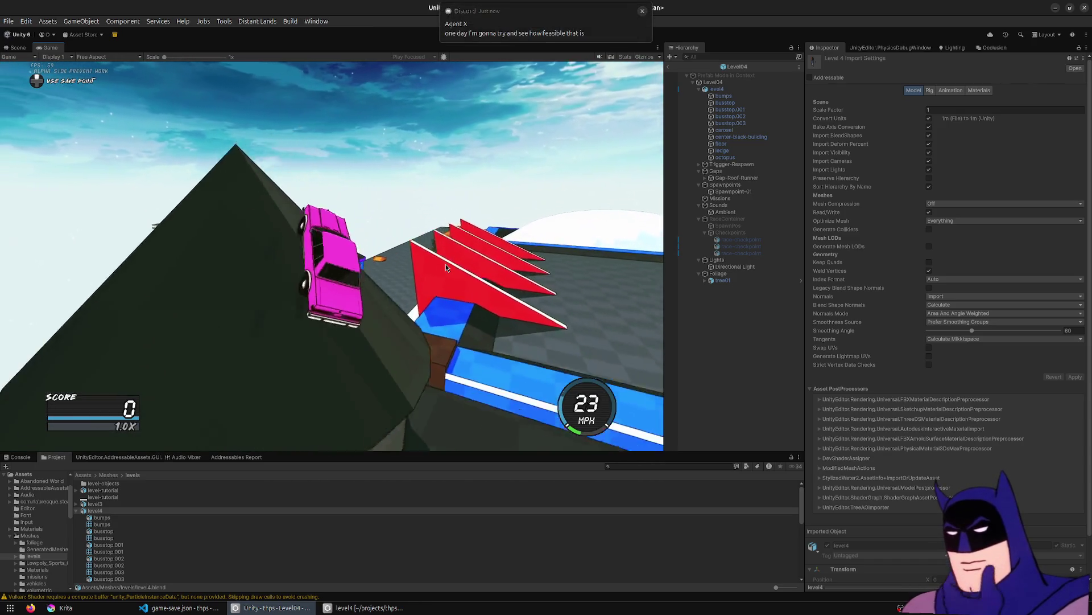
key(w)
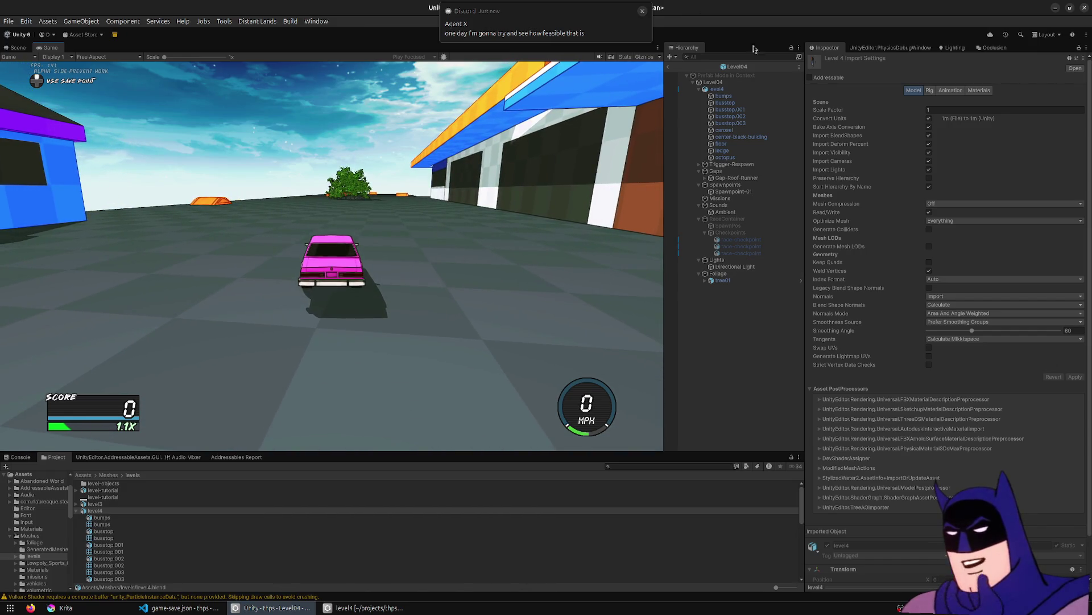
click(642, 11)
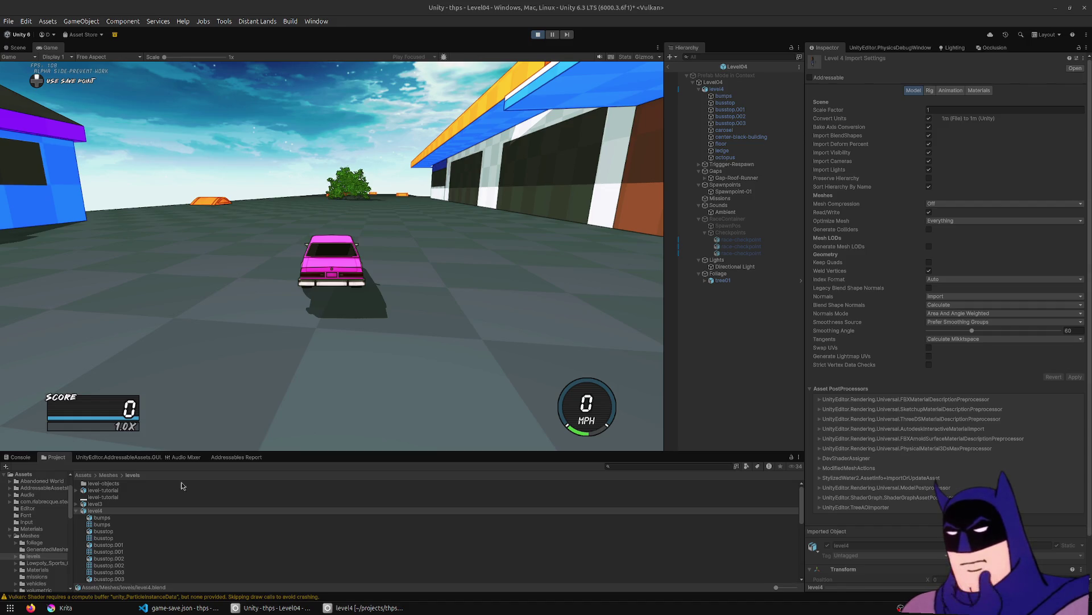
Focus the running Game view to resume driving the car.
click(470, 245)
Jump the orange ramp and rooftop for tricks, respawning at the save point twice.
key(w)
key(d)
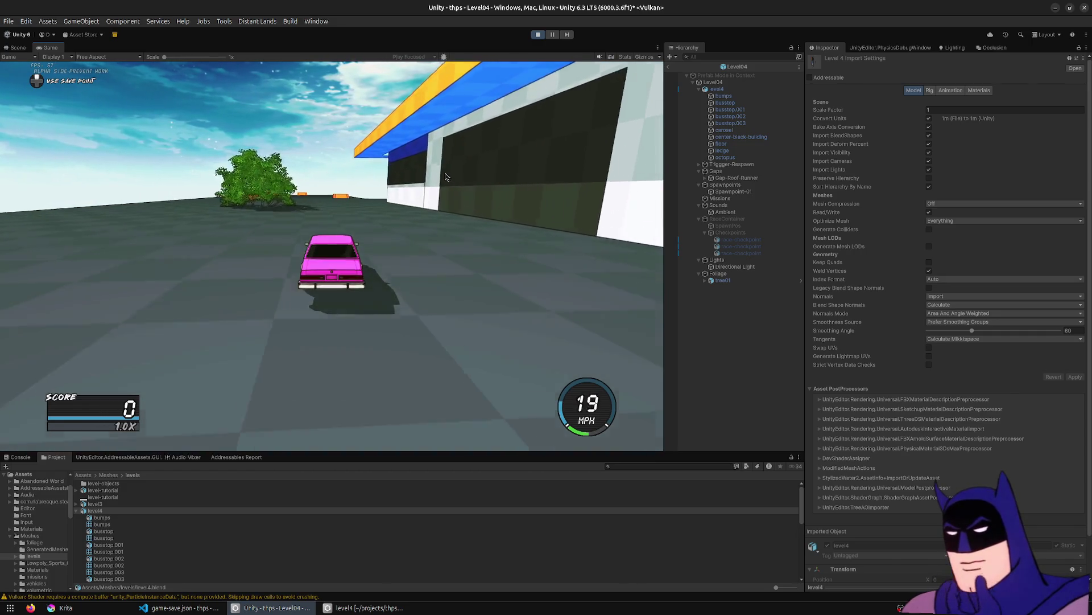
key(a)
key(space)
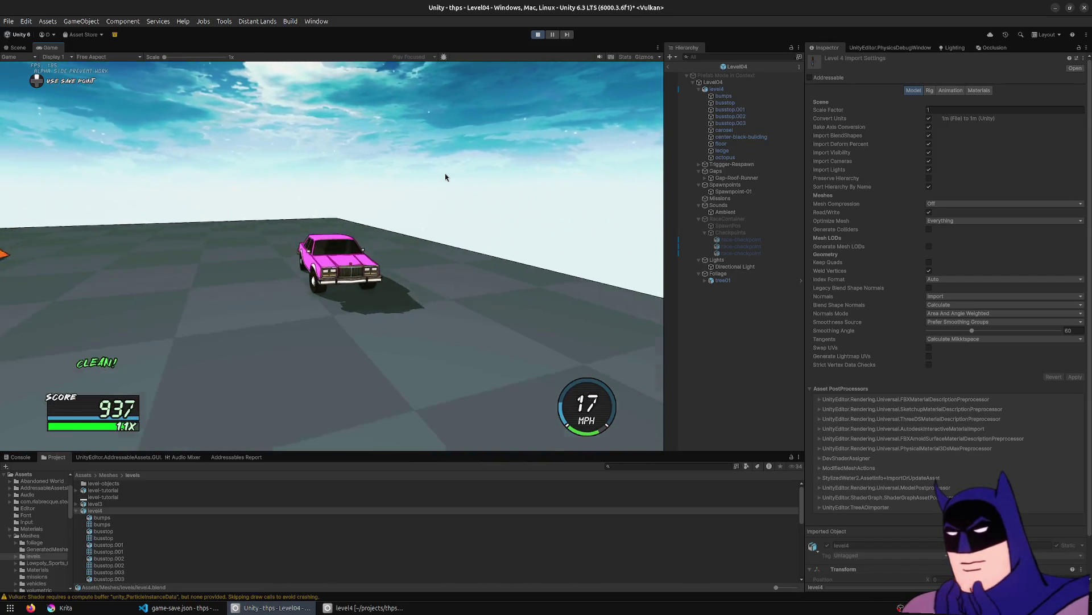
key(r)
key(w)
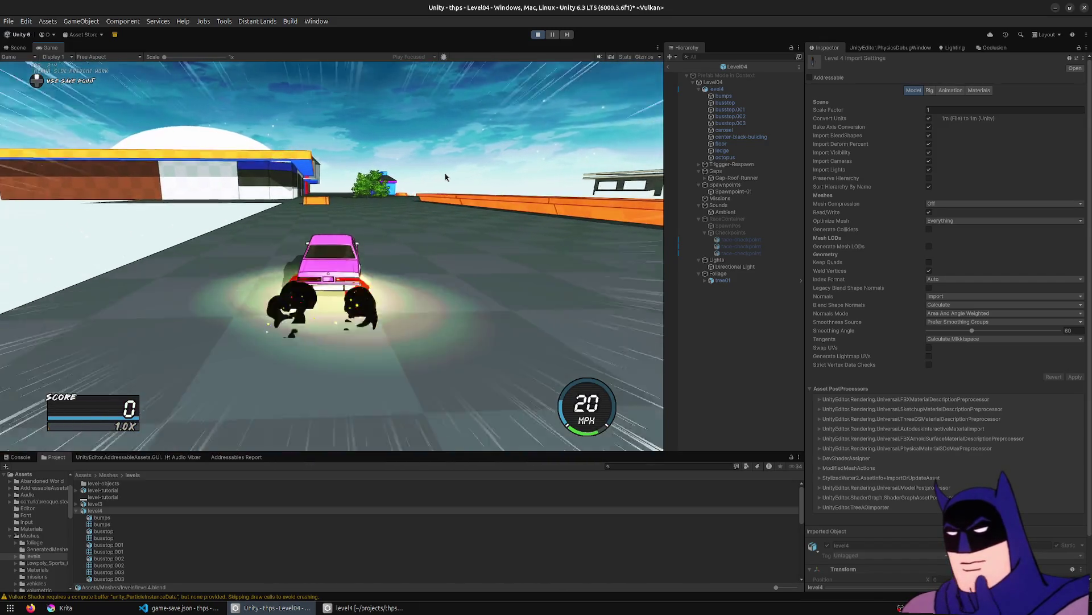
key(a)
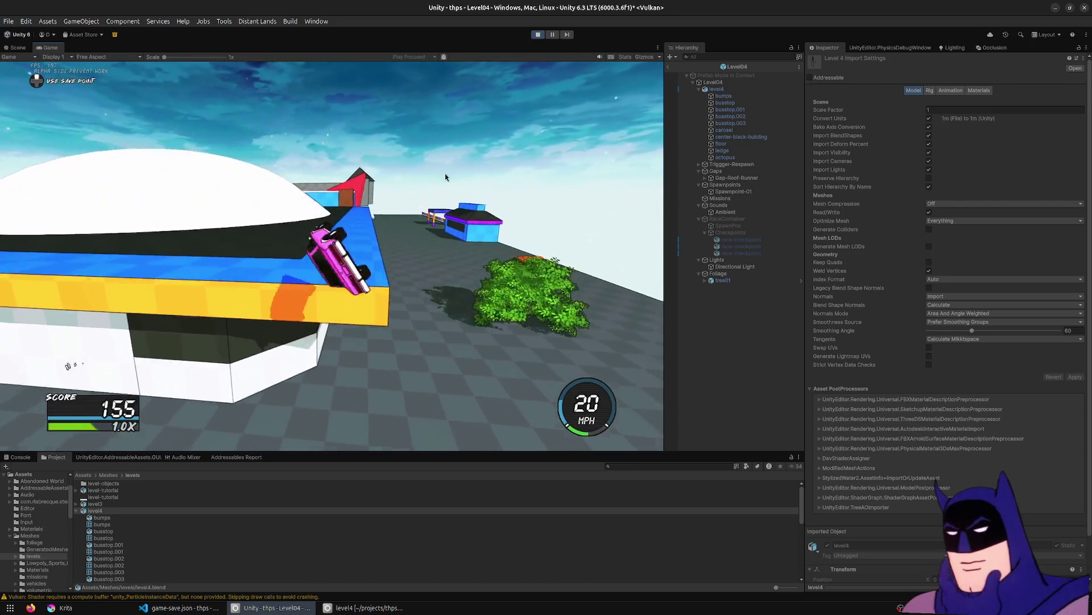
key(space)
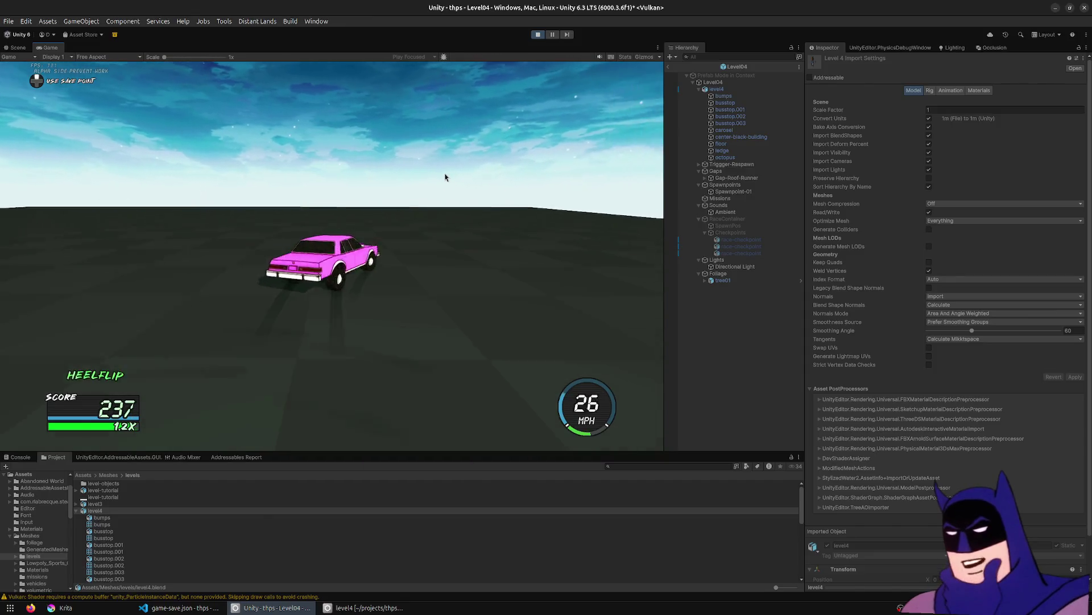
key(r)
Flip off the ramp and snowy hill, veer onto the blue surface, then stop the play test.
key(w)
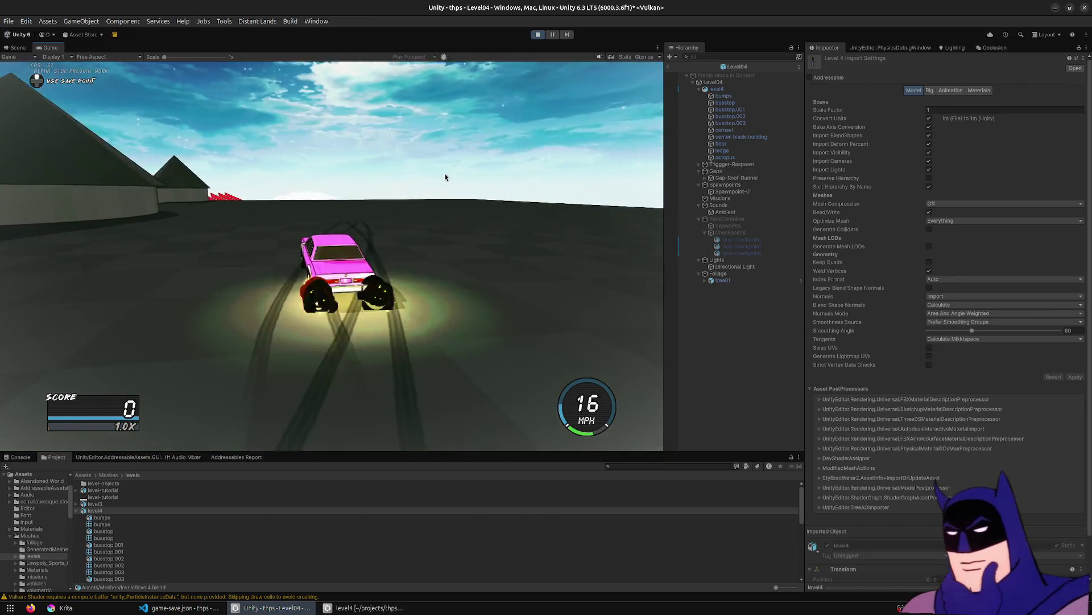
key(a)
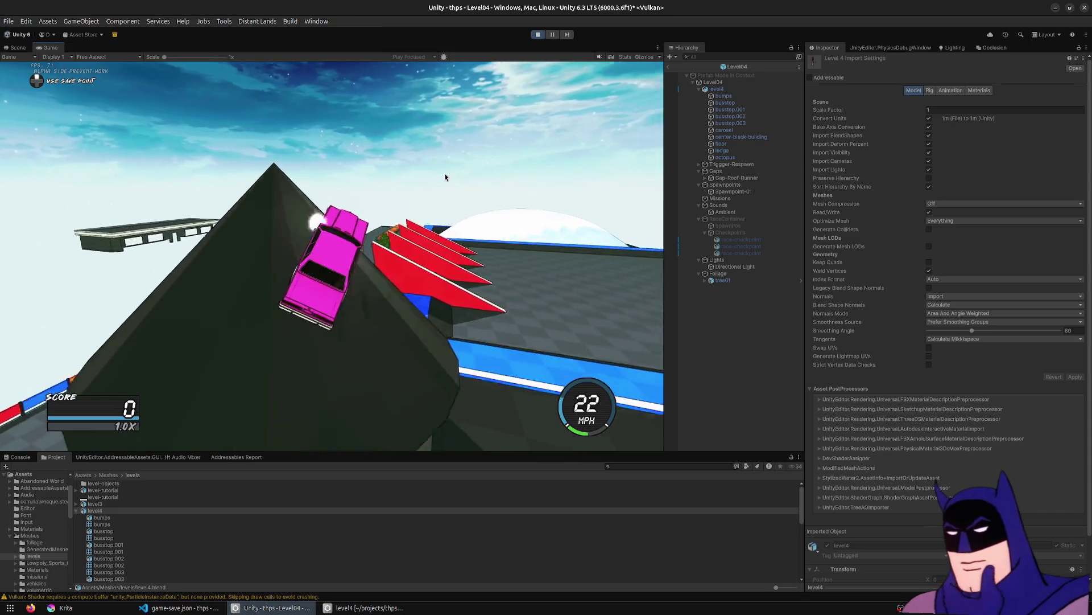
key(space)
key(w)
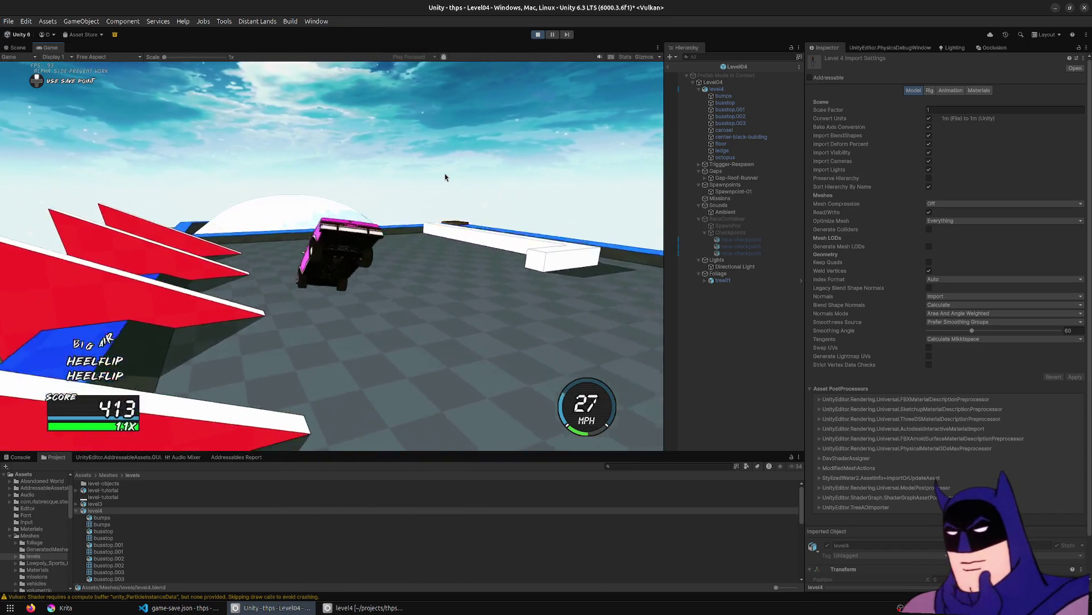
key(space)
key(w)
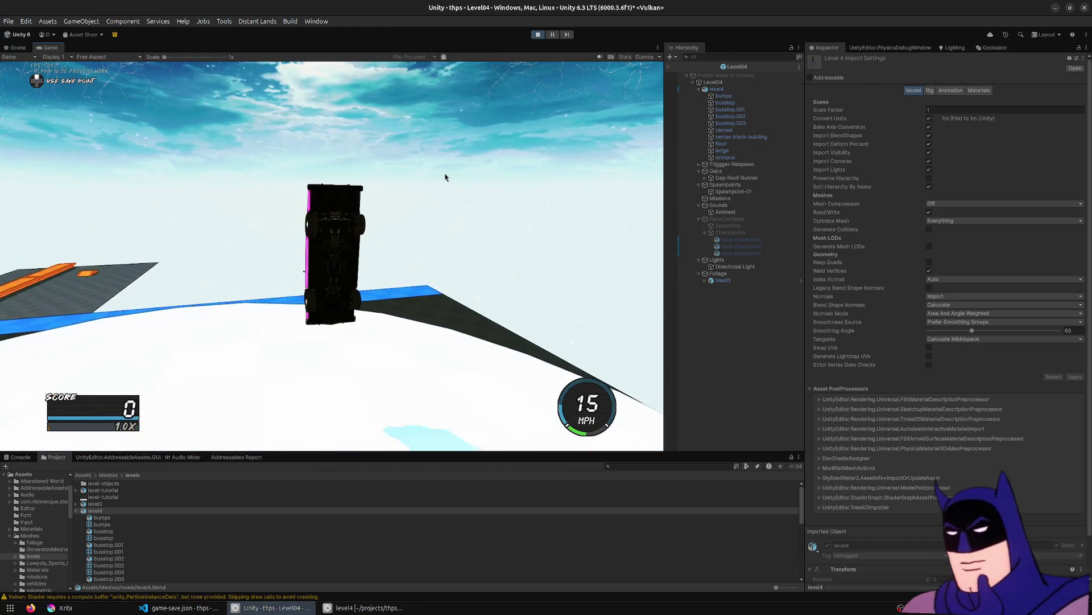
key(d)
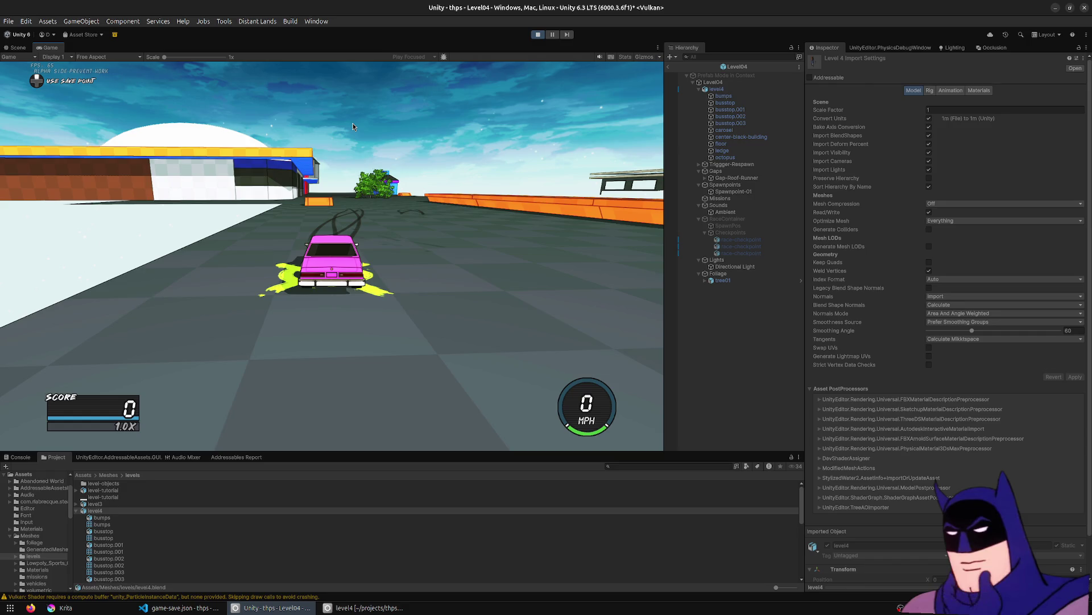
click(536, 36)
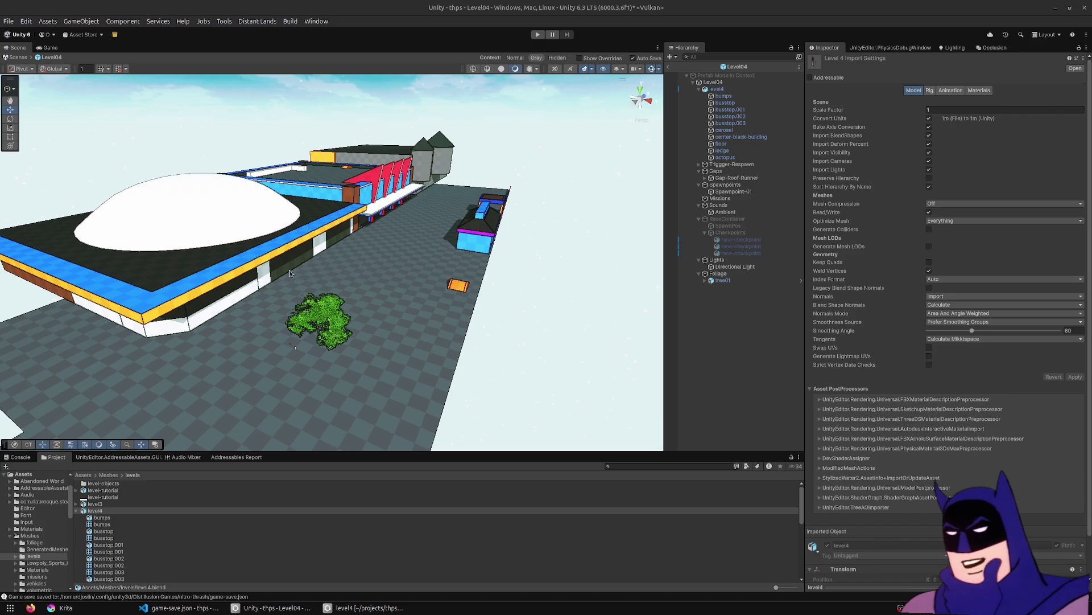
Fly the scene camera along the blue and red wall and white walkway, then return to Blender.
mouse_move(305, 304)
right_down()
mouse_move(414, 232)
mouse_move(101, 263)
right_up()
mouse_move(231, 292)
right_down()
mouse_move(496, 276)
mouse_move(398, 352)
mouse_move(334, 432)
right_up()
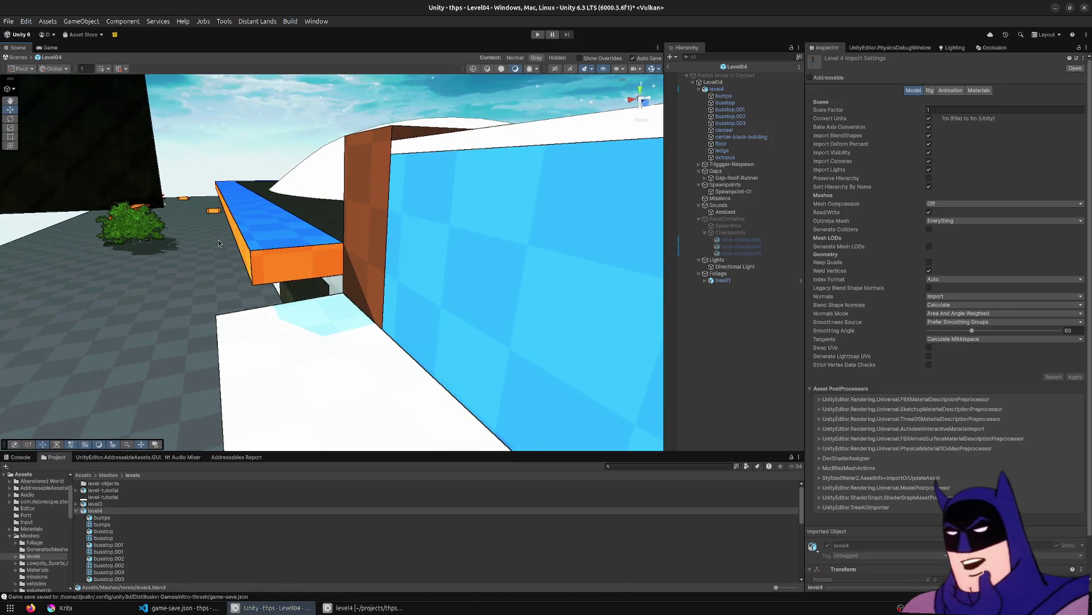
mouse_move(298, 315)
right_down()
mouse_move(347, 293)
mouse_move(530, 307)
mouse_move(309, 275)
mouse_move(256, 279)
right_up()
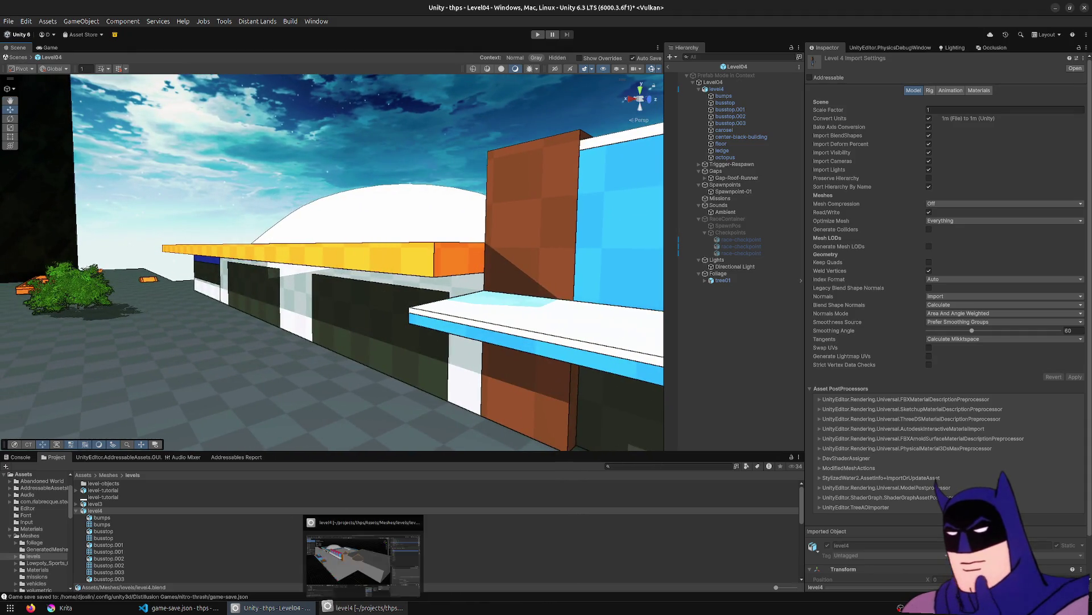
click(174, 607)
click(358, 606)
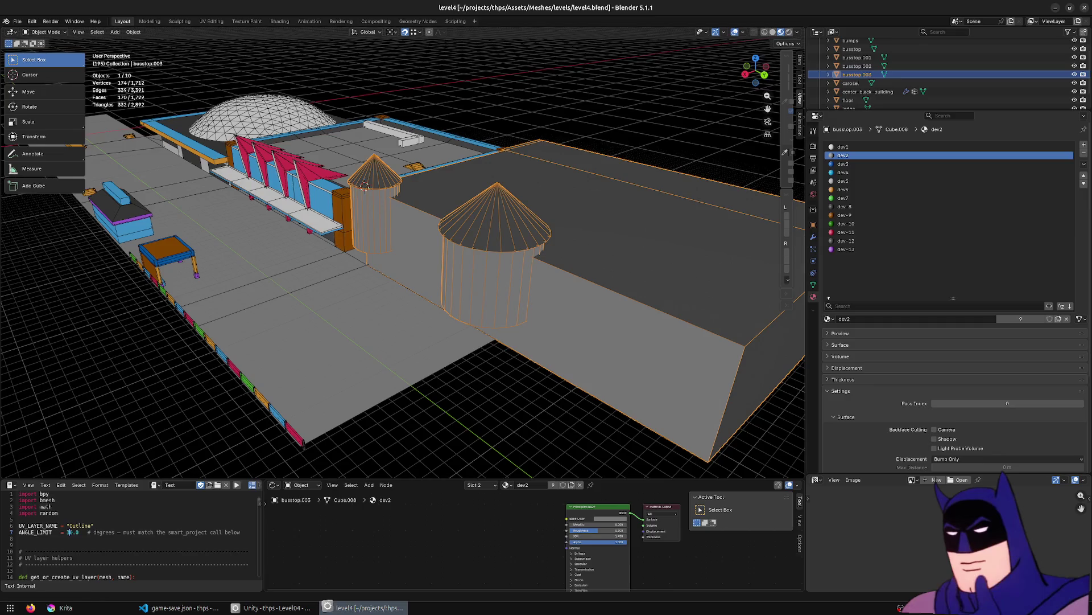
Select the carosel dome, view it from the front in wireframe, and box-select its vertices in Edit Mode.
middle_drag(482, 229, 229, 176)
click(128, 164)
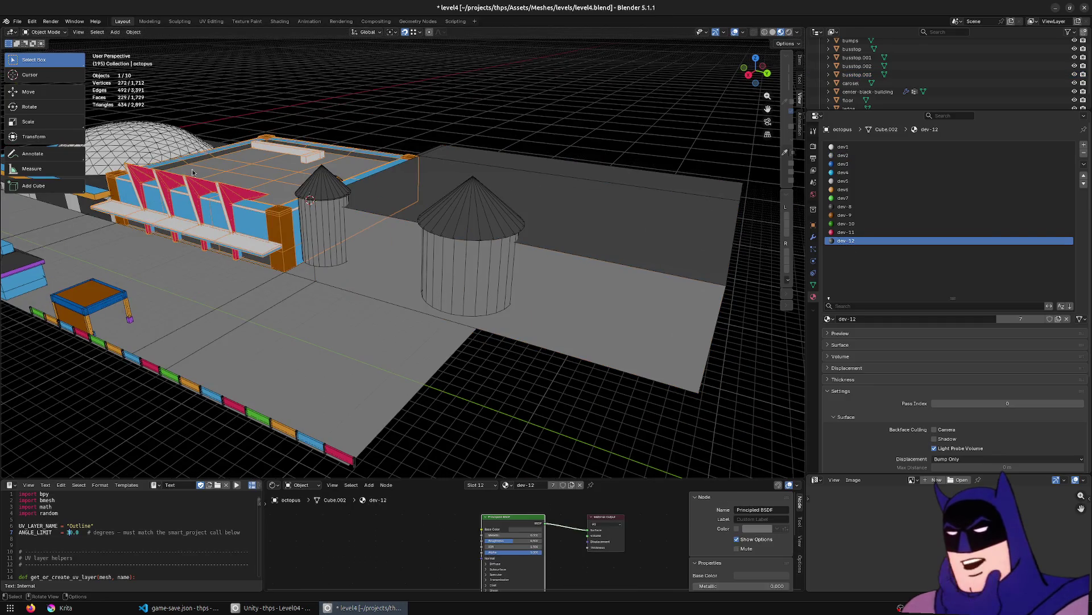
click(159, 146)
key(KP_Decimal)
key(KP_1)
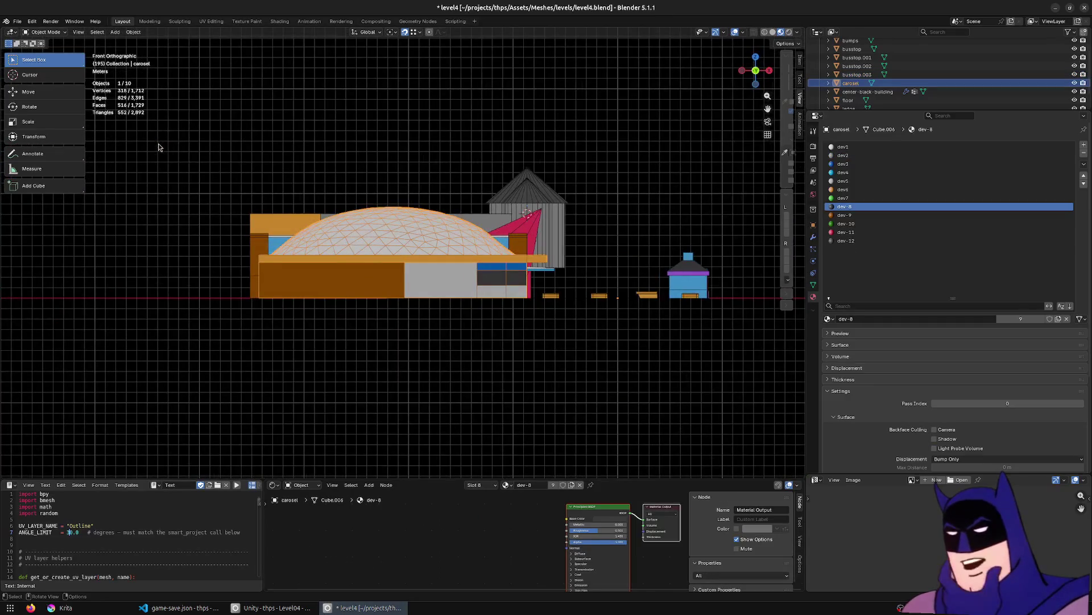
key(shift+z)
key(Tab)
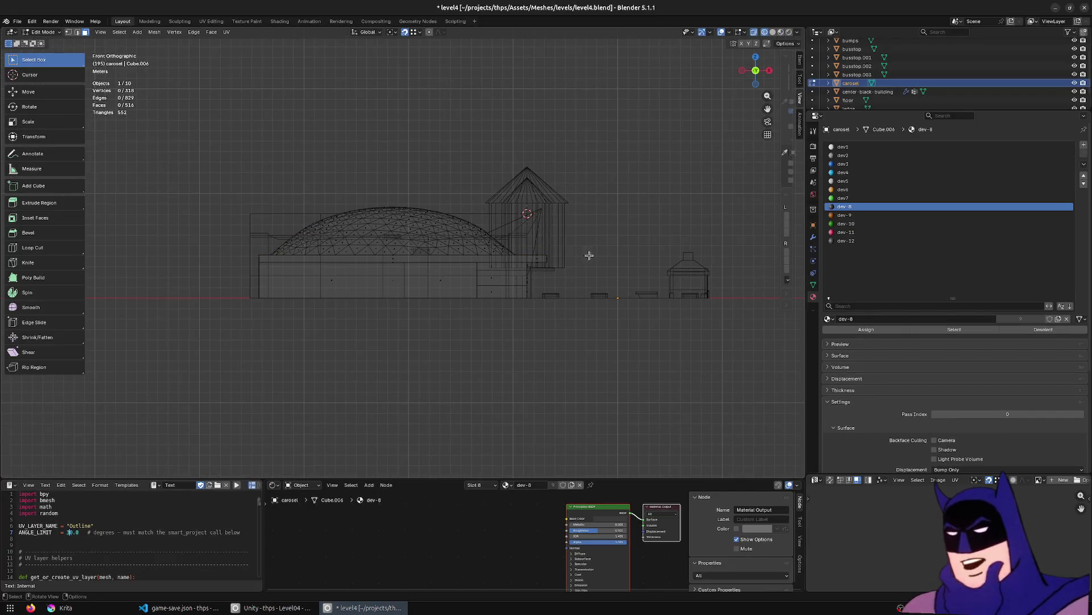
drag(643, 132, 219, 259)
scroll(586, 271, up, 5)
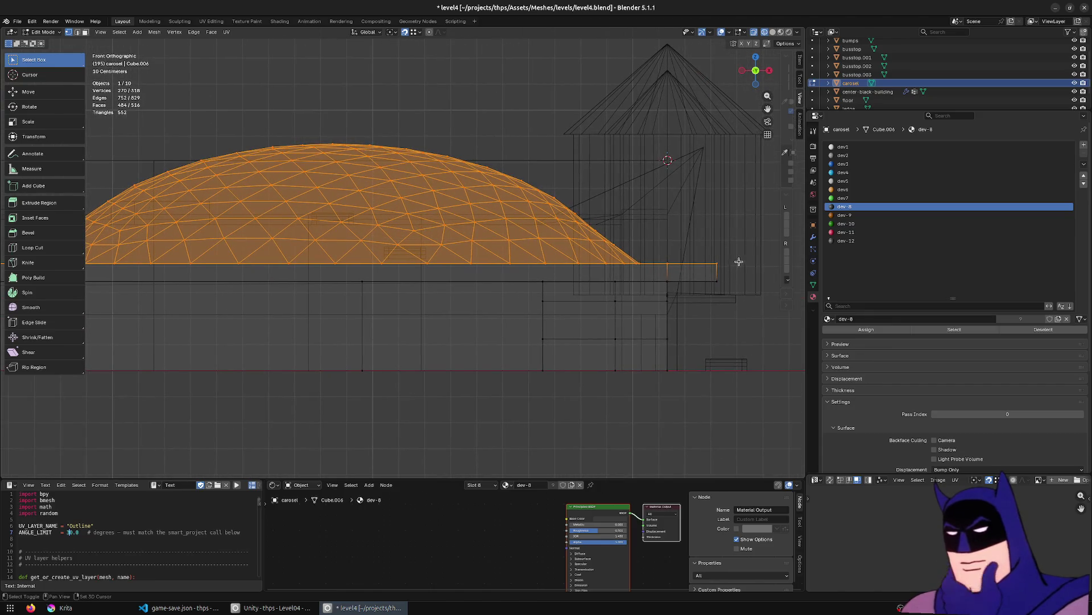
scroll(761, 255, down, 2)
shift+drag(726, 234, 103, 278)
scroll(709, 299, up, 2)
shift+middle_drag(761, 272, 545, 262)
Move the selection down along Z, then reselect just the dome and lower it about 11 cm.
key(g)
key(z)
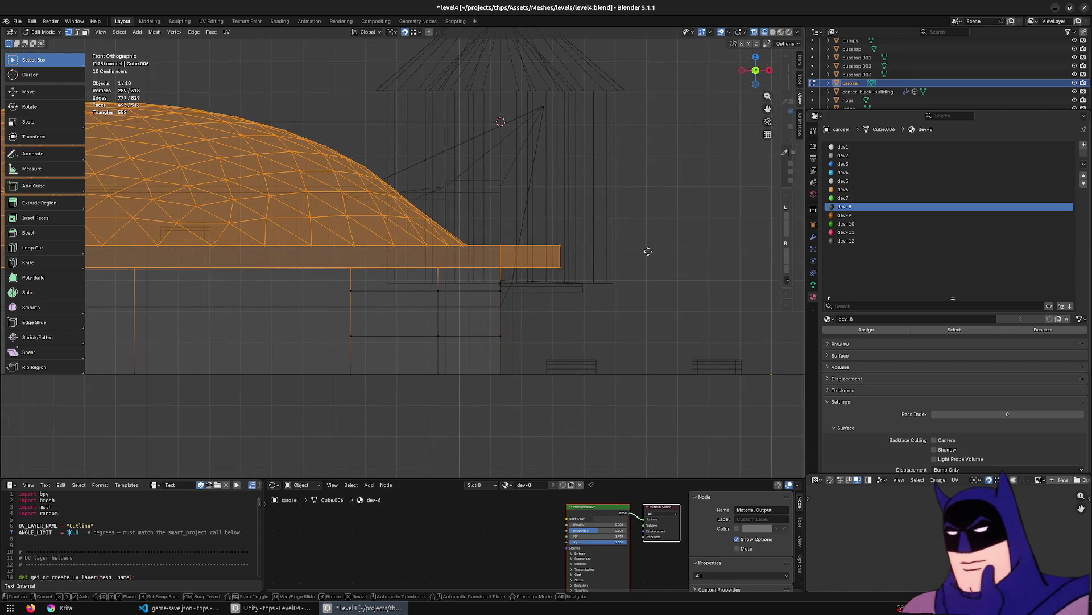
click(643, 258)
scroll(446, 207, down, 3)
scroll(281, 187, up, 1)
mouse_move(123, 140)
mouse_down()
mouse_move(627, 285)
mouse_move(695, 279)
mouse_up()
scroll(695, 276, up, 5)
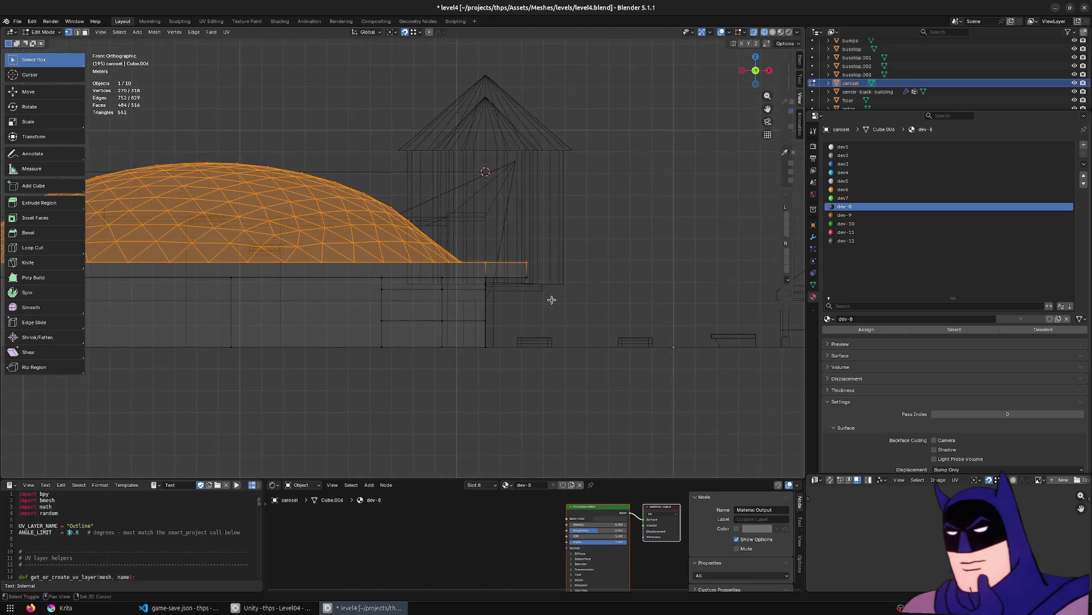
key(g)
key(z)
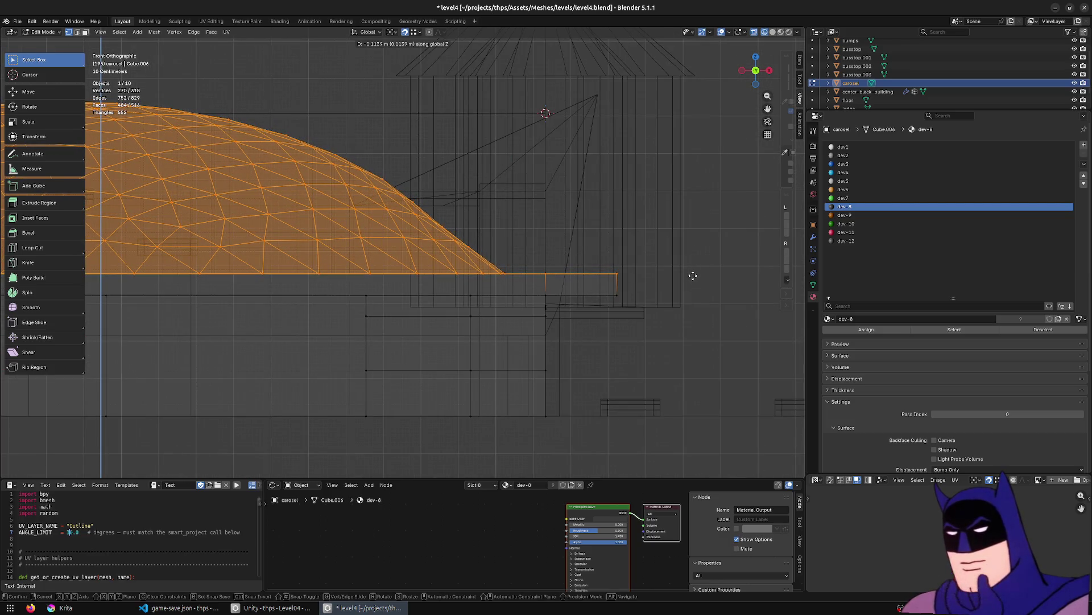
click(693, 276)
key(alt+Tab)
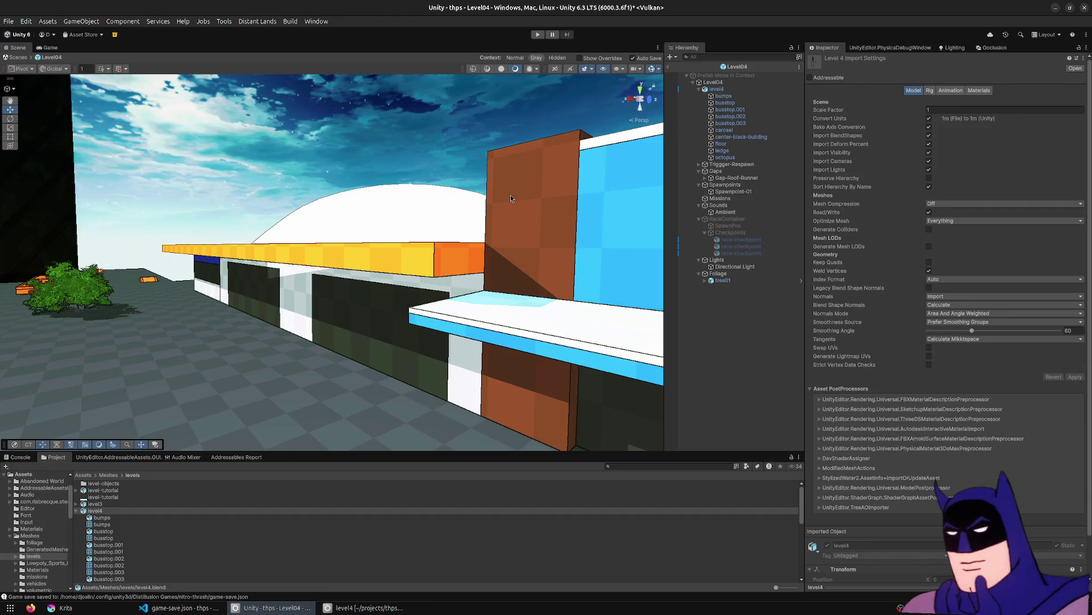
Start play mode and drive the car around, skidding and spinning into a tail slide on a ledge.
click(538, 34)
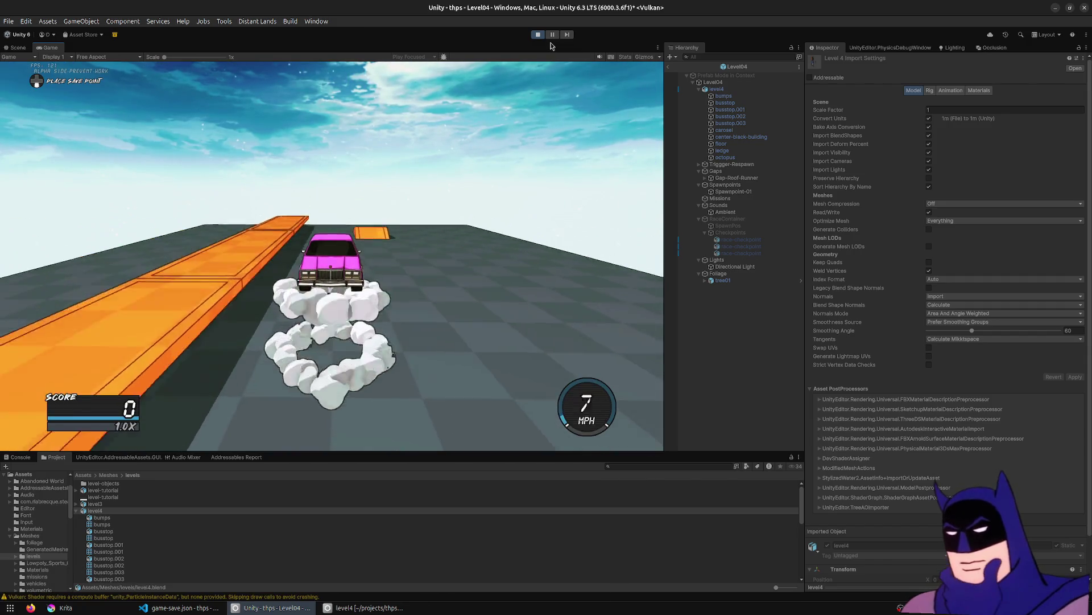
key(w)
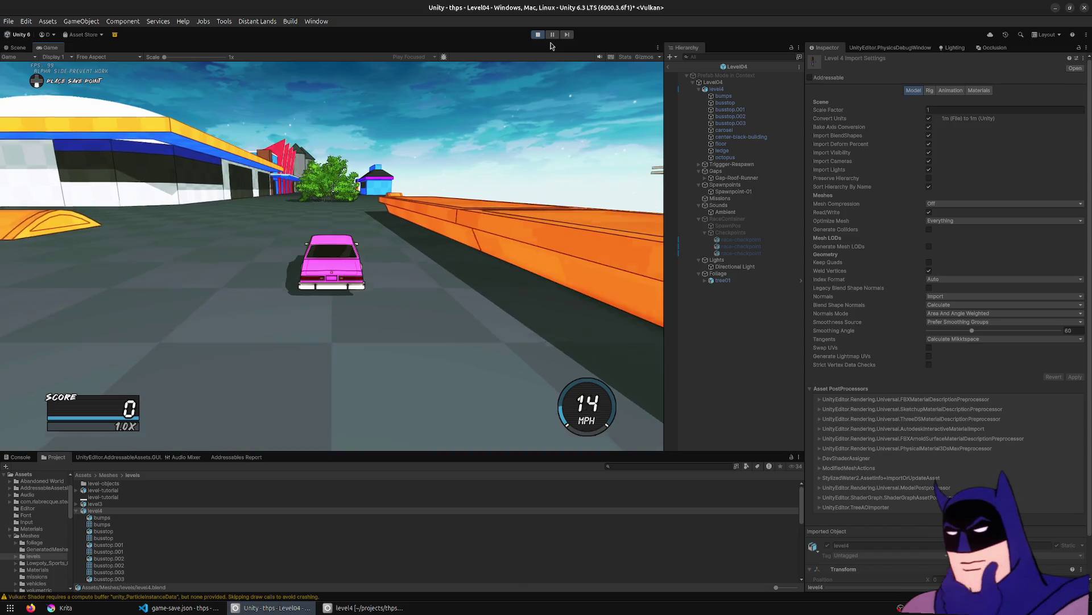
key(a)
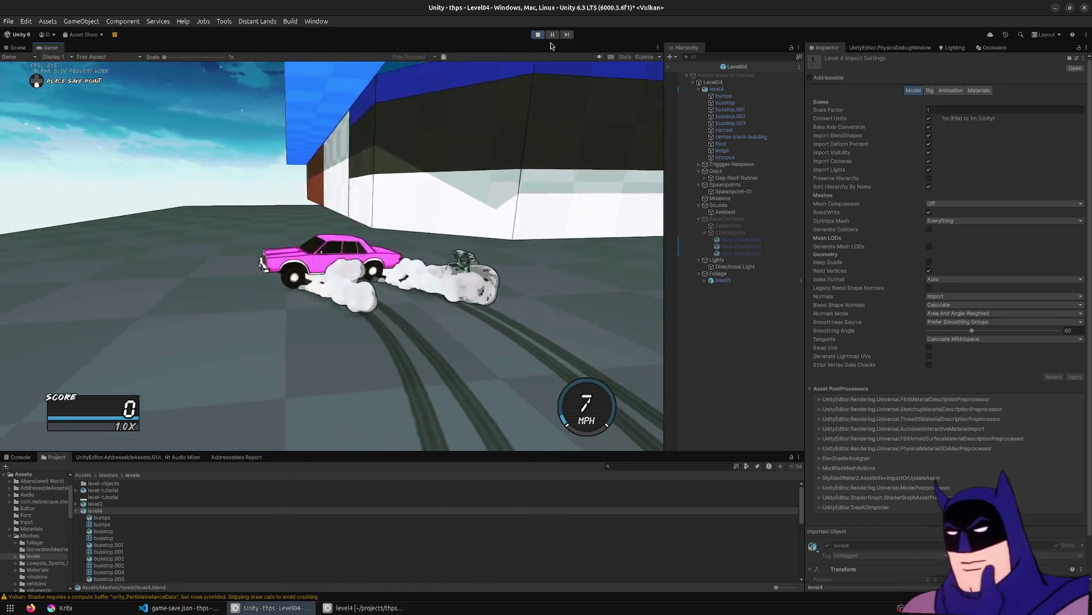
key(w)
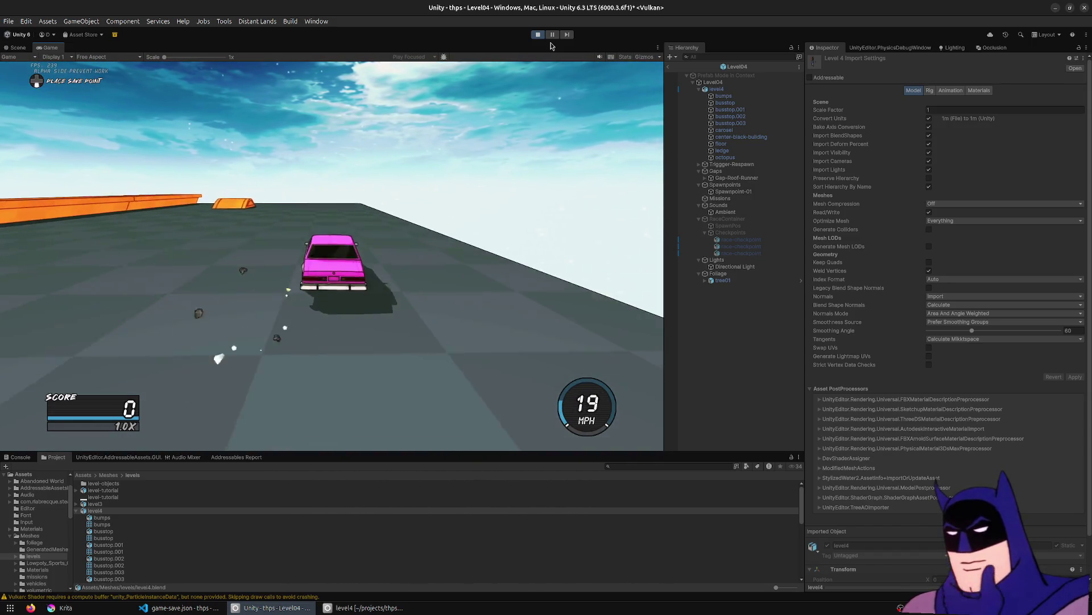
key(a)
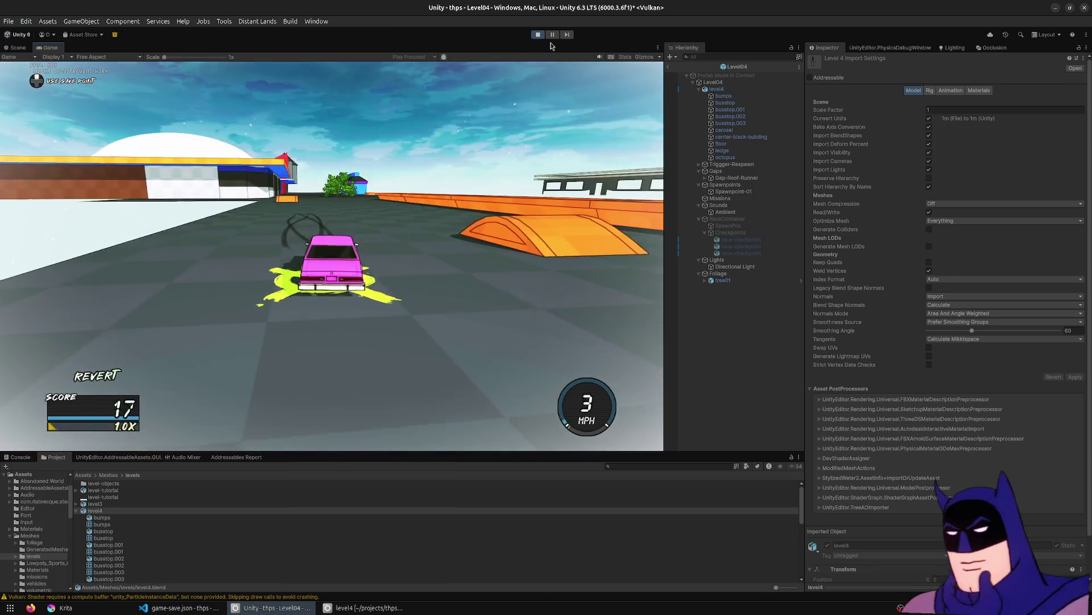
key(w)
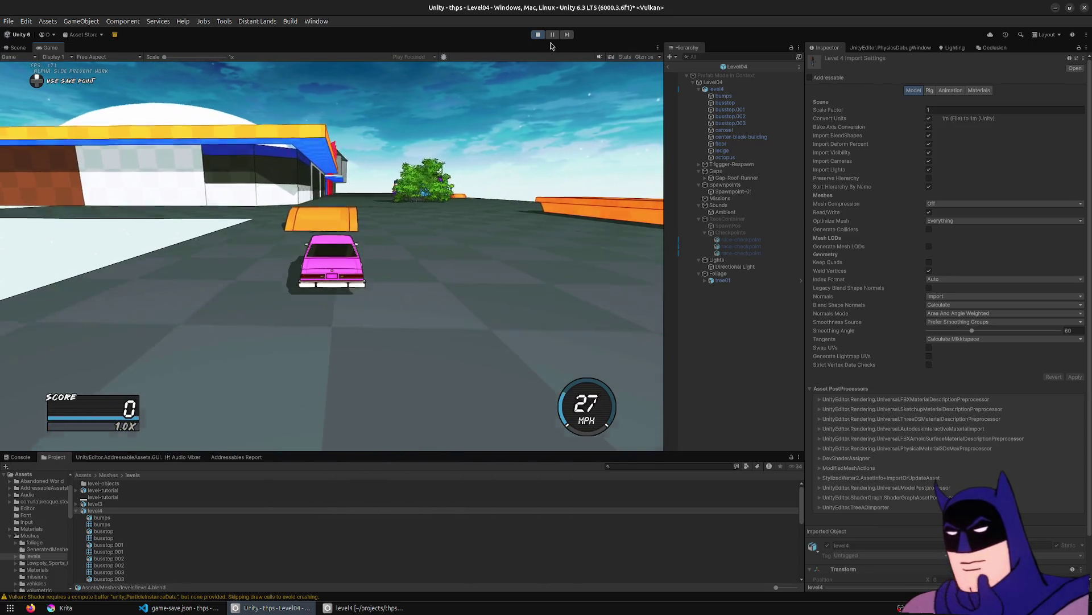
key(a)
key(space)
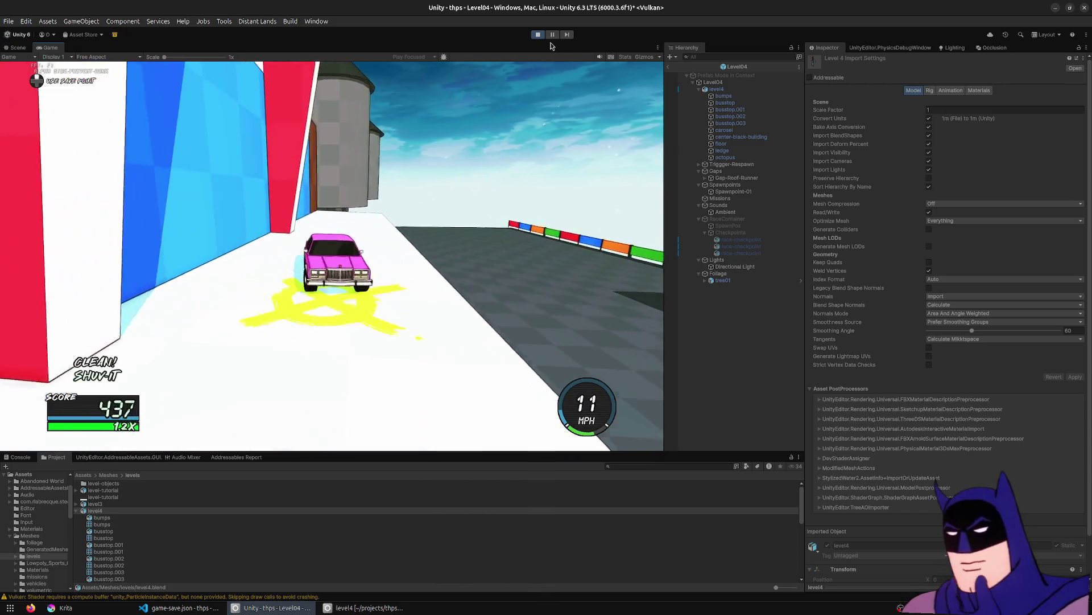
Chain lipslide, boardslide and bluntslide tricks on the blue and white ramps, then stop and return to Blender.
key(w)
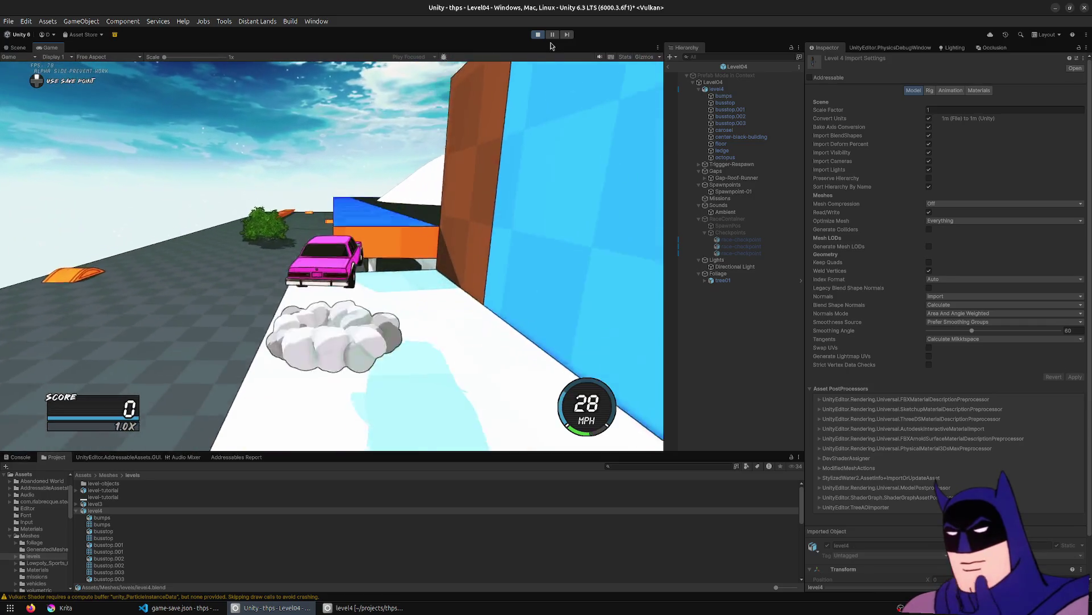
key(d)
key(space)
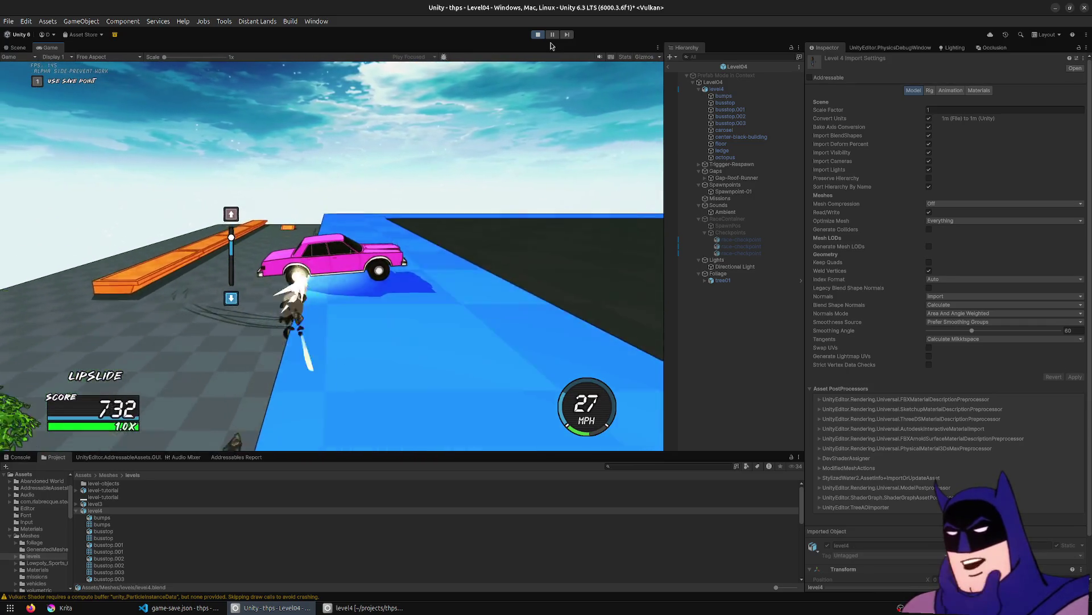
key(w)
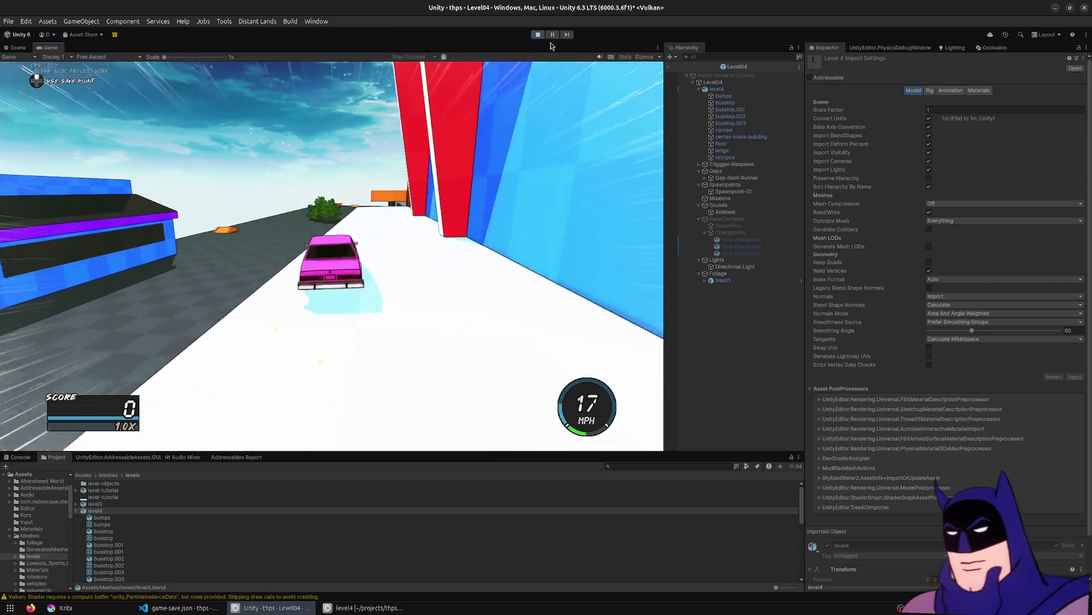
key(a)
key(space)
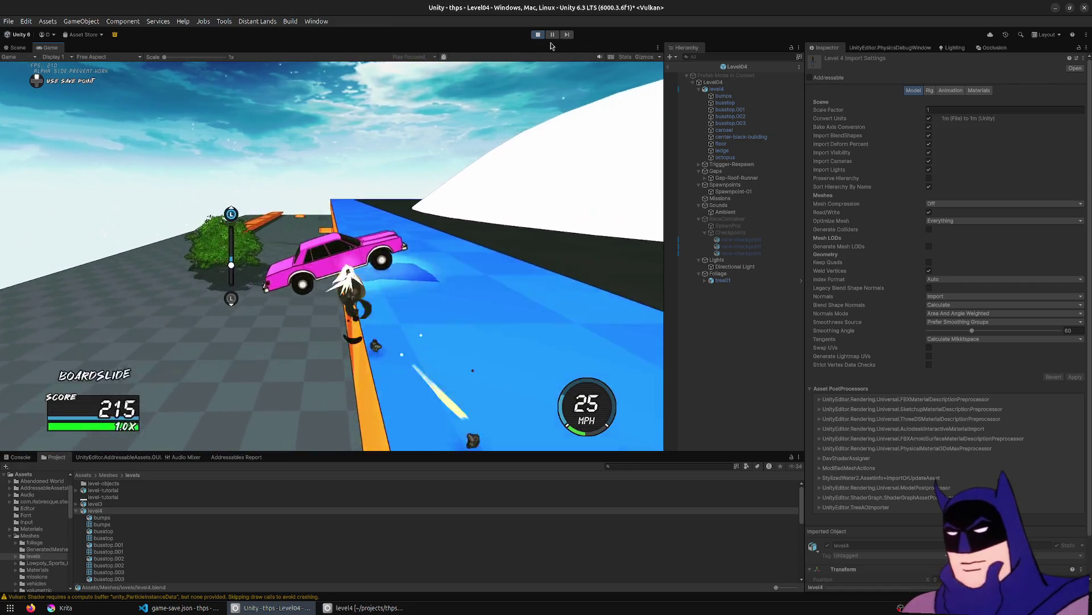
key(w)
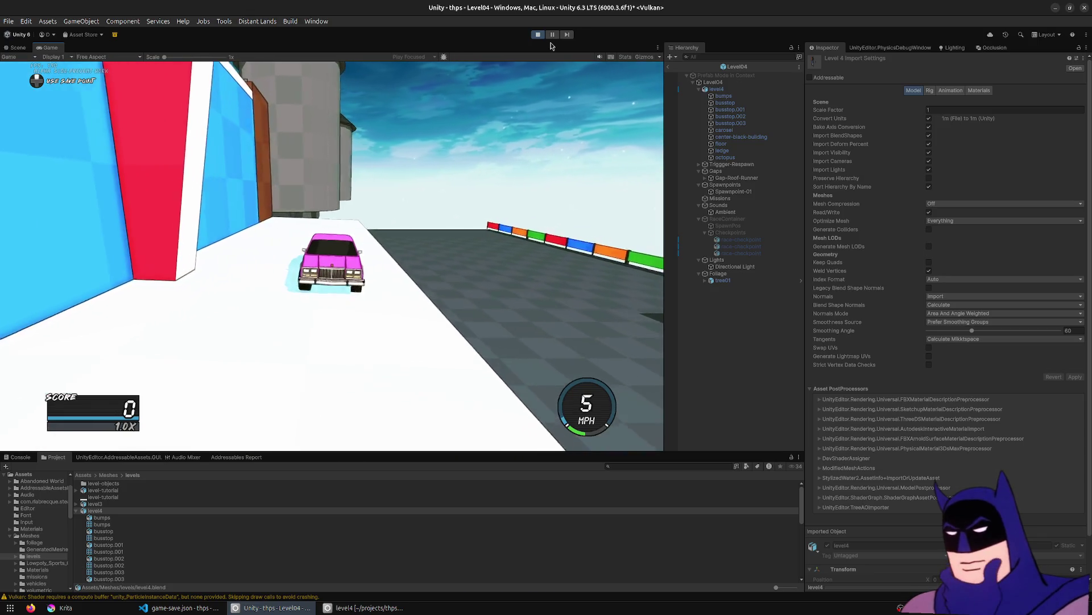
key(w)
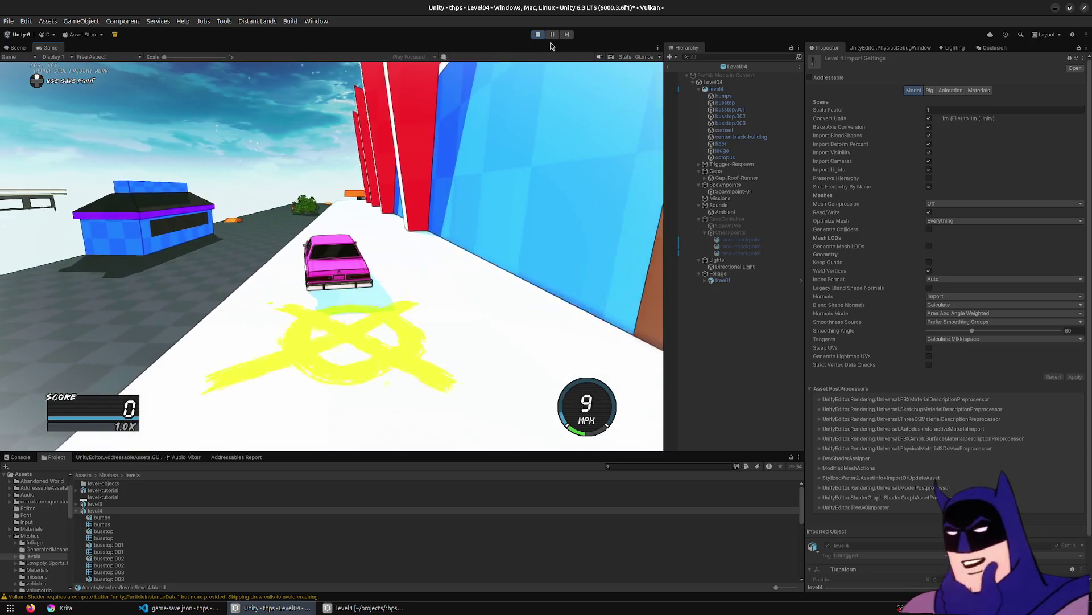
key(d)
key(space)
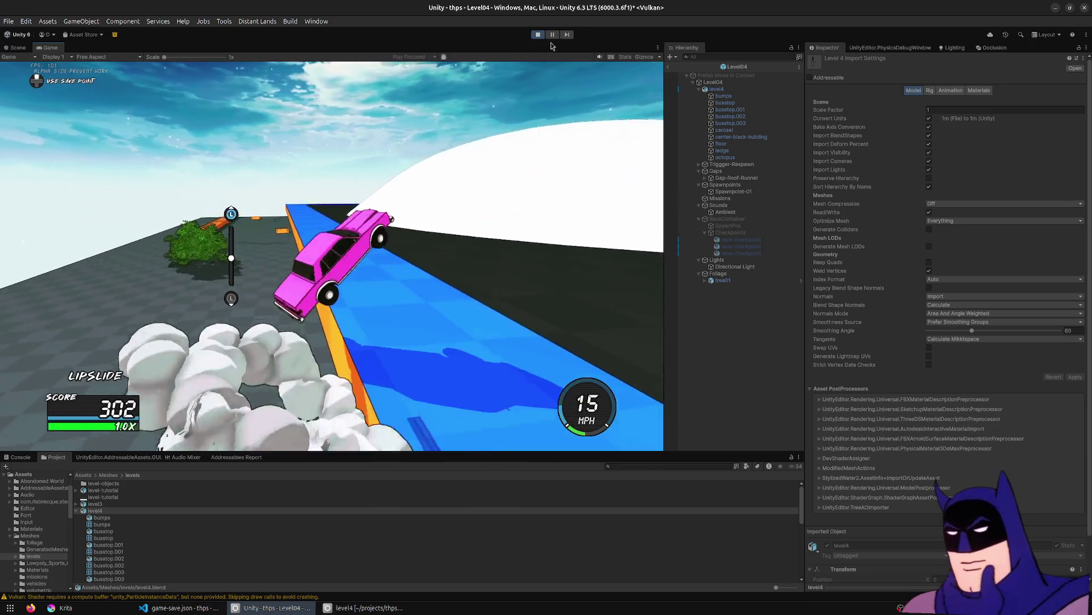
key(space)
key(space)
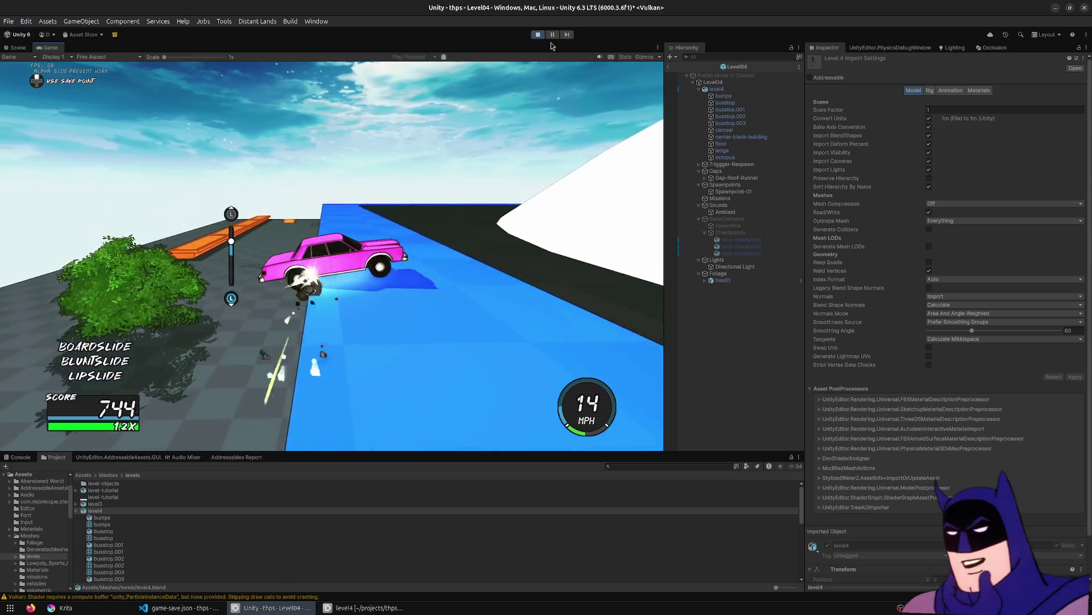
key(space)
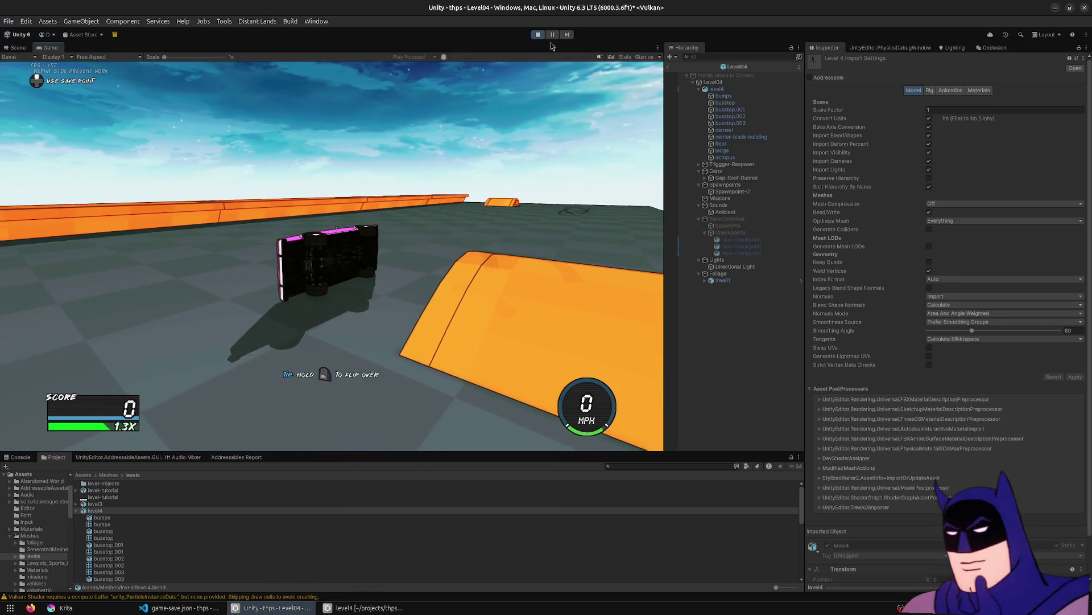
click(543, 35)
click(364, 607)
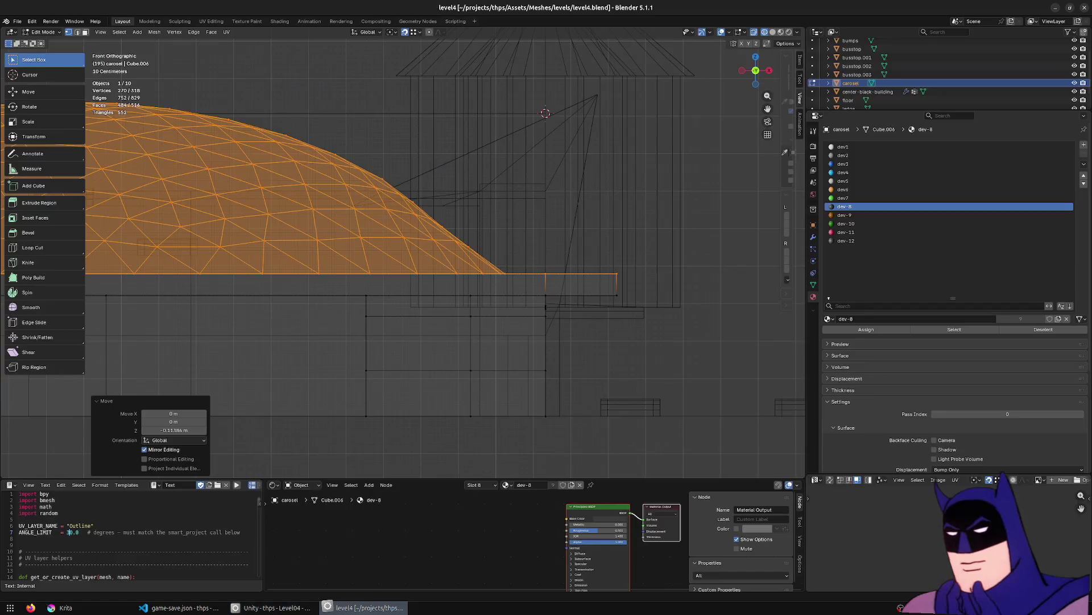
Clear the dome's vertex selection, return to Object Mode, and switch back to solid shading.
key(KP_Decimal)
middle_drag(484, 192, 466, 222)
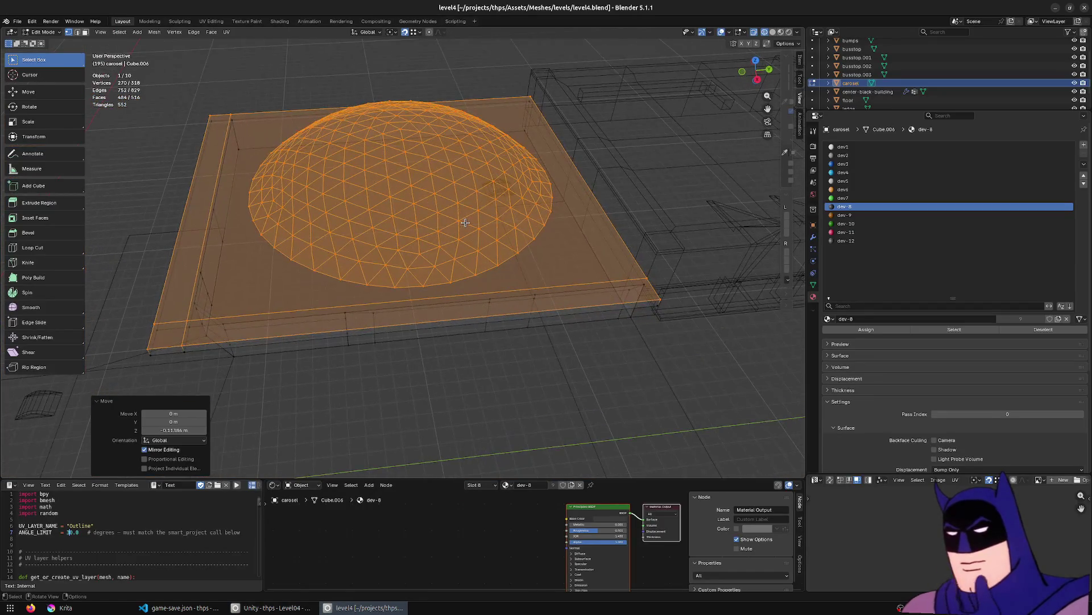
scroll(465, 223, down, 6)
click(518, 243)
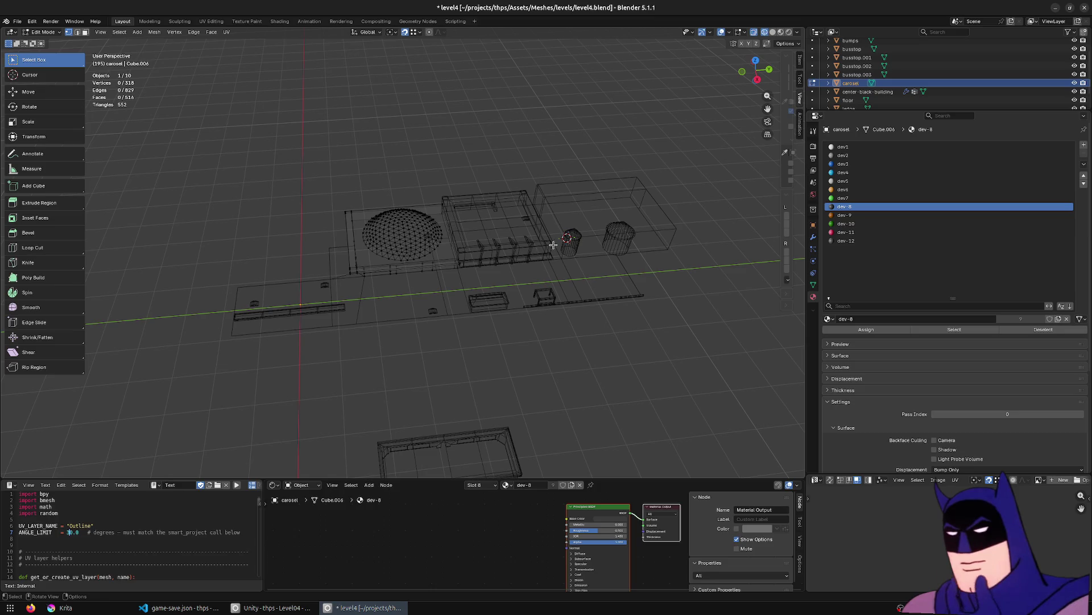
key(Tab)
click(597, 228)
key(Tab)
key(Tab)
key(shift+z)
Select busstop.003, frame it, and orbit slightly around the block.
click(618, 232)
key(KP_Decimal)
mouse_move(569, 321)
middle_down()
mouse_move(555, 307)
mouse_move(575, 264)
middle_up()
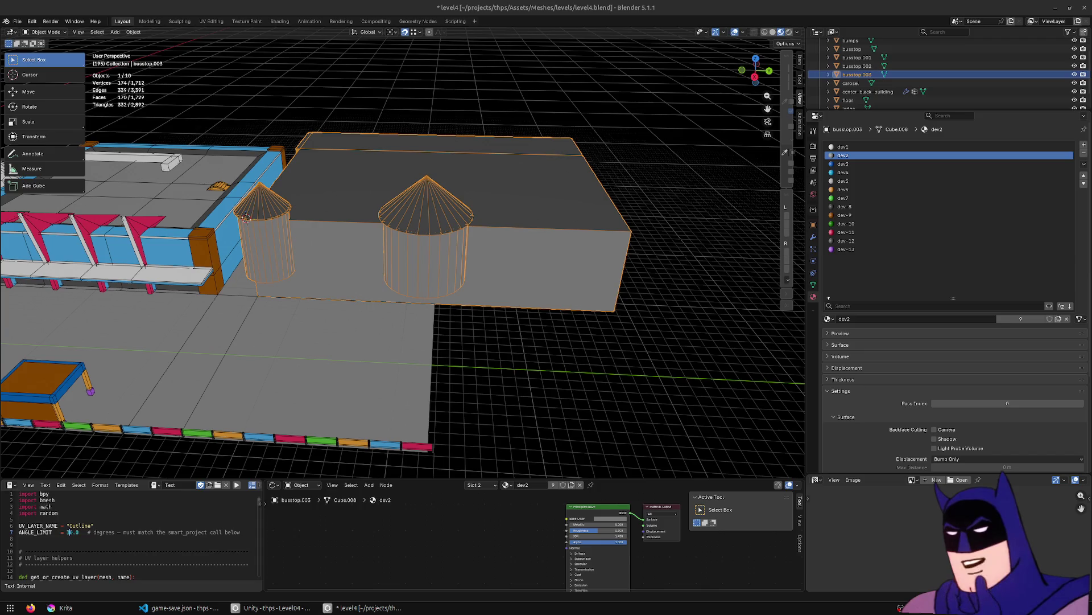
Select the whole tower cylinder in edit mode and place a duplicate along Y.
middle_drag(324, 137, 420, 240)
key(Tab)
scroll(430, 242, up, 5)
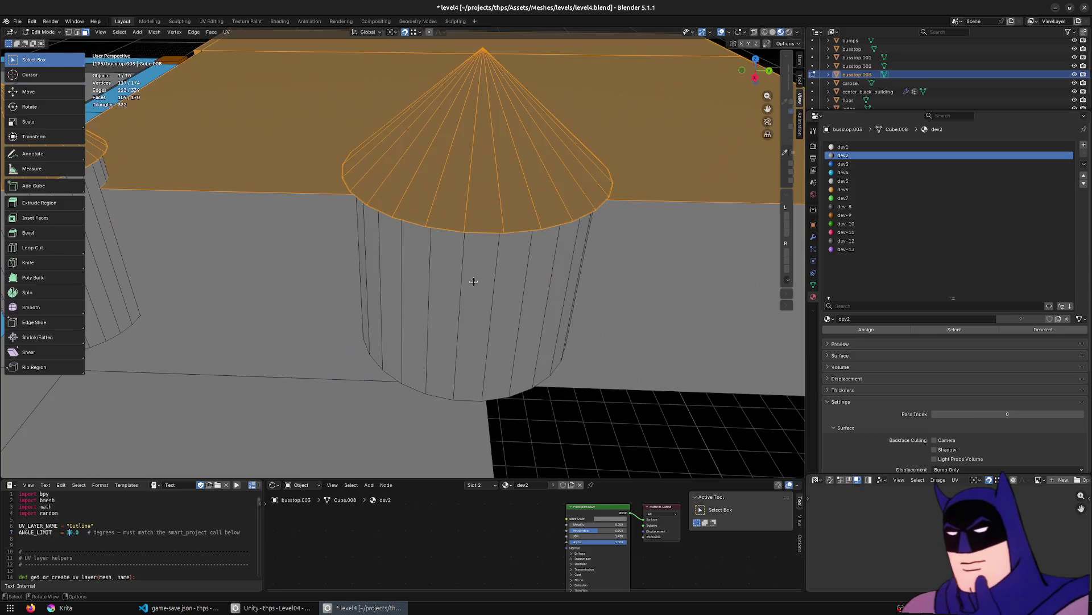
click(473, 280)
key(l)
key(g)
key(x)
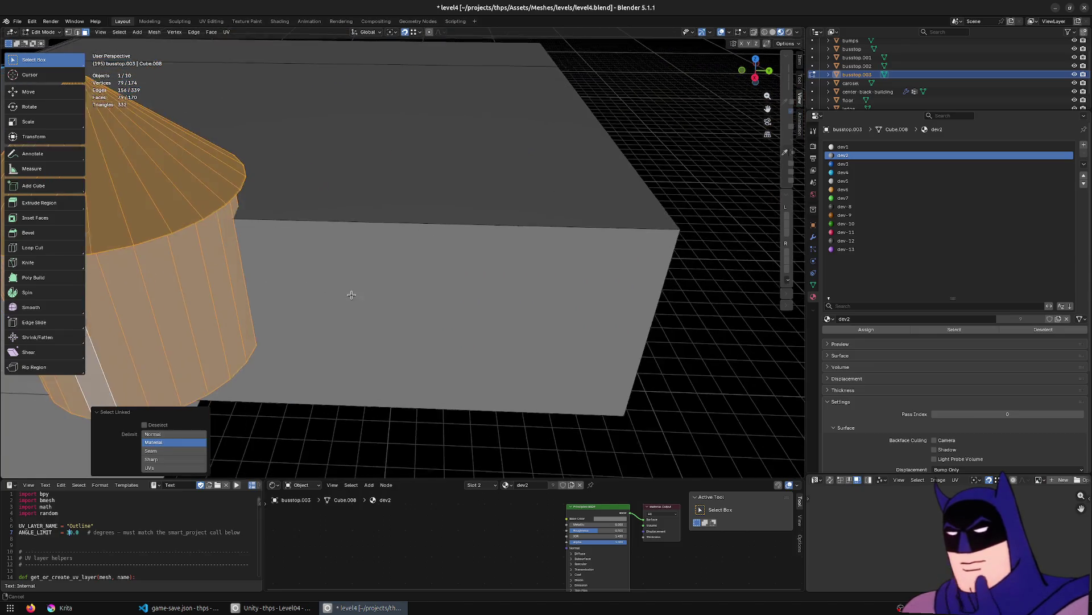
key(y)
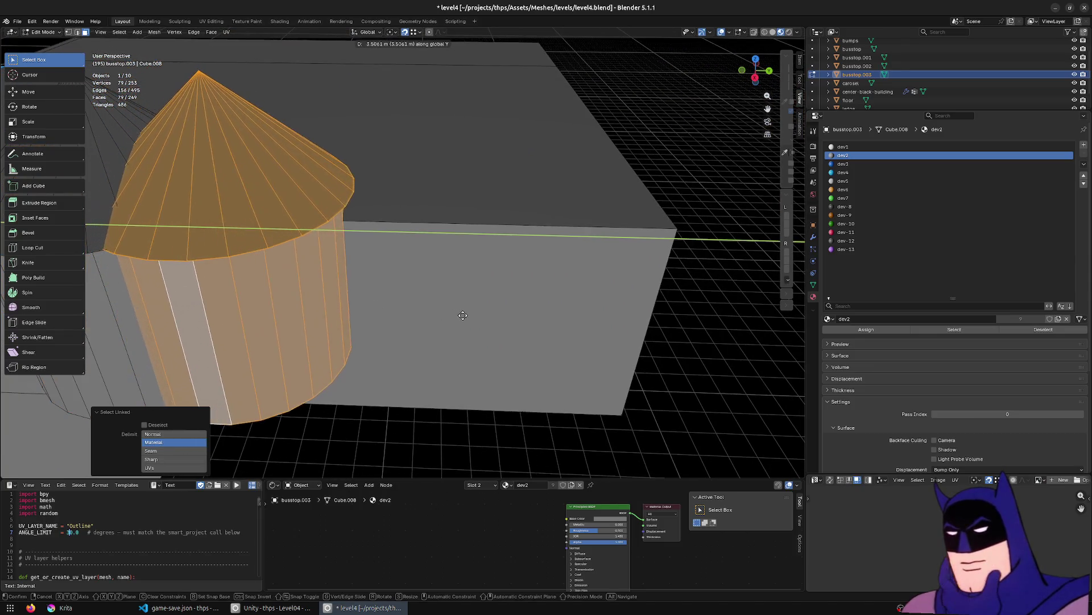
click(441, 313)
Shrink the copied tower to 0.667, lower it on Z, then scale it to 0.753.
key(s)
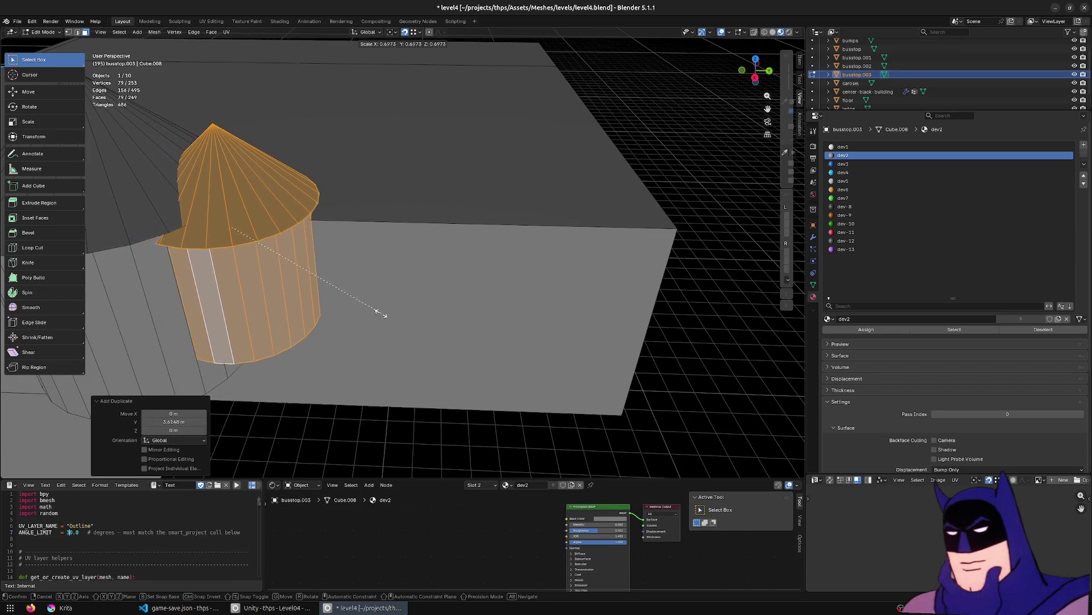
text(.667)
key(Return)
middle_drag(377, 312, 373, 291)
key(g)
key(z)
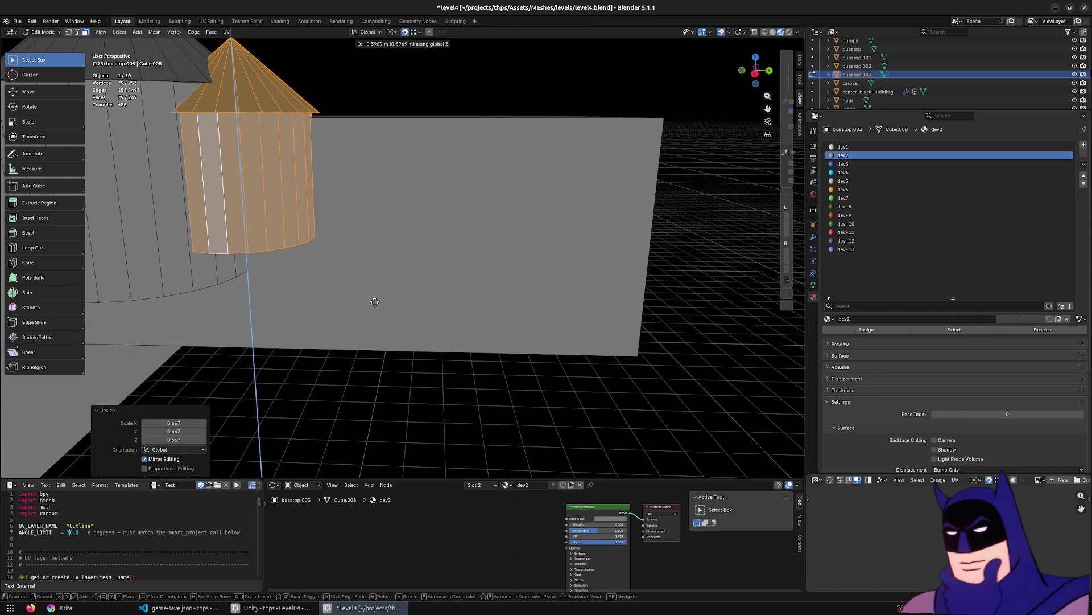
click(375, 297)
key(s)
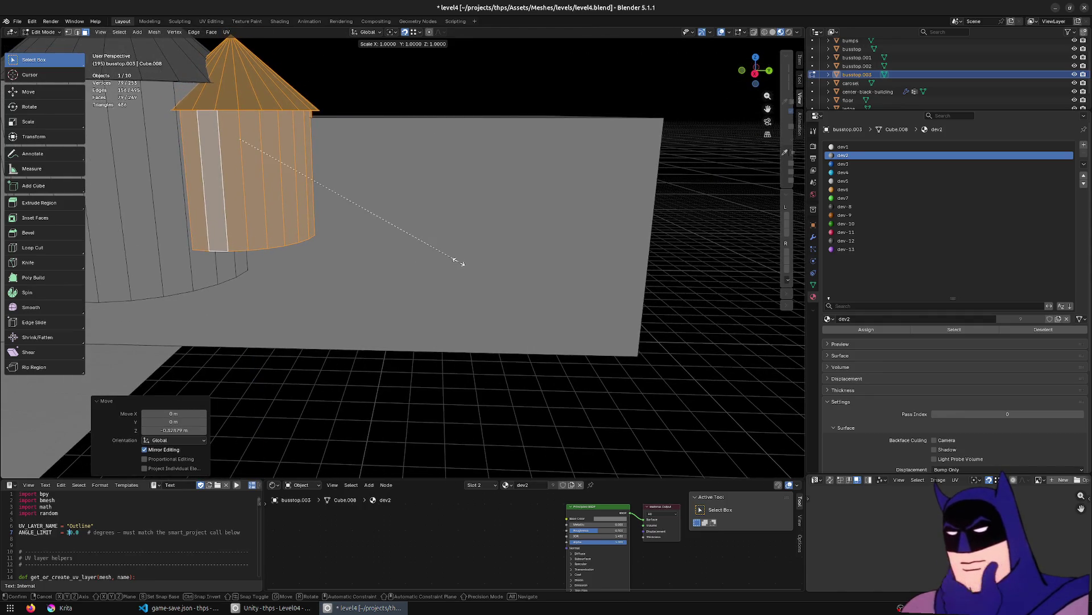
click(384, 256)
Shift the smaller tower along X and then Y toward the big tower.
middle_drag(384, 256, 415, 292)
key(g)
key(x)
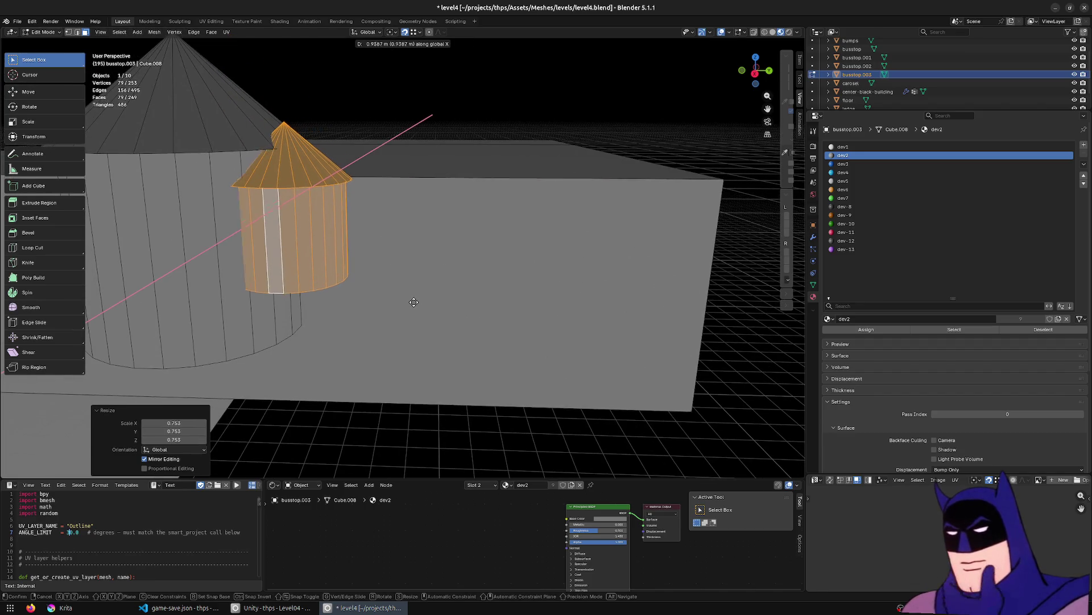
click(416, 302)
key(g)
key(x)
key(y)
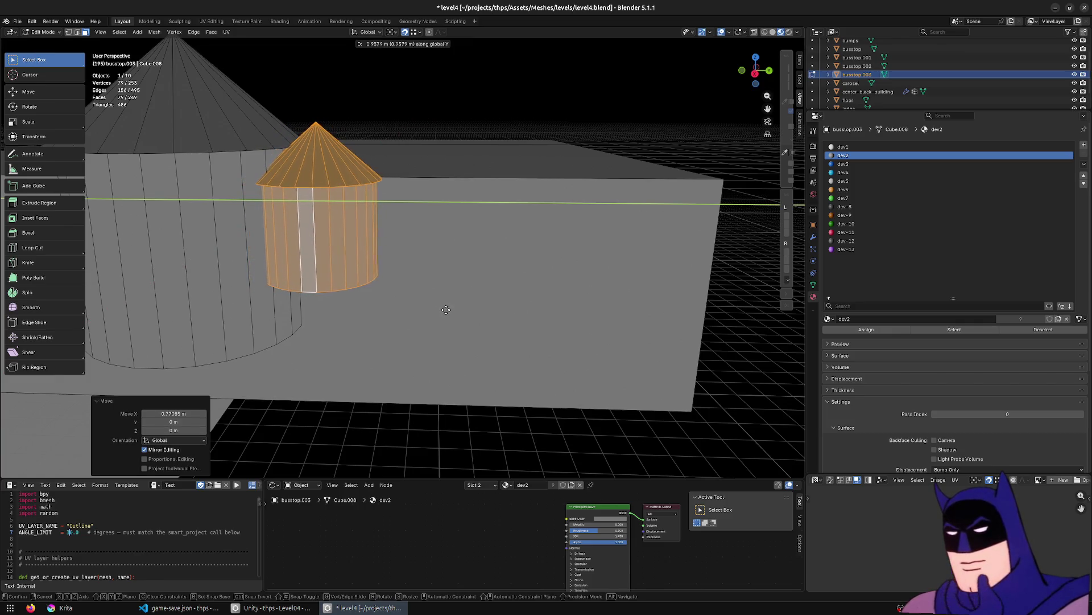
click(441, 304)
mouse_move(442, 305)
middle_down()
mouse_move(476, 319)
mouse_move(427, 309)
mouse_move(373, 330)
mouse_move(461, 325)
mouse_move(465, 310)
middle_up()
scroll(465, 309, up, 3)
scroll(444, 287, down, 2)
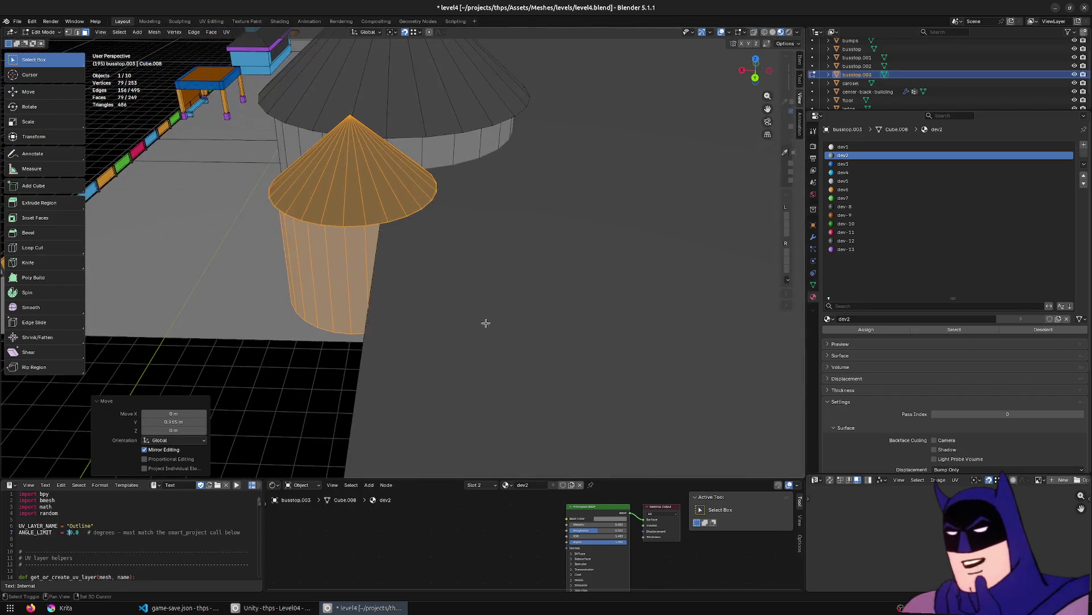
scroll(488, 324, up, 4)
Fine-tune the tower's fit in the wall by lowering it and nudging it along X.
key(g)
key(z)
click(458, 290)
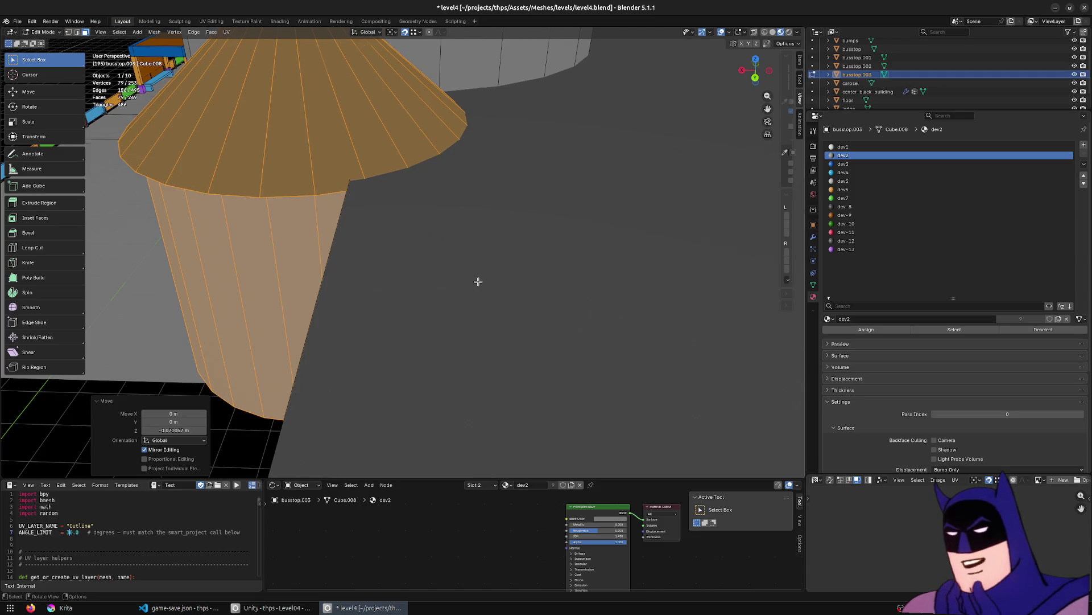
scroll(473, 280, down, 5)
scroll(441, 261, up, 3)
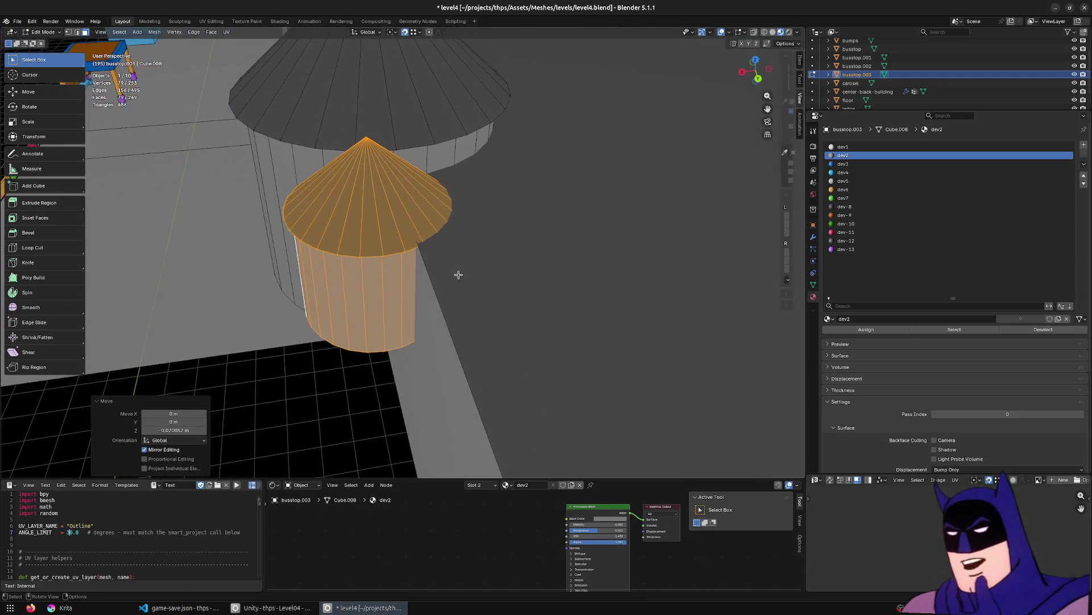
key(g)
key(x)
click(476, 273)
mouse_move(476, 273)
middle_down()
mouse_move(564, 237)
mouse_move(527, 246)
middle_up()
key(g)
key(z)
click(529, 252)
Extrude the tower's bottom face downward and taper it to 0.461.
middle_drag(444, 329, 460, 244)
click(460, 241)
key(e)
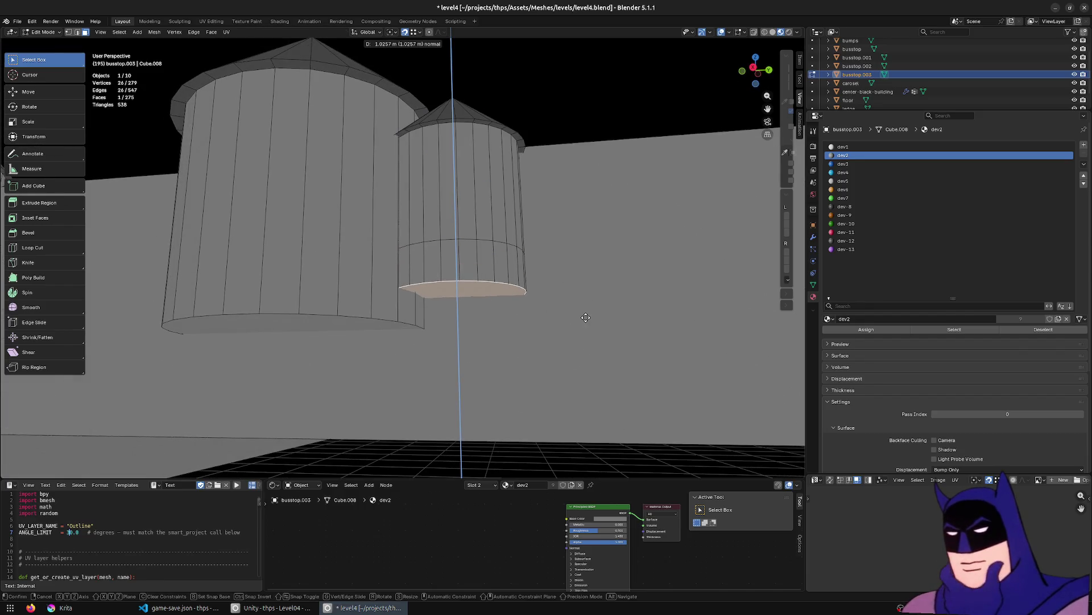
click(586, 317)
key(s)
click(517, 309)
Shift the tapered bottom along X and Y, then return to object mode.
mouse_move(514, 307)
middle_down()
mouse_move(451, 317)
mouse_move(556, 317)
middle_up()
key(g)
key(y)
key(x)
click(541, 315)
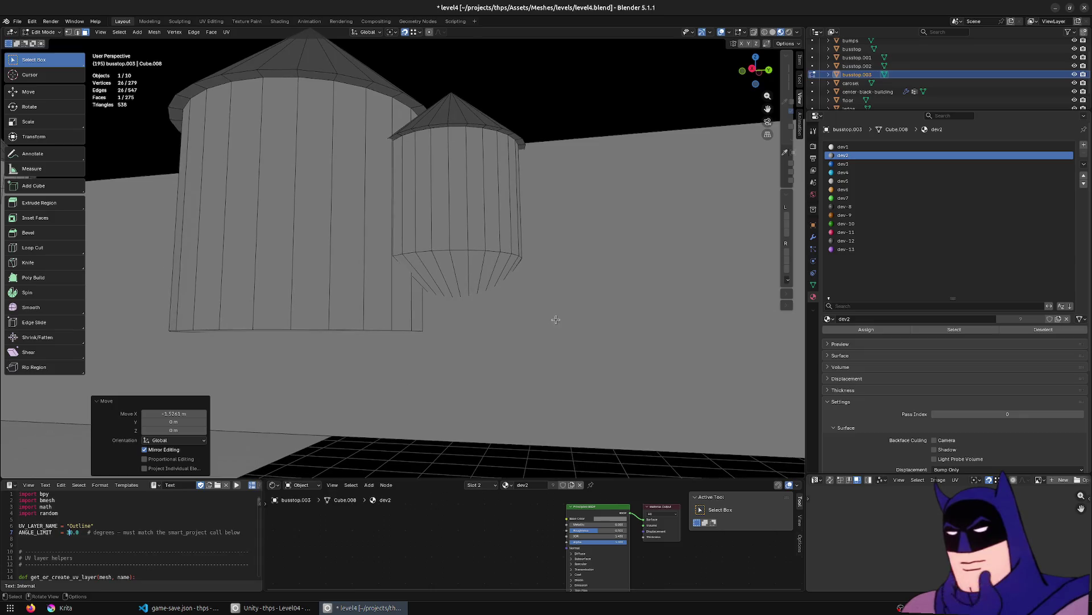
key(g)
key(y)
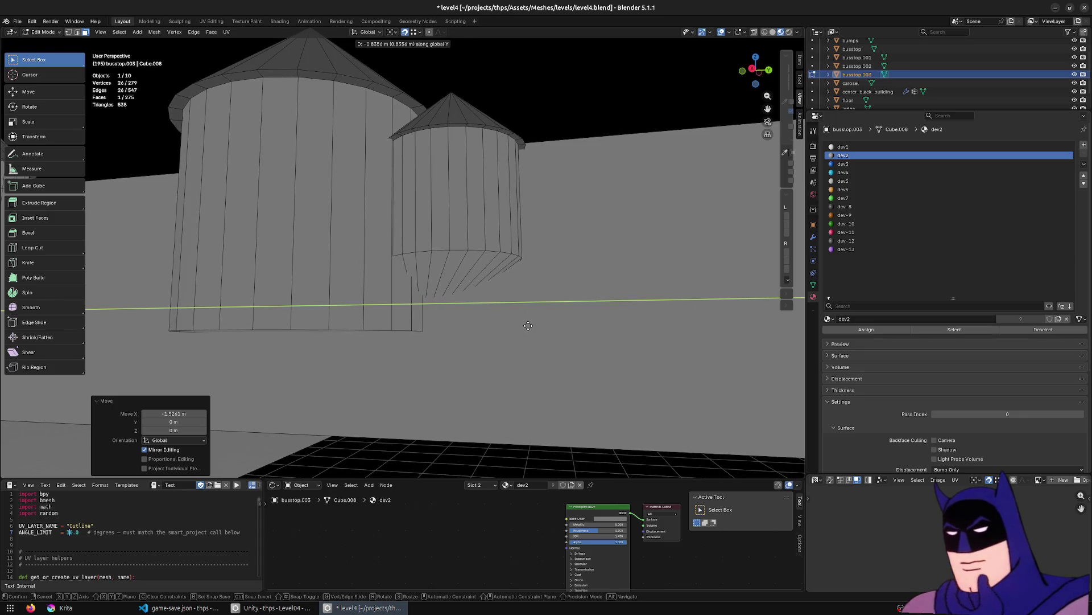
click(527, 325)
middle_drag(527, 325, 521, 203)
key(Tab)
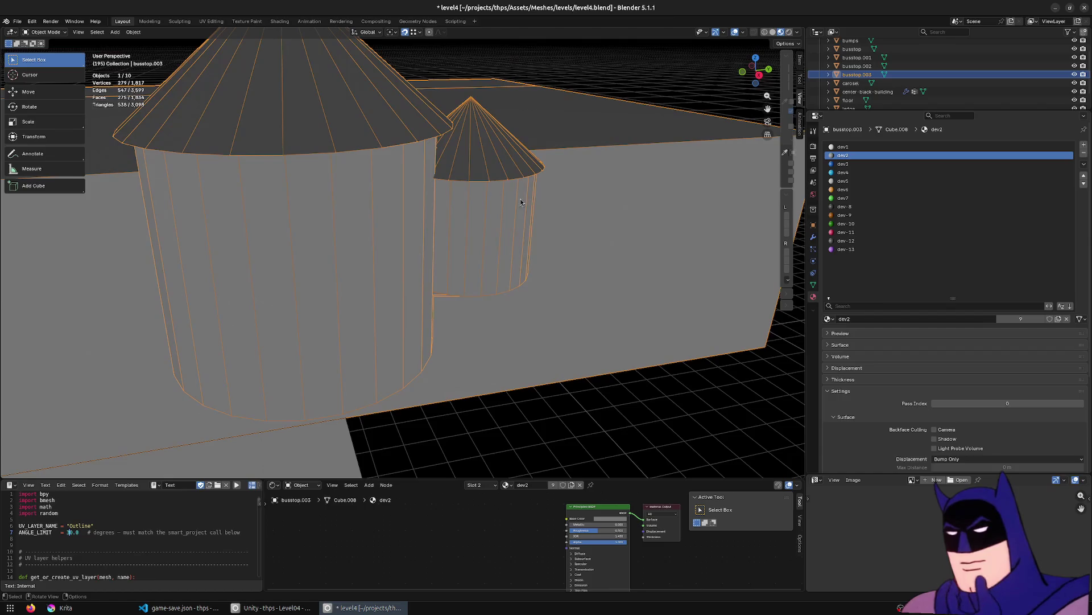
Save the level with Ctrl+S and go back into editing the tower wall faces.
middle_drag(487, 296, 430, 288)
key(ctrl+s)
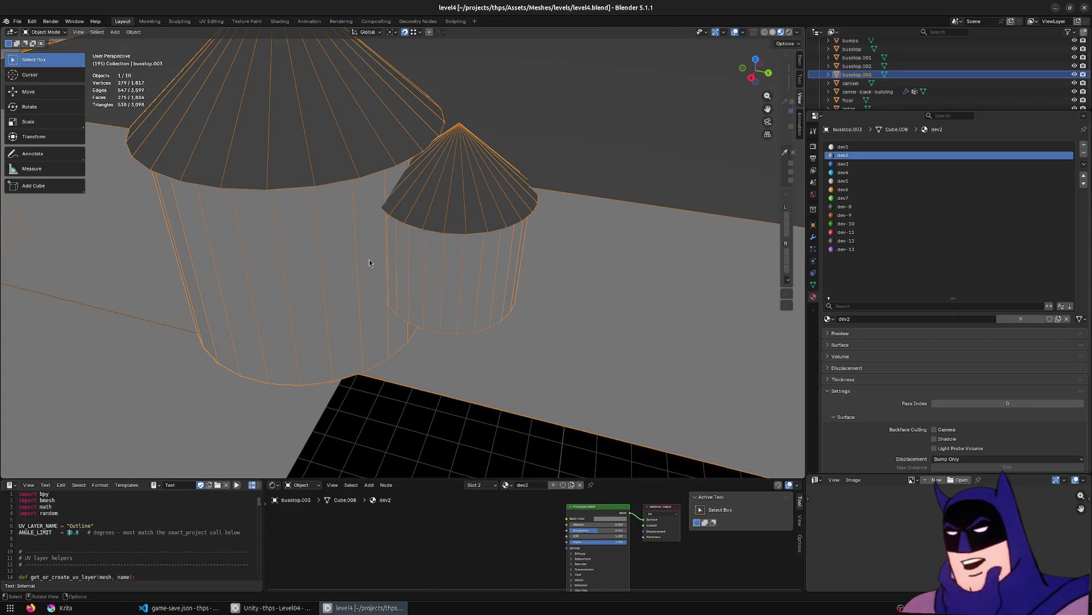
key(Tab)
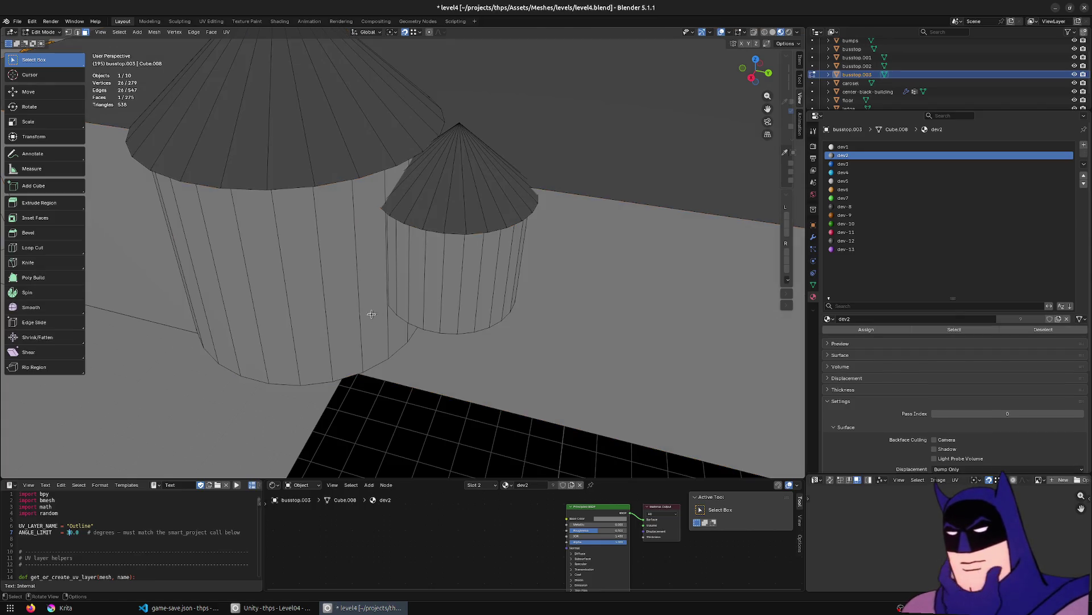
click(363, 345)
mouse_move(270, 434)
middle_down()
mouse_move(253, 407)
mouse_move(232, 413)
mouse_move(463, 385)
mouse_move(375, 340)
middle_up()
ctrl+click(286, 431)
key(ctrl+z)
Select a horizontal strip of faces across the smaller tower's lower wall.
mouse_move(281, 366)
middle_down()
mouse_move(302, 365)
mouse_move(419, 287)
mouse_move(379, 286)
middle_up()
ctrl+click(419, 287)
key(ctrl+z)
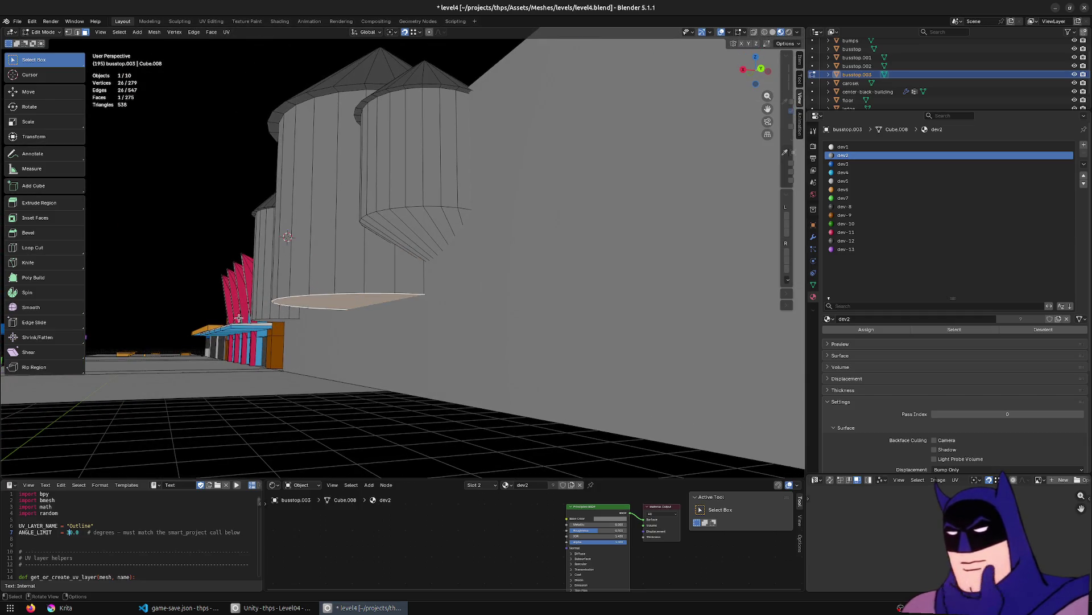
middle_drag(244, 321, 296, 327)
click(420, 287)
middle_drag(388, 285, 360, 342)
scroll(360, 342, up, 5)
ctrl+click(473, 337)
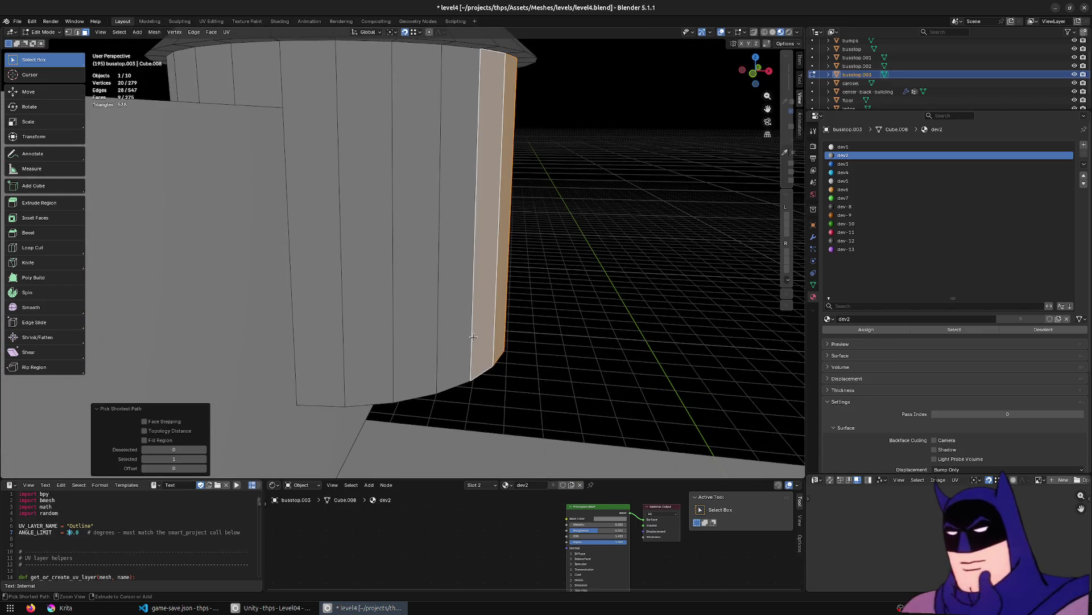
ctrl+click(328, 352)
Duplicate the wall strip and drop the copy about 3.44 m down to the tower's foot.
key(shift+d)
key(z)
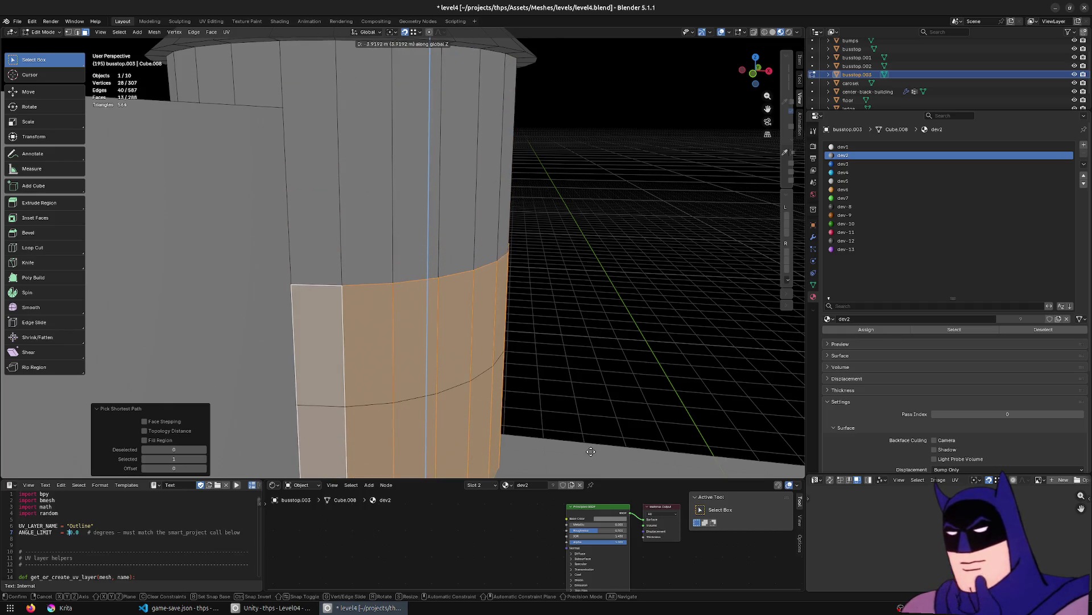
click(589, 445)
scroll(551, 354, down, 3)
middle_drag(551, 354, 381, 162)
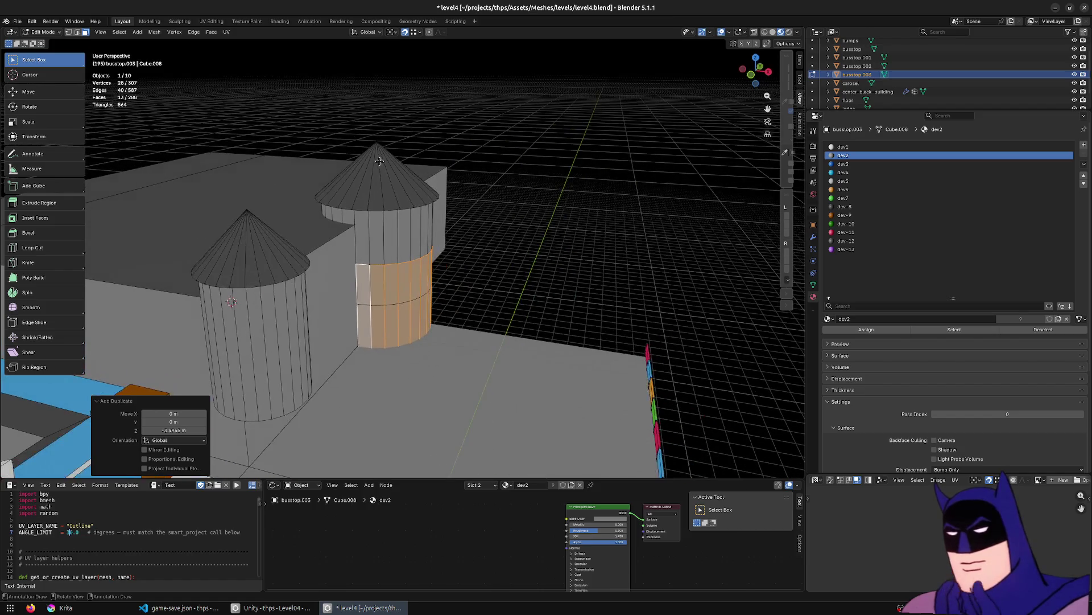
Place the 3D cursor on the cone's tip, then select the copied band as a loop.
key(1)
click(381, 163)
scroll(483, 247, down, 5)
scroll(488, 253, up, 2)
key(KP_Decimal)
key(F3)
key(Escape)
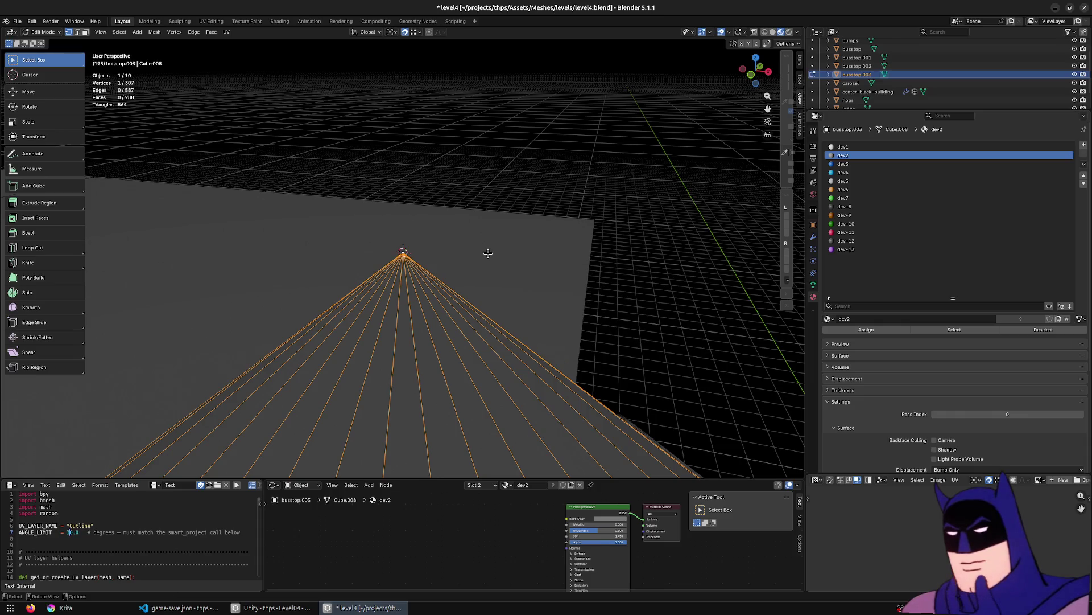
scroll(484, 252, down, 8)
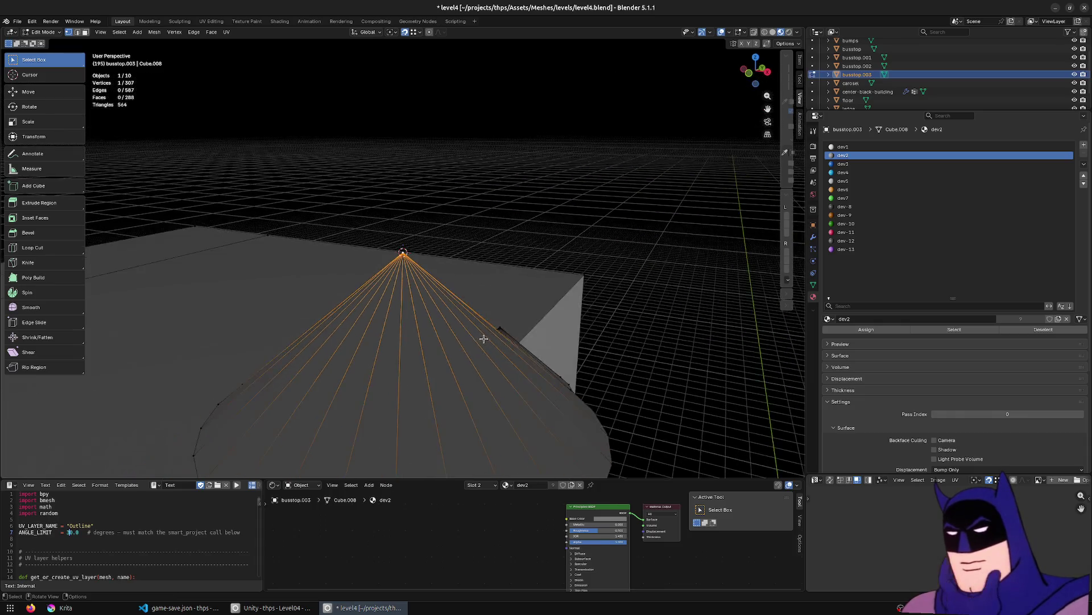
scroll(484, 362, up, 6)
key(3)
alt+click(435, 441)
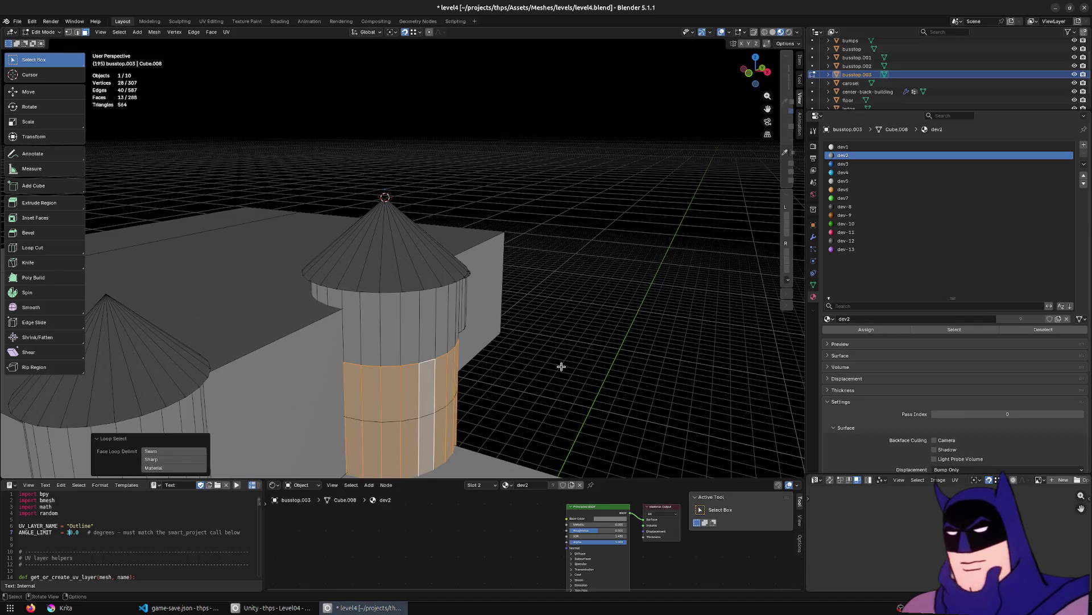
Flatten the band vertically to 0.236 and set the pivot point to the 3D Cursor.
key(s)
key(z)
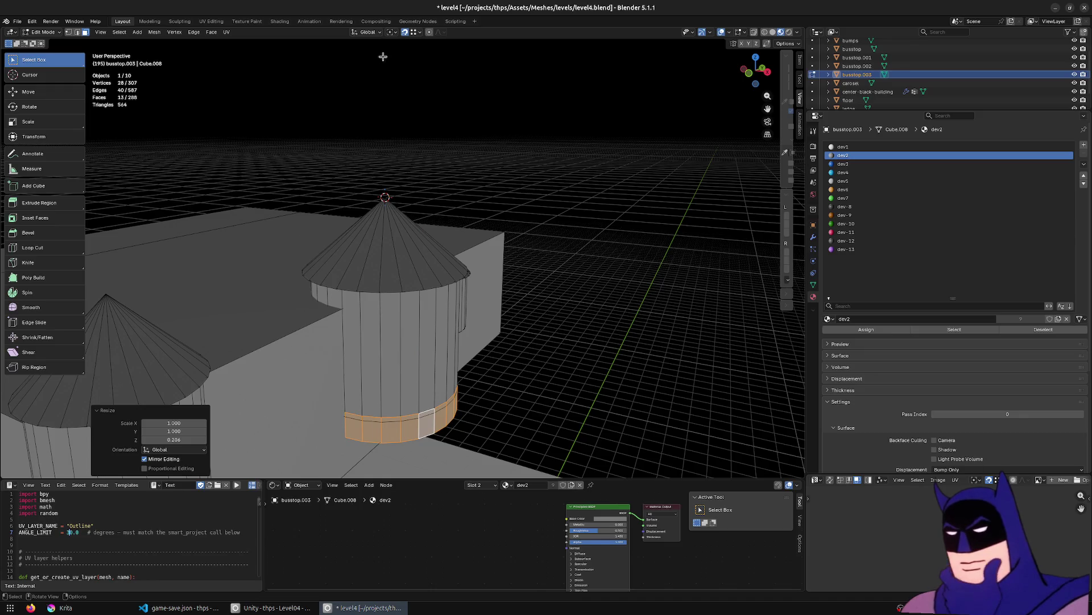
click(392, 32)
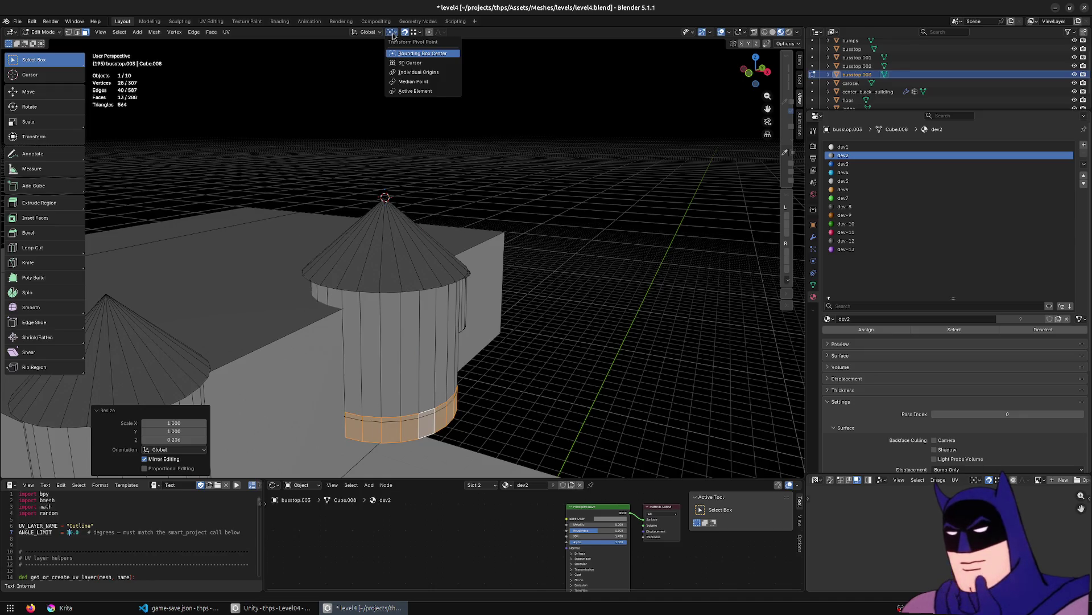
click(410, 63)
Widen the ring horizontally by 1.233, then 1.064, then slightly more, keeping its height.
key(s)
key(shift+z)
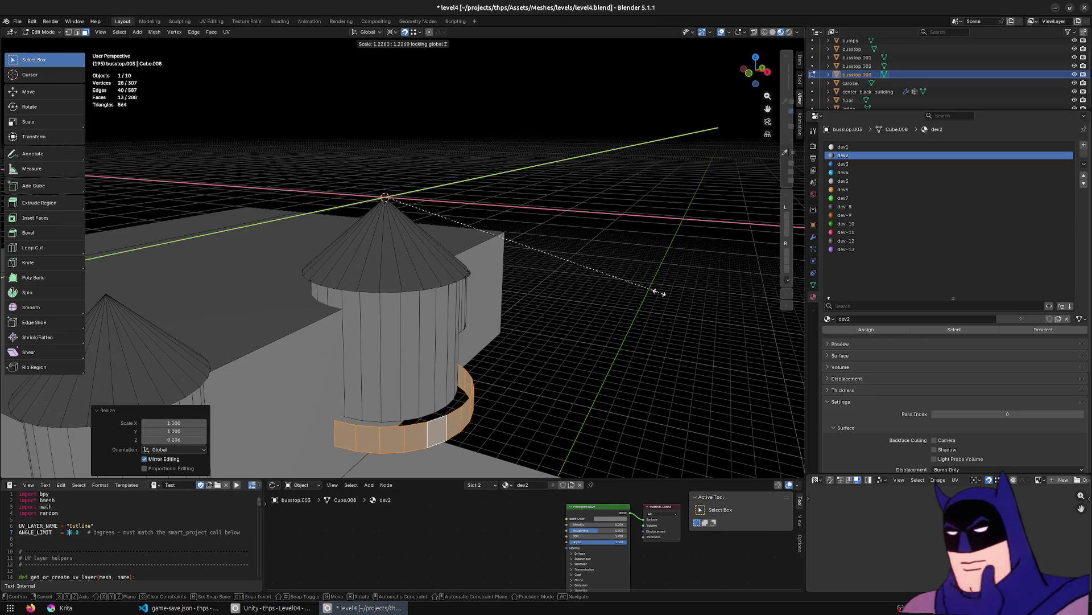
click(659, 290)
mouse_move(619, 283)
middle_down()
mouse_move(521, 280)
mouse_move(569, 329)
mouse_move(568, 310)
mouse_move(602, 334)
middle_up()
key(s)
key(shift+z)
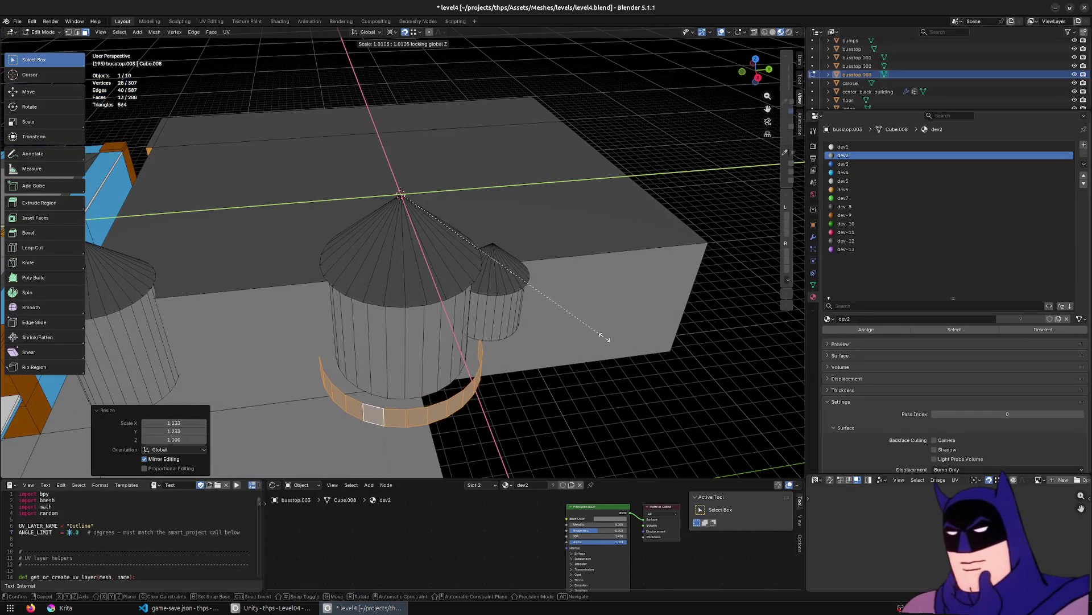
click(614, 344)
key(s)
key(shift+z)
click(563, 398)
Select the ring's top edge loop and fill it with a face to cap it.
alt+click(462, 397)
alt+click(461, 394)
key(f)
mouse_move(461, 394)
middle_down()
mouse_move(439, 410)
mouse_move(488, 442)
mouse_move(463, 446)
middle_up()
key(f)
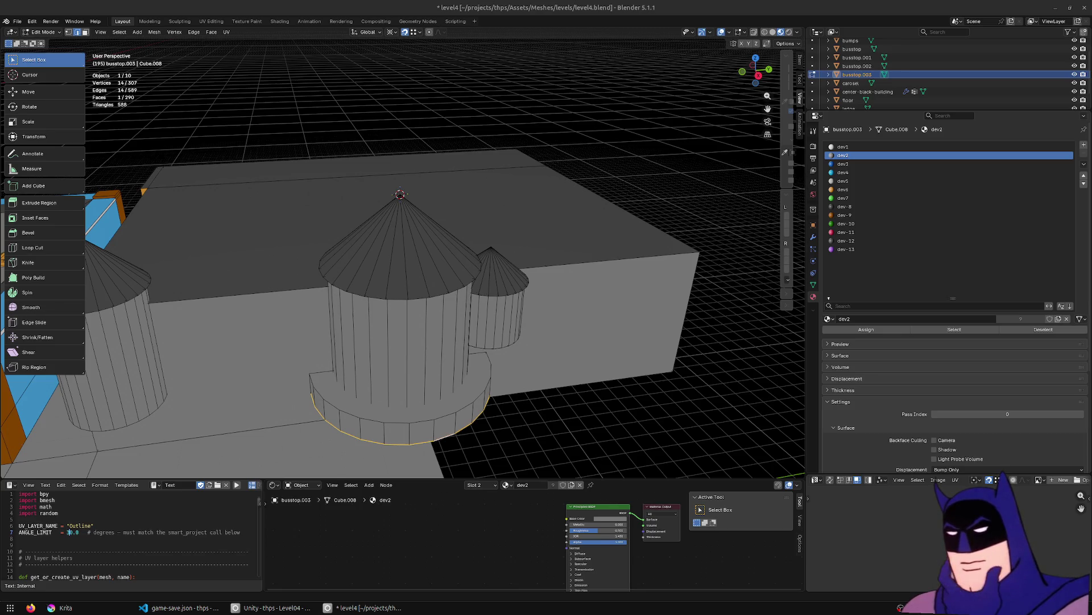
middle_drag(353, 390, 672, 361)
Extrude a small face of the wall outward.
click(532, 319)
key(e)
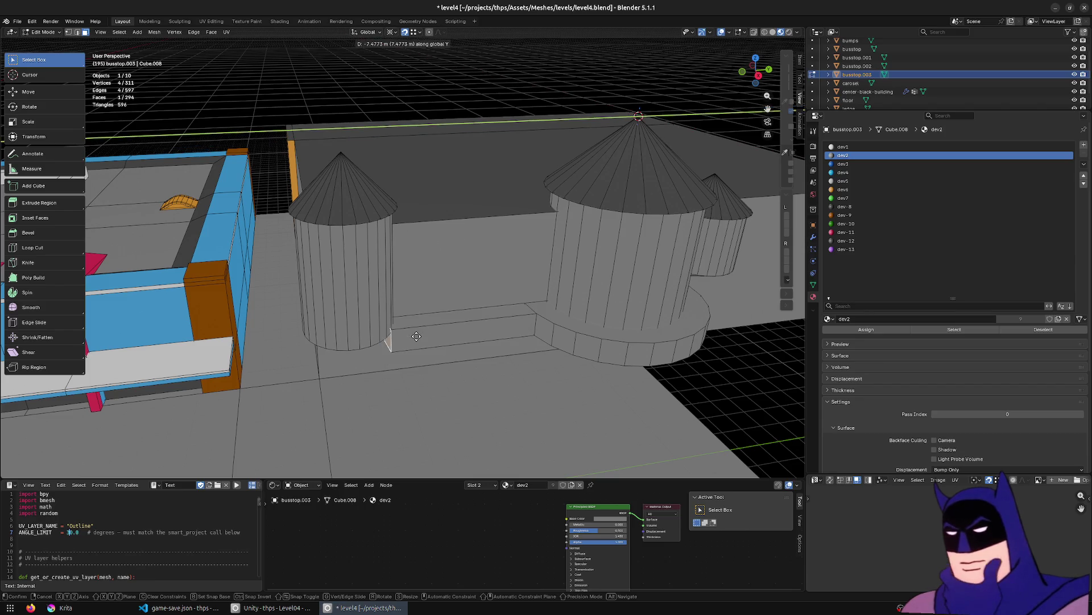
click(429, 336)
middle_drag(429, 336, 410, 347)
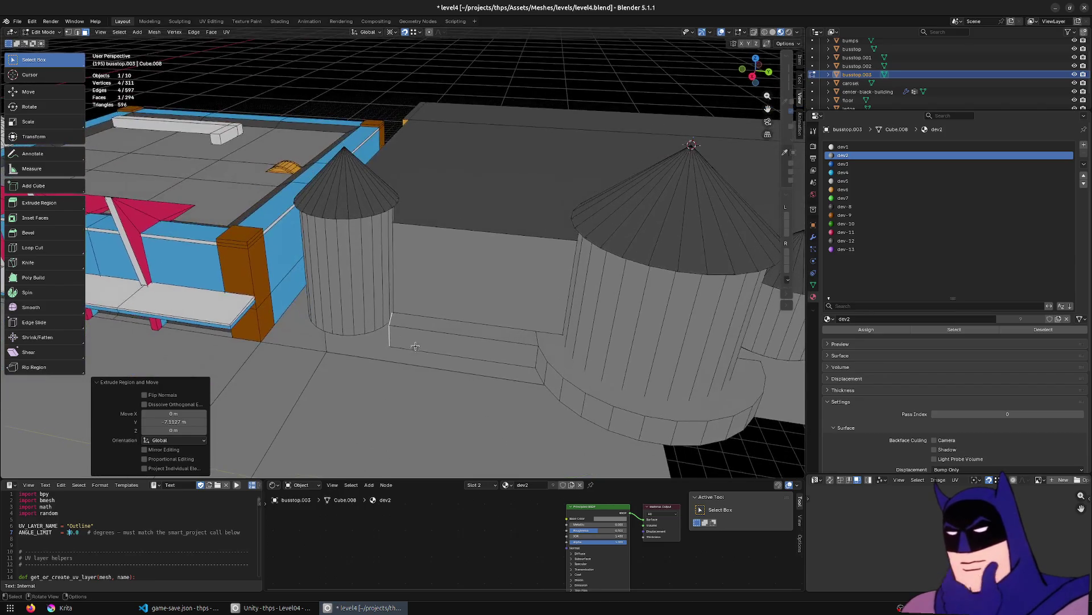
scroll(398, 364, up, 3)
Slide a vertical edge beside the tower along Y, then select the wall faces and a tower strip.
key(2)
click(381, 397)
key(g)
key(y)
click(369, 384)
mouse_move(371, 386)
middle_down()
mouse_move(433, 390)
mouse_move(487, 365)
mouse_move(456, 317)
mouse_move(439, 330)
mouse_move(412, 324)
mouse_move(395, 365)
mouse_move(421, 341)
mouse_move(512, 310)
mouse_move(517, 342)
mouse_move(533, 341)
mouse_move(575, 283)
middle_up()
key(3)
click(444, 324)
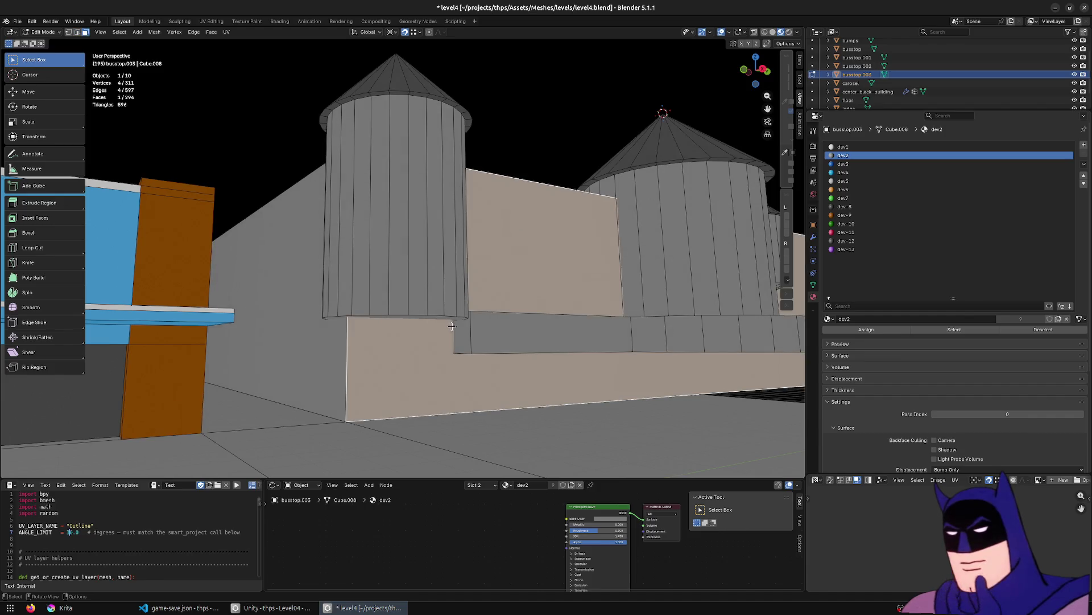
click(438, 313)
mouse_move(516, 353)
middle_down()
mouse_move(415, 383)
mouse_move(570, 380)
mouse_move(524, 394)
mouse_move(546, 398)
middle_up()
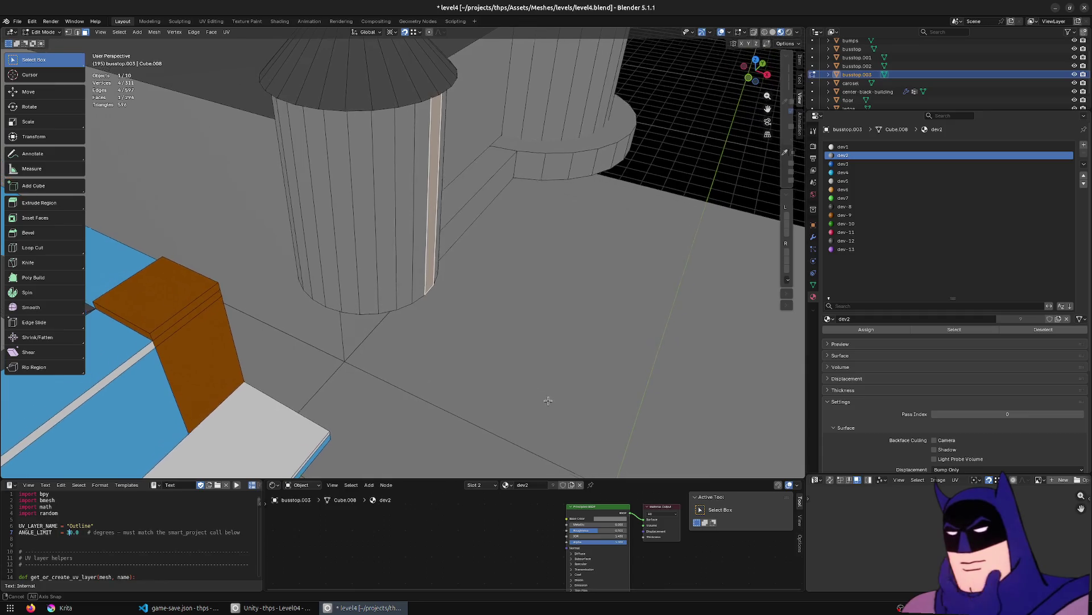
Raise the top cap of the right tower's base about 0.23 m along Z.
click(617, 122)
mouse_move(617, 122)
middle_down()
mouse_move(670, 181)
mouse_move(520, 280)
middle_up()
key(z)
click(513, 255)
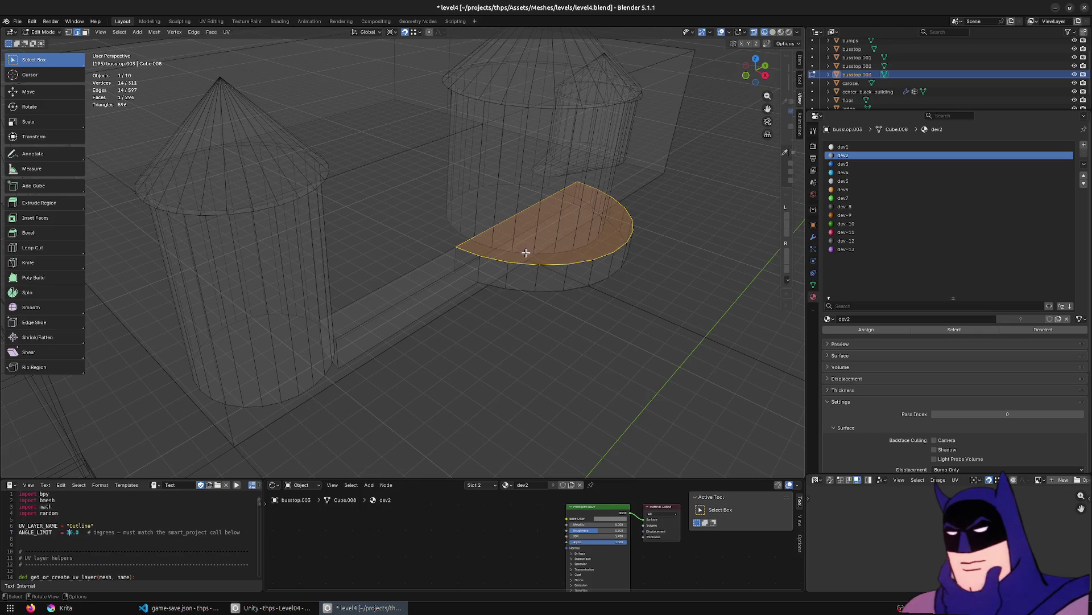
key(Tab)
key(Tab)
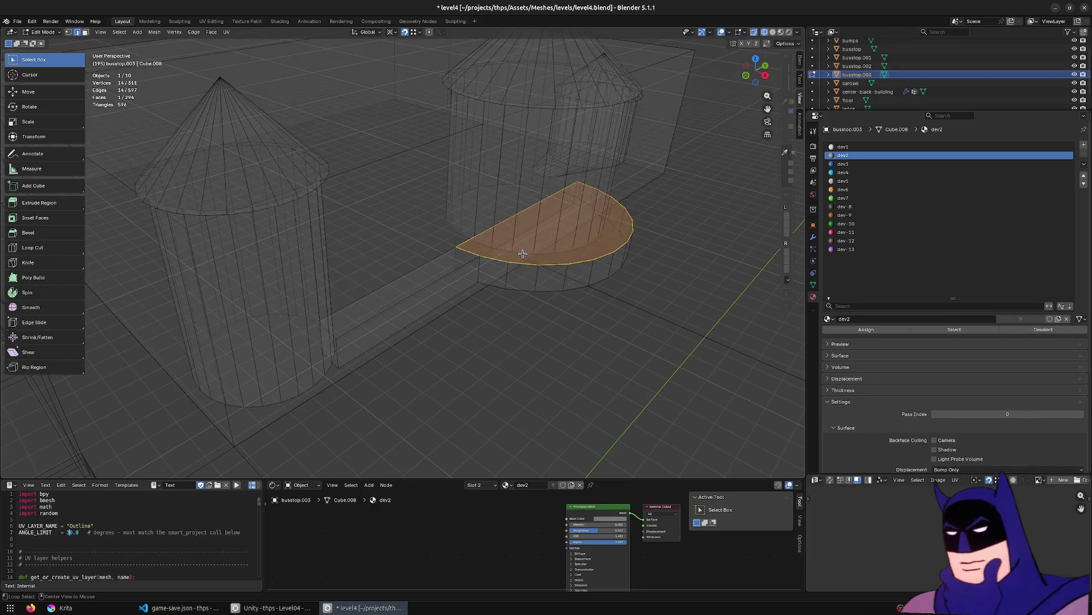
alt+click(522, 254)
key(shift+z)
key(g)
key(z)
click(566, 267)
Save level4.blend in Object Mode and bring the Unity editor to the front.
mouse_move(565, 266)
middle_down()
mouse_move(514, 390)
mouse_move(480, 327)
mouse_move(396, 322)
mouse_move(510, 341)
mouse_move(566, 316)
mouse_move(546, 314)
mouse_move(510, 364)
mouse_move(423, 348)
mouse_move(455, 349)
middle_up()
click(480, 326)
scroll(568, 319, up, 5)
key(ctrl+s)
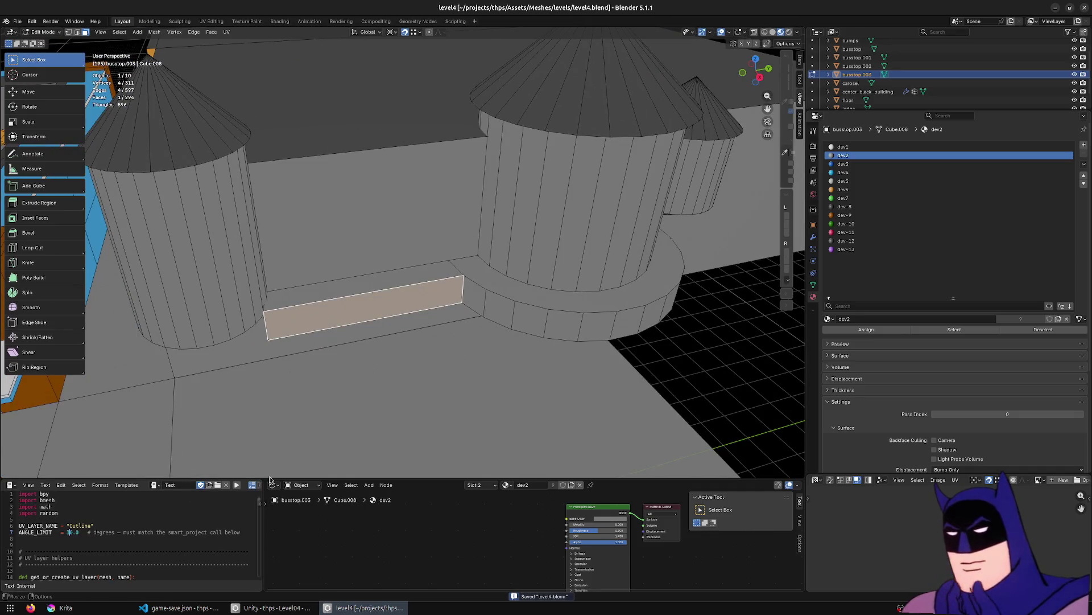
key(Tab)
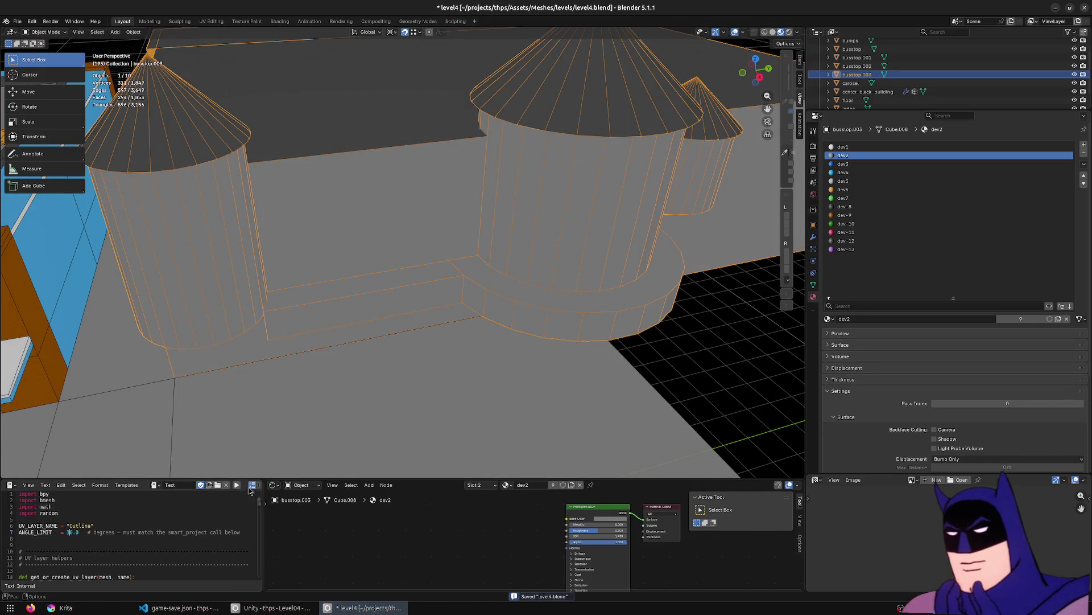
key(ctrl+s)
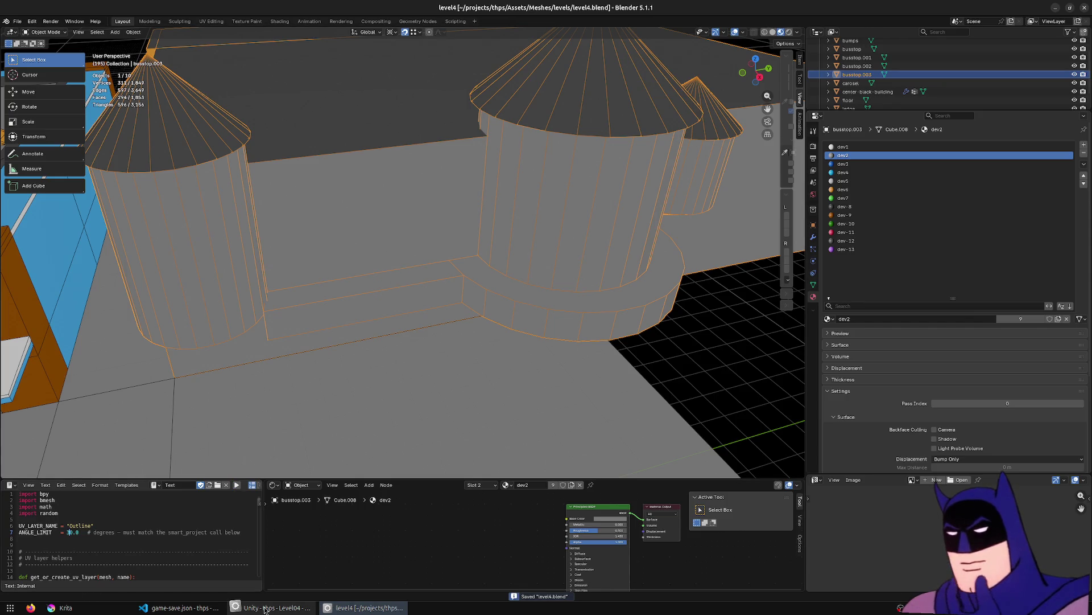
click(266, 608)
Fly the Scene view camera toward the castle walls and start Play mode.
mouse_move(325, 256)
right_down()
mouse_move(682, 243)
mouse_move(588, 66)
right_up()
key(w)
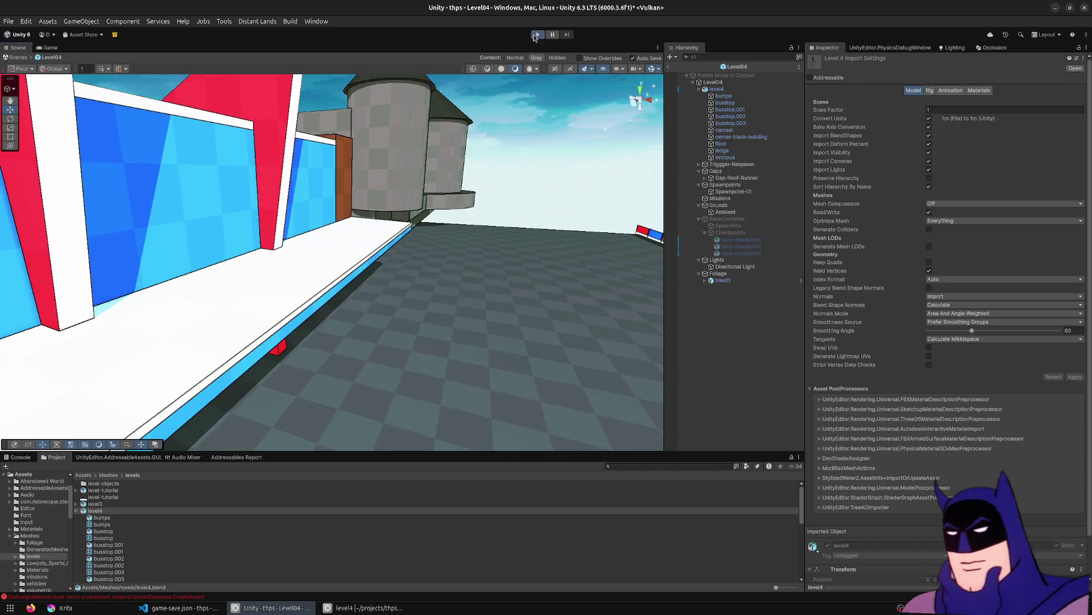
click(536, 35)
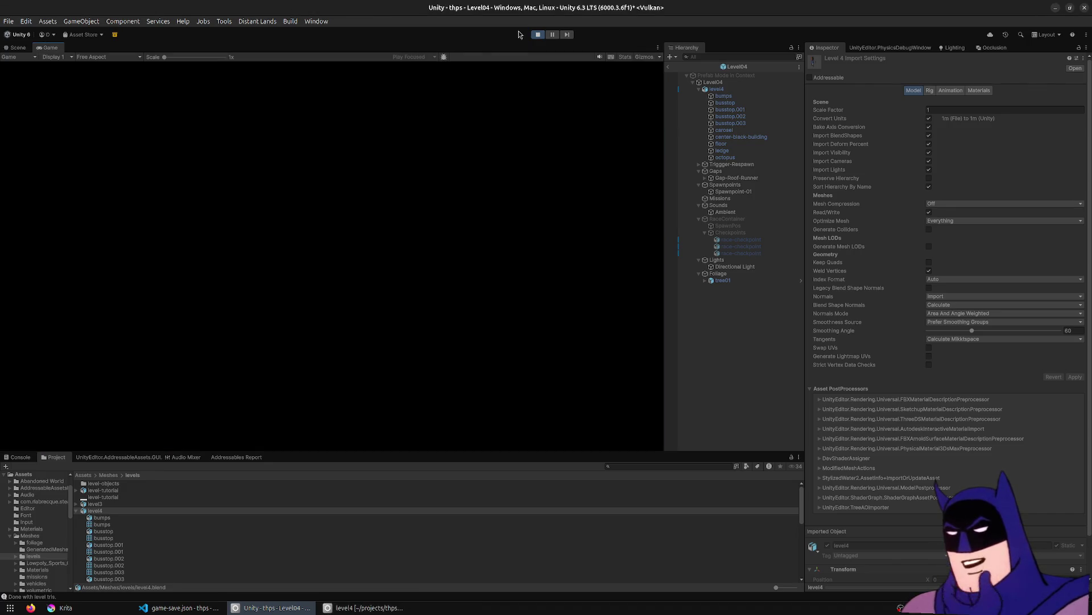
Drive the car toward the buildings with W, A and D, then stop Play mode.
key(w)
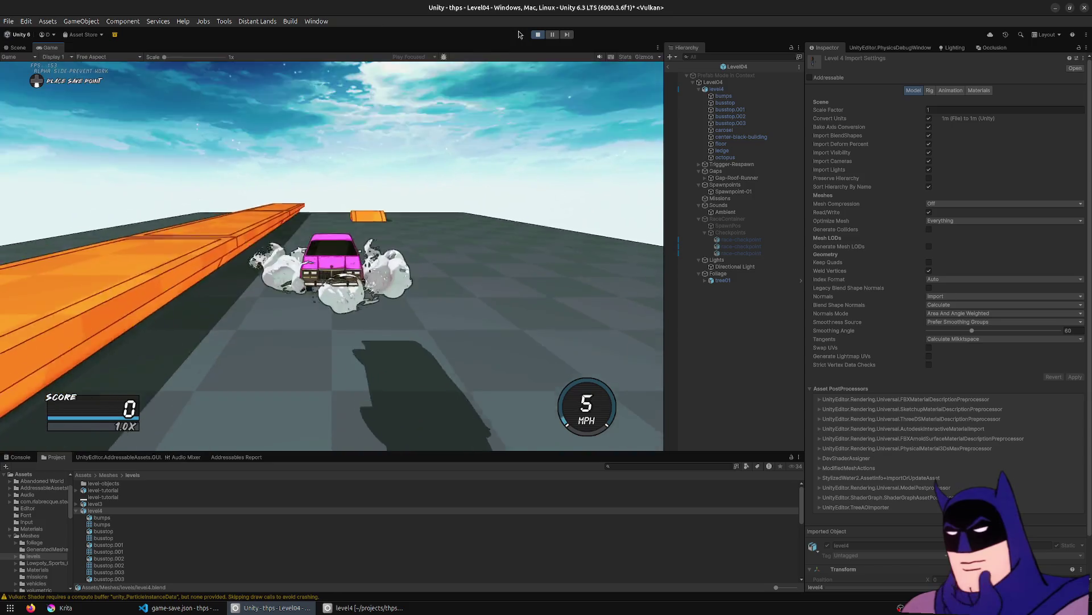
key(a)
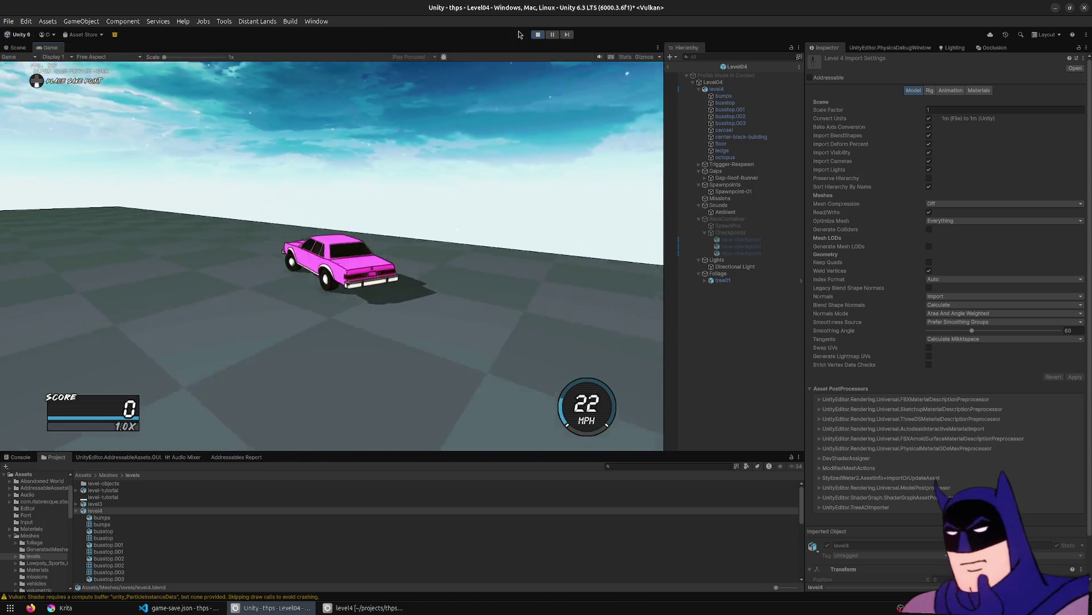
key(d)
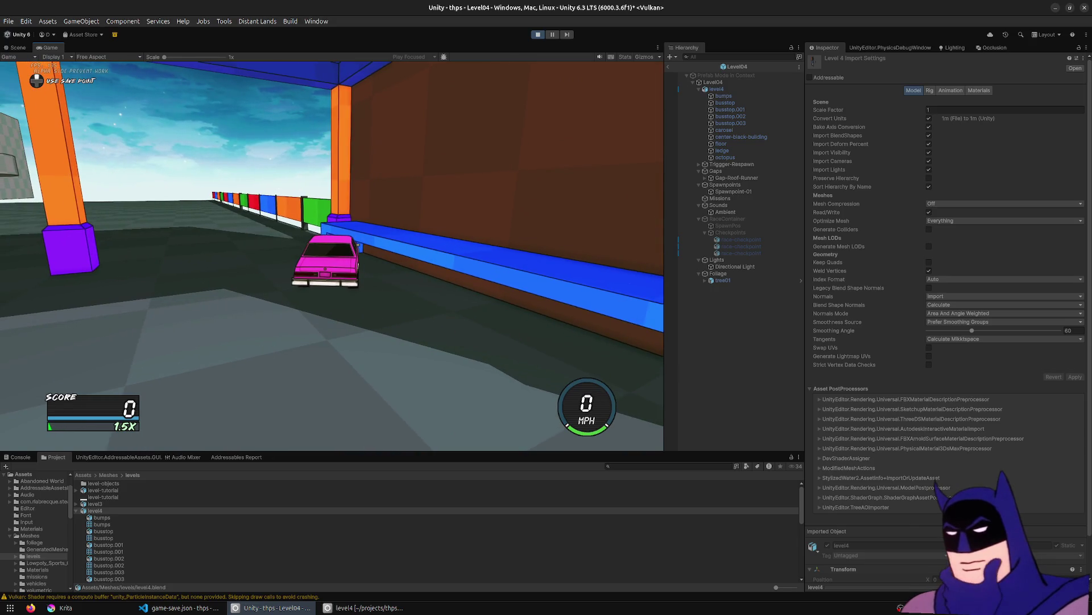
click(537, 34)
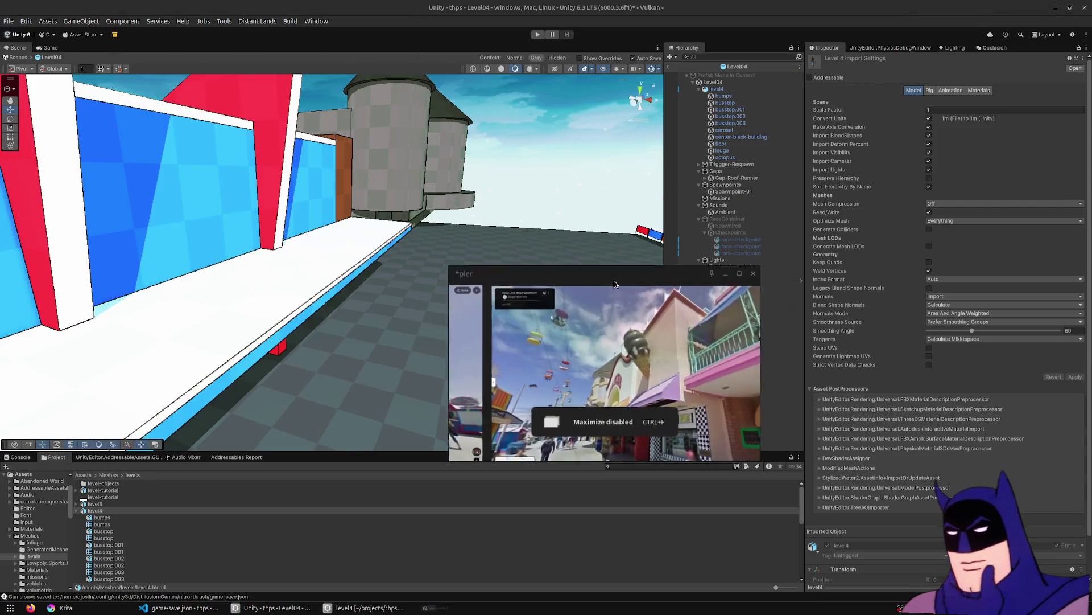
key(ctrl+f)
scroll(570, 259, up, 10)
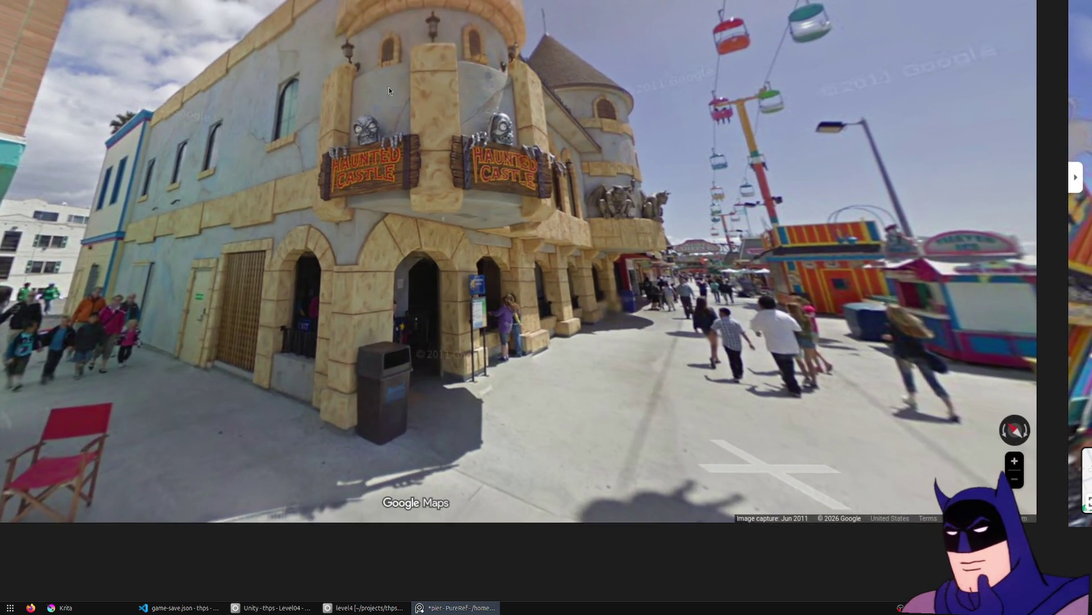
right_drag(526, 200, 486, 248)
mouse_move(357, 218)
right_down()
mouse_move(421, 240)
mouse_move(460, 342)
right_up()
scroll(454, 343, up, 2)
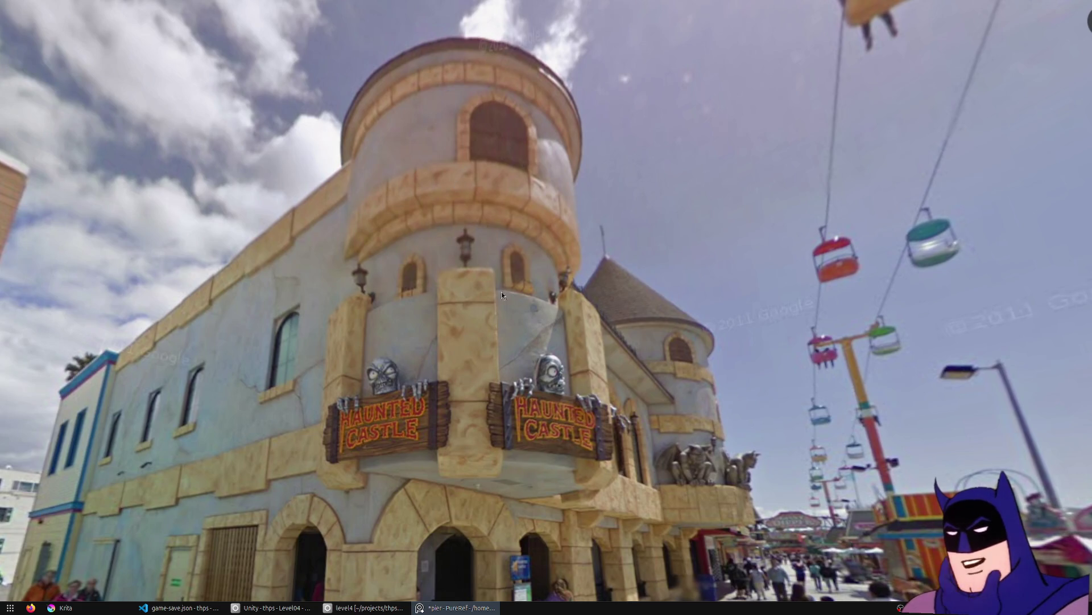
scroll(474, 264, down, 2)
right_drag(469, 323, 445, 250)
scroll(455, 236, up, 4)
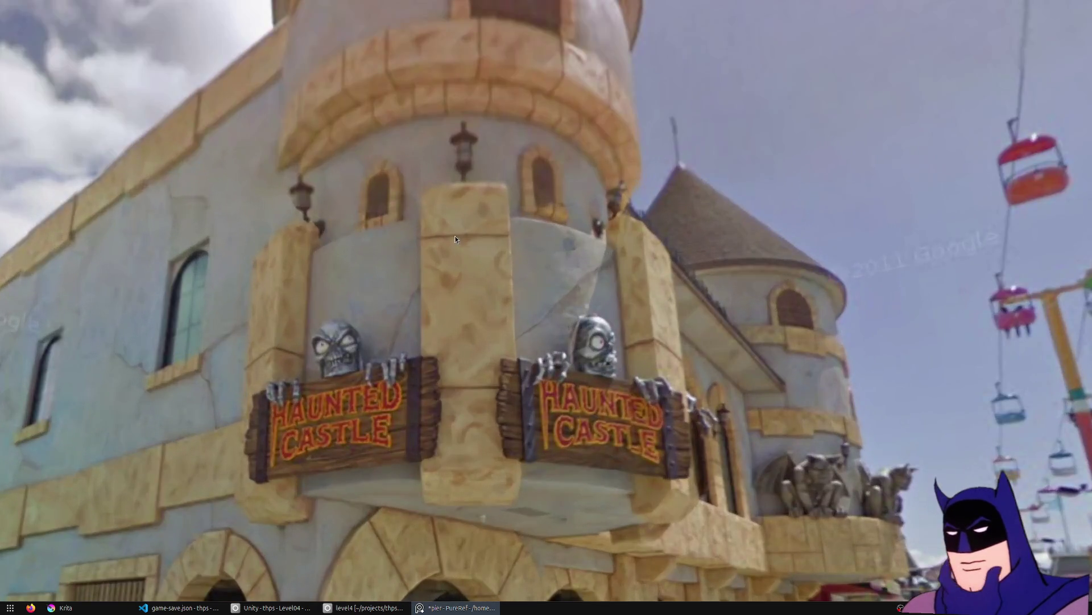
mouse_move(513, 264)
right_down()
mouse_move(384, 234)
mouse_move(438, 287)
mouse_move(397, 229)
mouse_move(477, 128)
mouse_move(516, 128)
right_up()
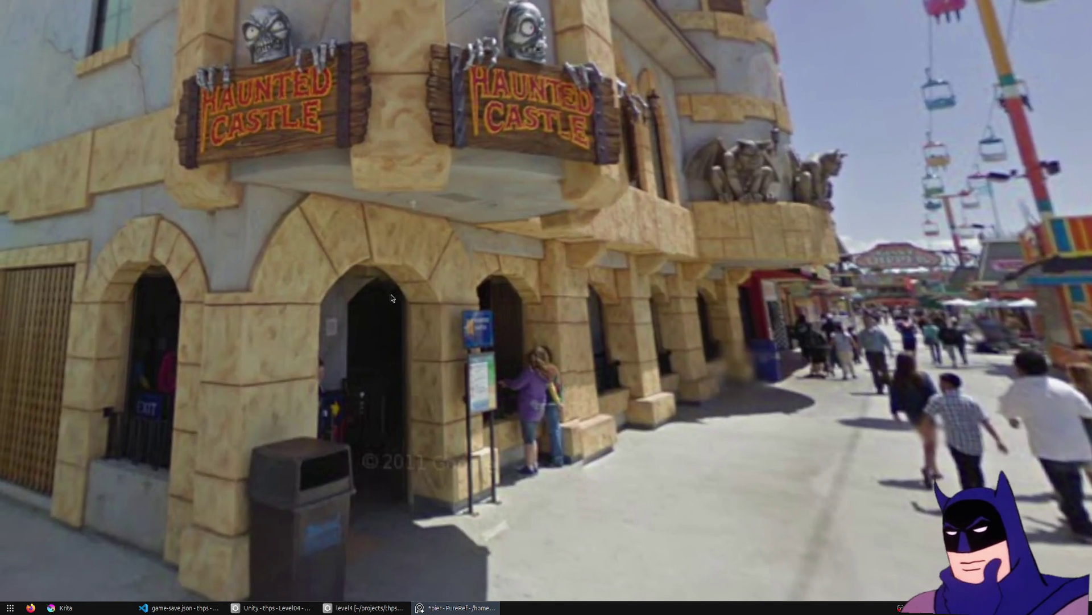
right_drag(391, 294, 524, 276)
right_drag(426, 285, 660, 351)
mouse_move(561, 278)
right_down()
mouse_move(616, 336)
mouse_move(623, 299)
right_up()
mouse_move(627, 249)
right_down()
mouse_move(456, 339)
mouse_move(252, 313)
right_up()
right_drag(586, 345, 435, 347)
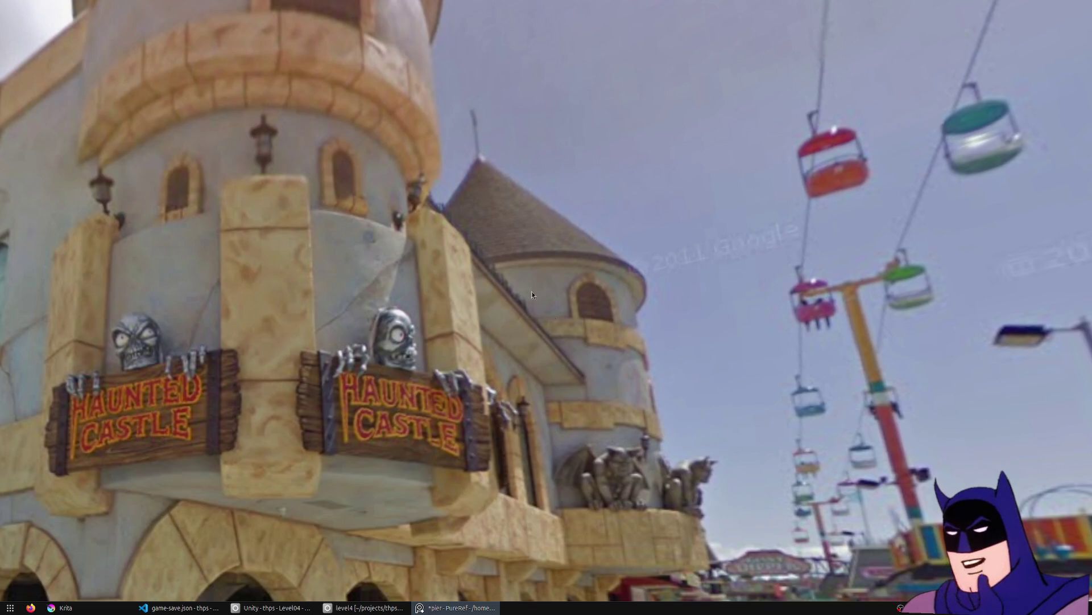
double_click(592, 387)
scroll(586, 407, down, 3)
scroll(516, 246, up, 10)
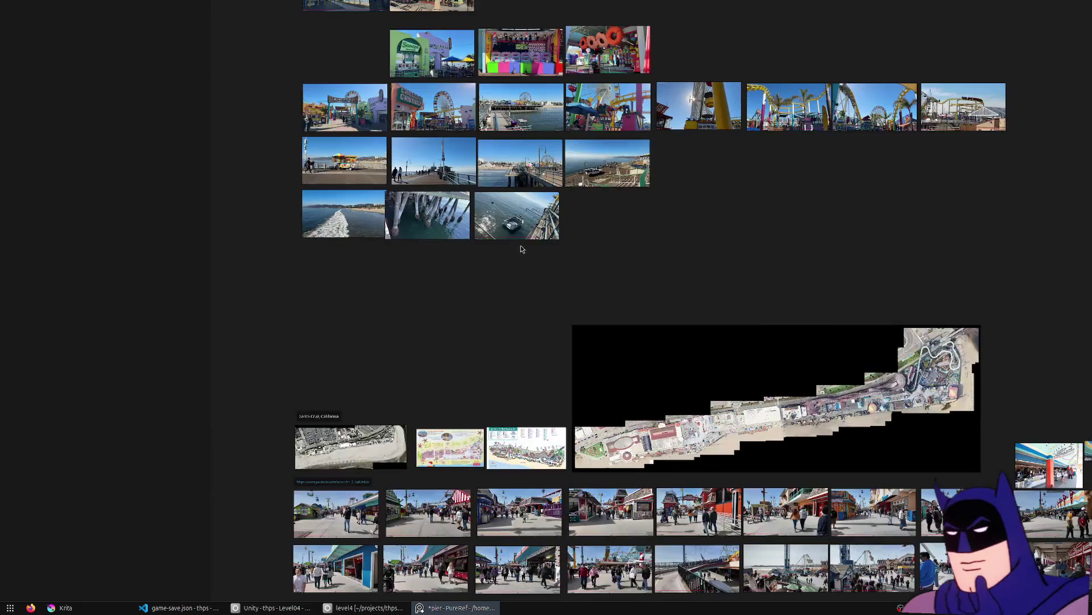
scroll(555, 541, down, 10)
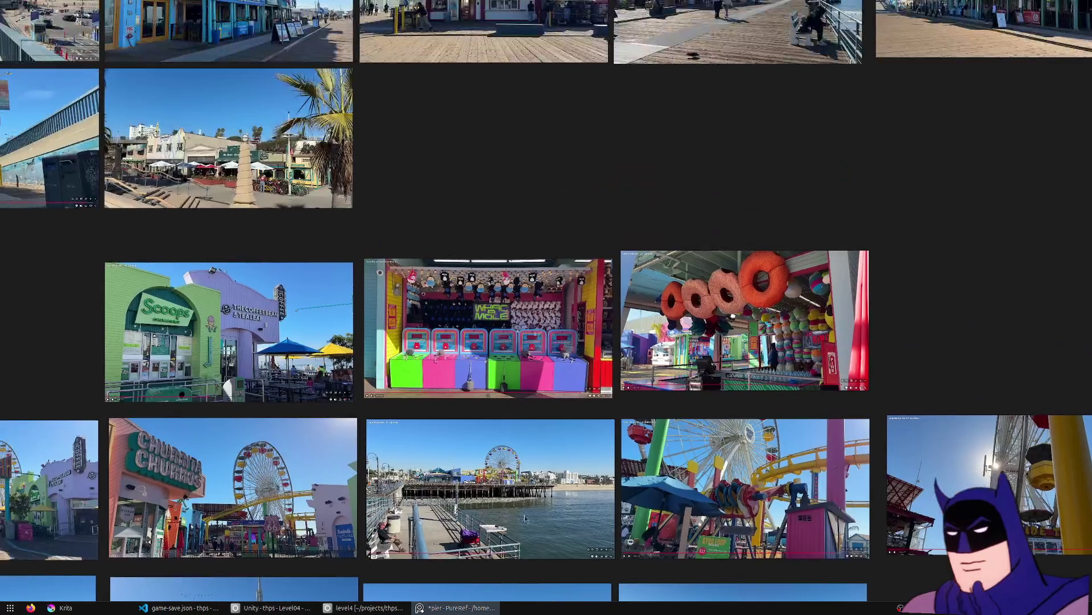
scroll(626, 307, up, 10)
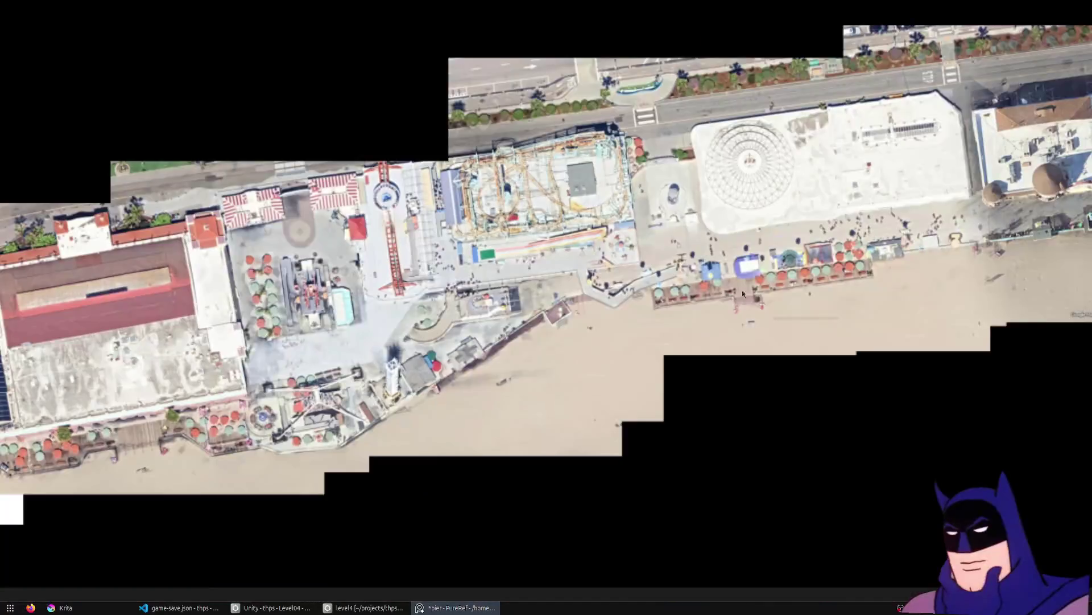
middle_drag(741, 289, 424, 324)
scroll(569, 273, up, 8)
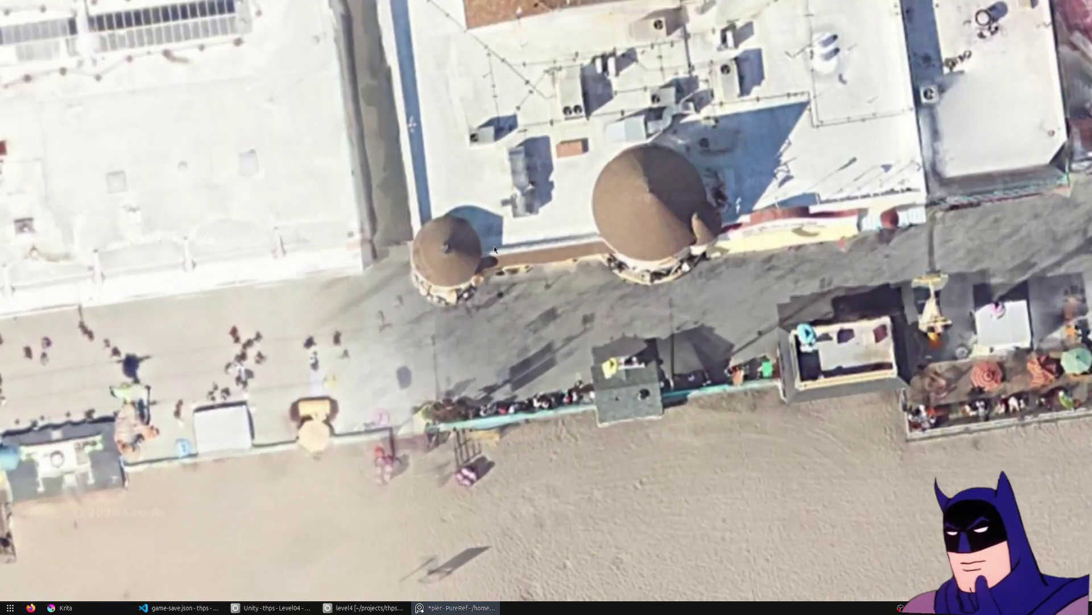
scroll(523, 279, down, 3)
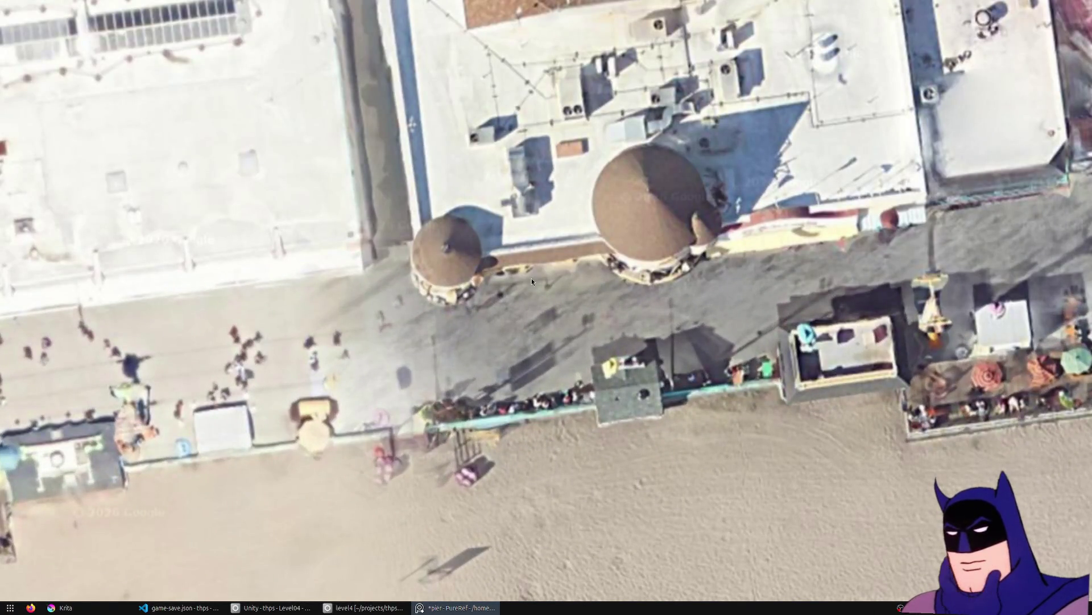
scroll(531, 277, down, 5)
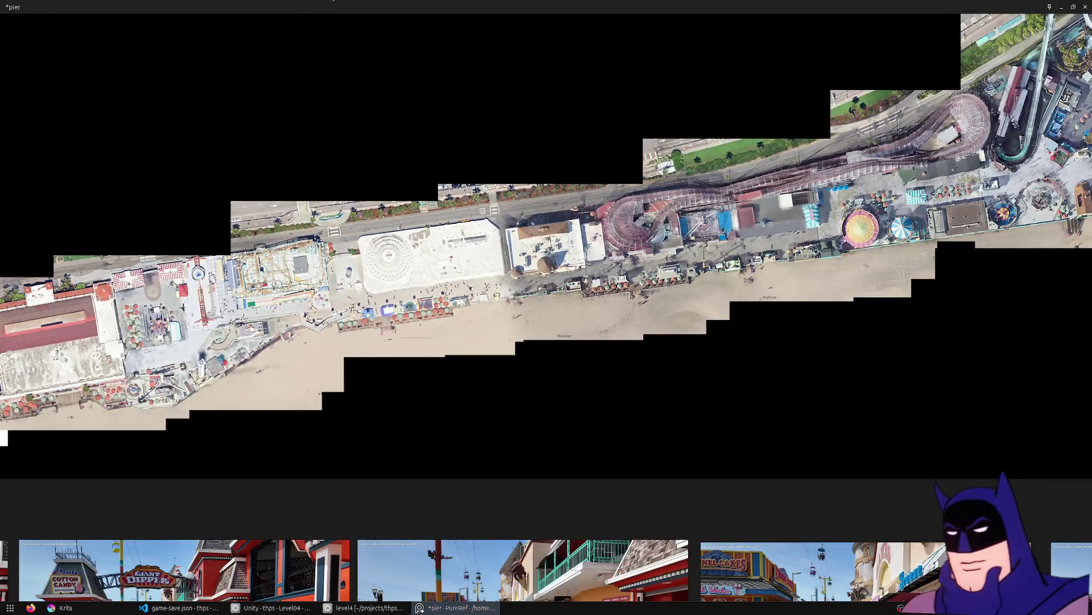
key(alt+F4)
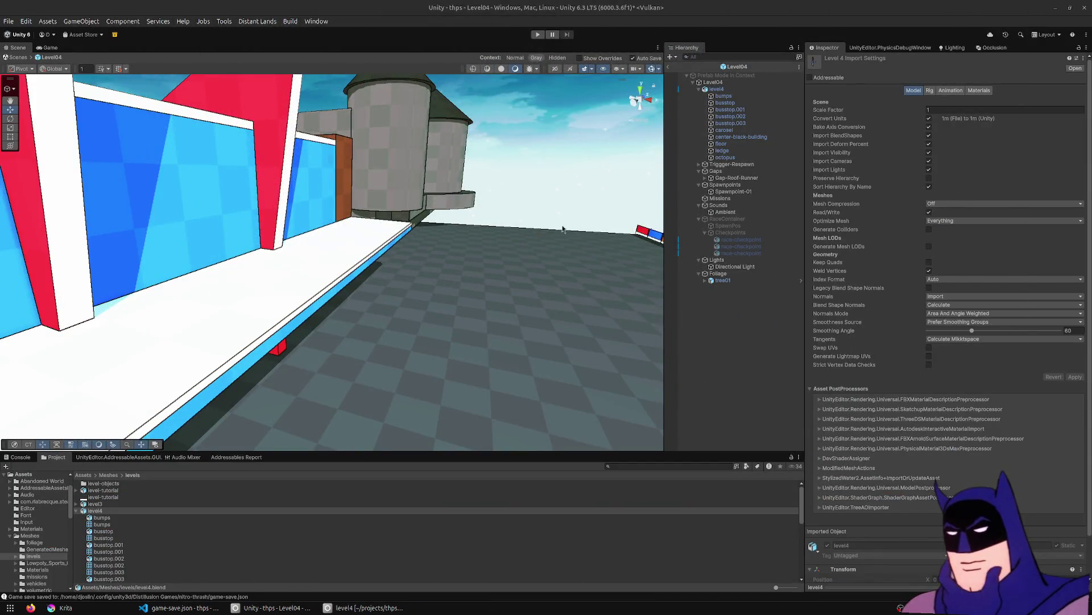
Pan the Scene view around the castle block, then switch back to Blender's 3D viewport.
middle_drag(573, 222, 489, 263)
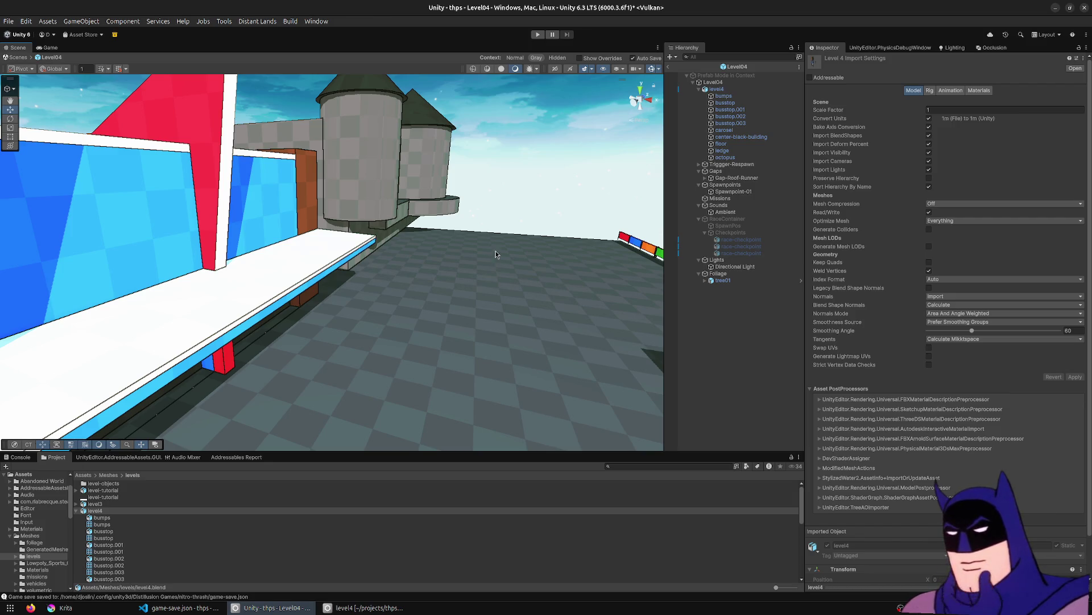
click(364, 608)
click(409, 224)
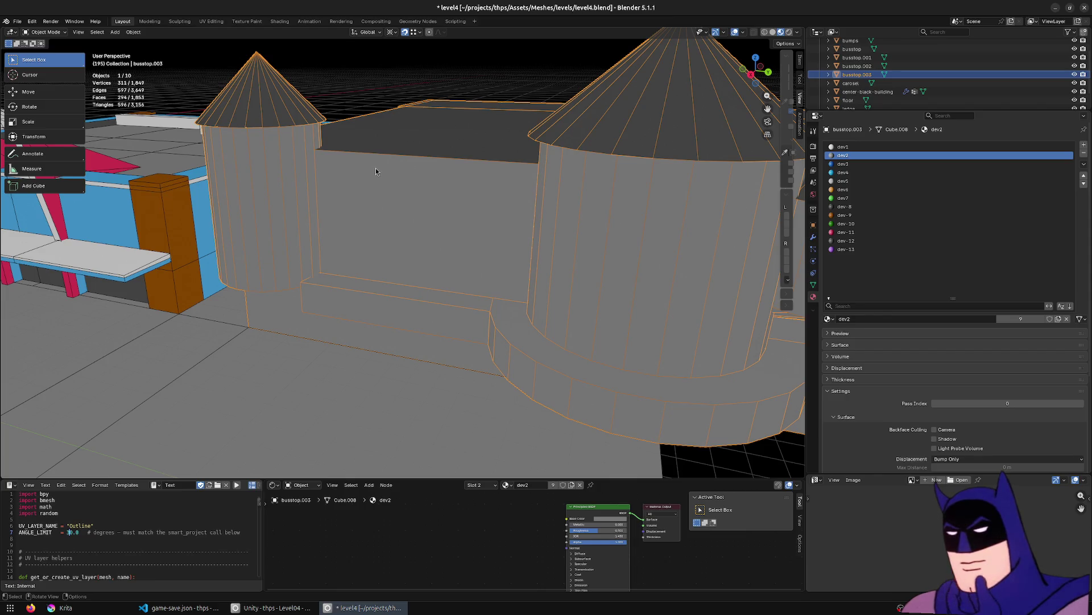
Enter Edit Mode and frame the step face between the towers.
mouse_move(373, 176)
middle_down()
mouse_move(390, 207)
mouse_move(366, 209)
mouse_move(432, 332)
middle_up()
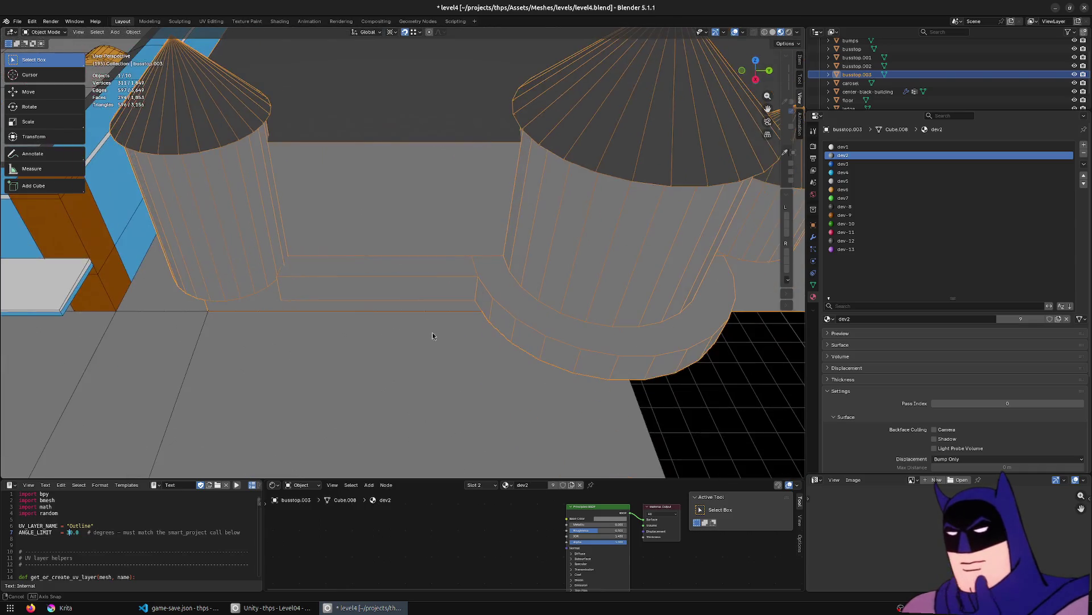
key(Tab)
click(384, 290)
key(KP_Decimal)
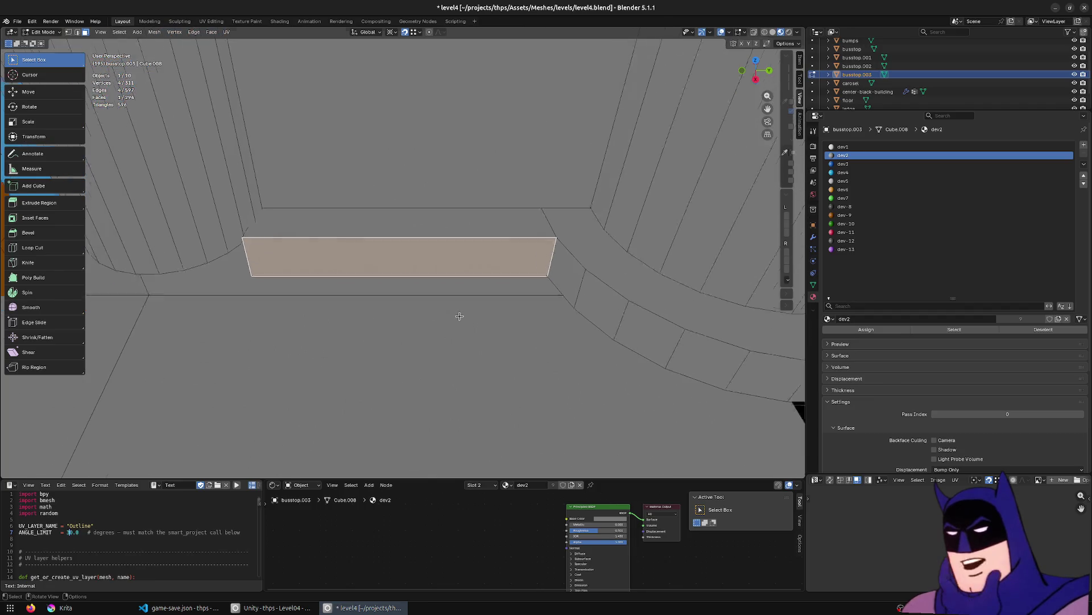
mouse_move(434, 302)
middle_down()
mouse_move(503, 284)
mouse_move(446, 312)
mouse_move(405, 317)
mouse_move(346, 302)
mouse_move(380, 289)
middle_up()
mouse_move(330, 212)
middle_down()
mouse_move(317, 227)
mouse_move(308, 212)
mouse_move(580, 363)
mouse_move(569, 381)
mouse_move(597, 370)
mouse_move(403, 398)
mouse_move(512, 342)
mouse_move(538, 359)
middle_up()
scroll(308, 212, down, 10)
Move the left tower's bottom edge ring about 3.21 m along Z.
alt+click(403, 393)
key(g)
key(z)
click(523, 350)
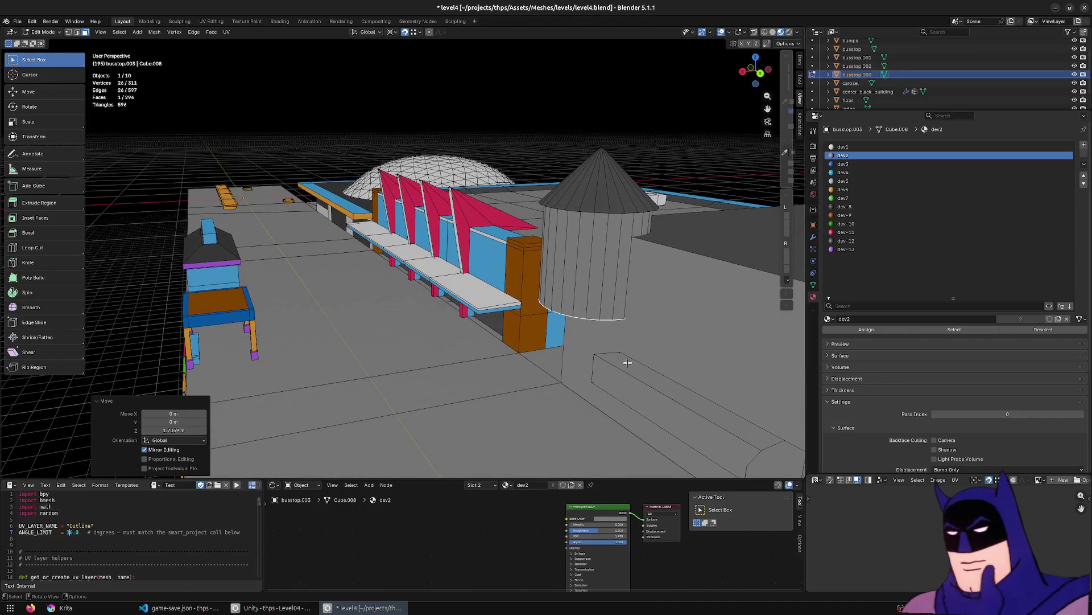
middle_drag(497, 306, 654, 366)
scroll(600, 326, up, 5)
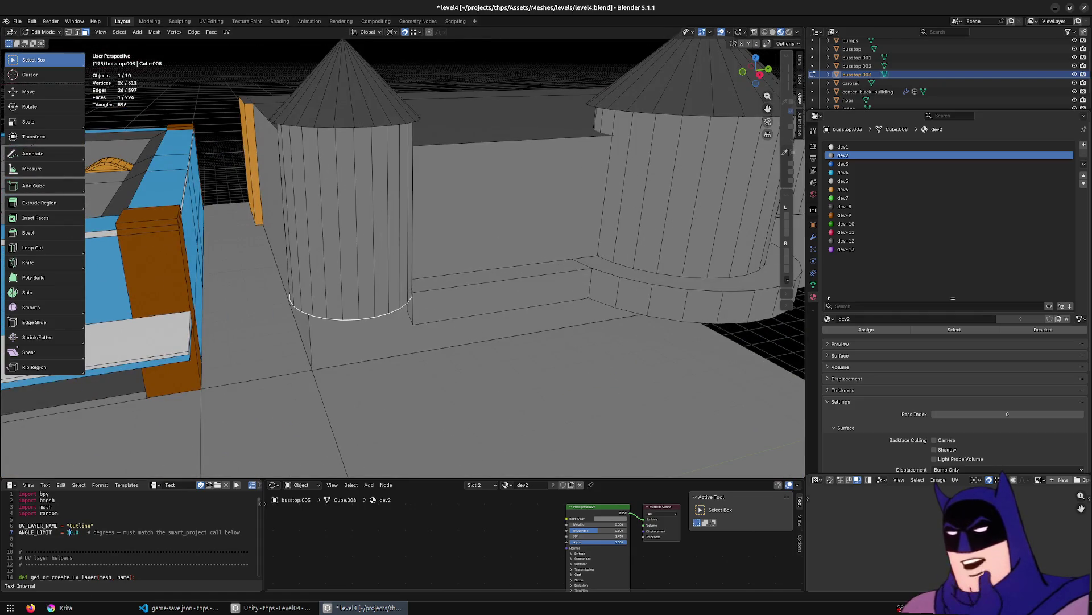
Select the whole left tower and its roof as linked geometry.
mouse_move(378, 398)
middle_down()
mouse_move(427, 383)
mouse_move(383, 390)
mouse_move(297, 310)
middle_up()
click(297, 310)
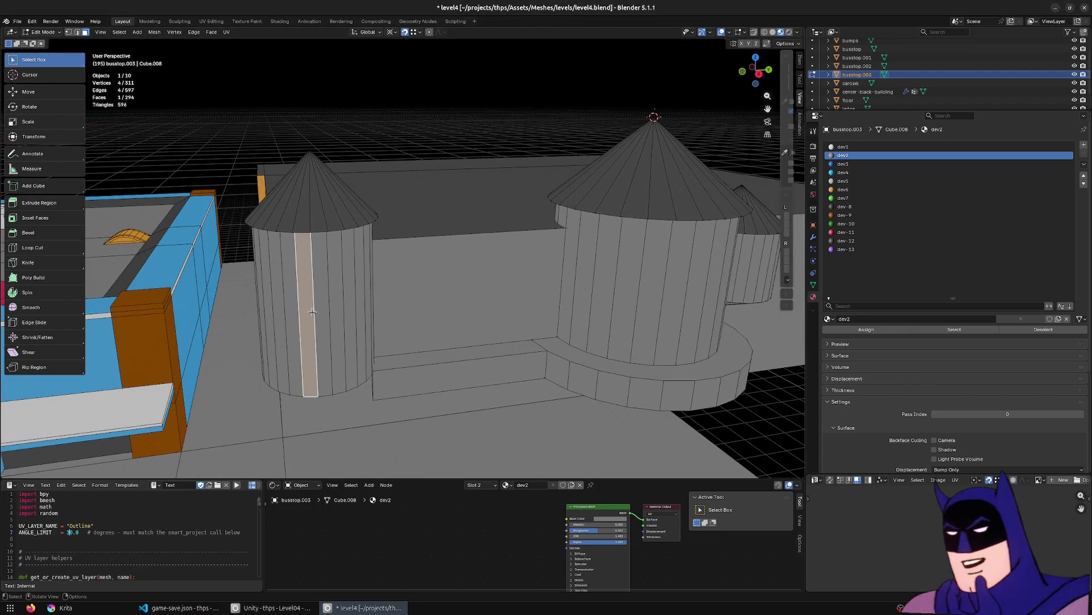
key(KP_Decimal)
key(ctrl+l)
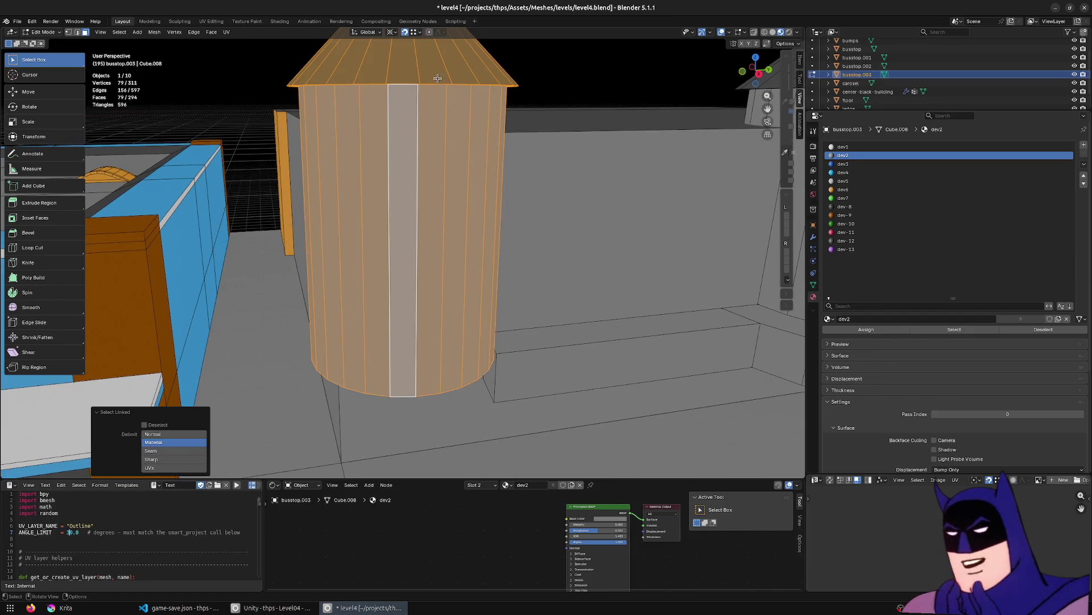
Scale the left tower to 0.925 horizontally, keeping its height unchanged.
click(392, 32)
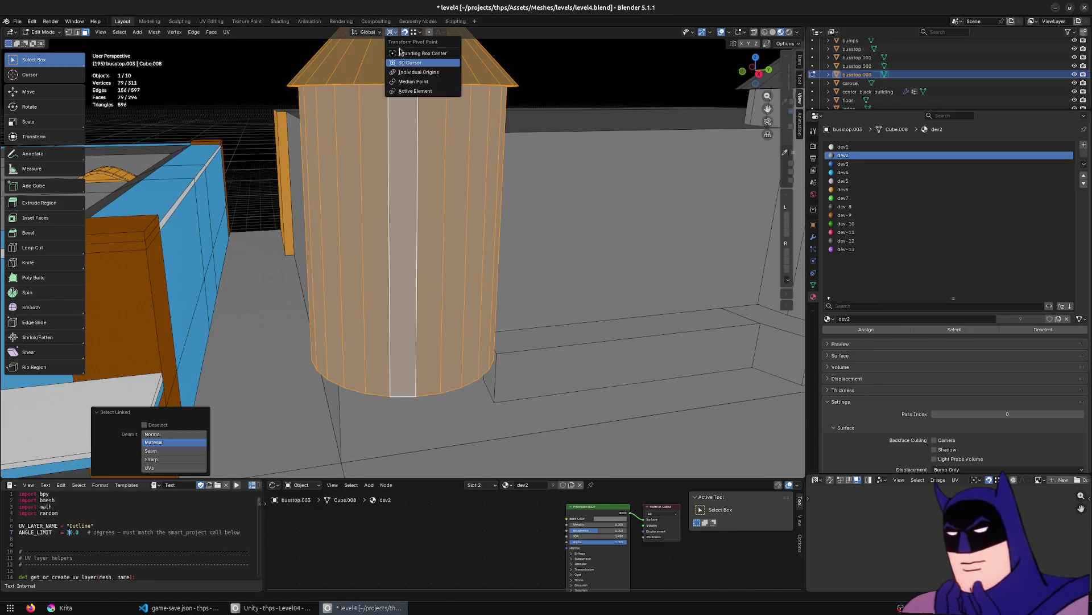
key(s)
key(shift+z)
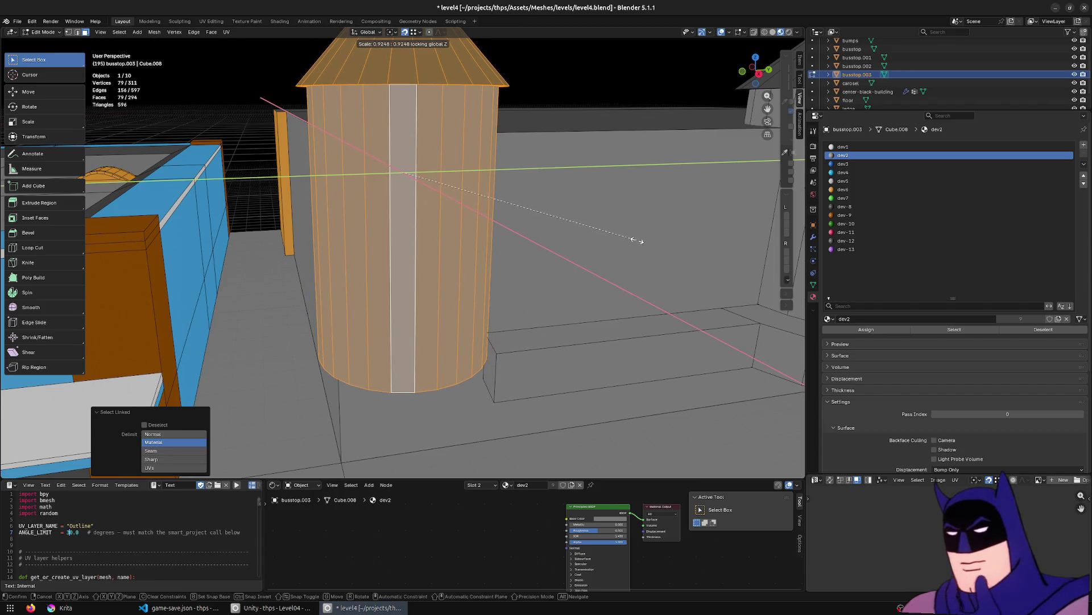
click(639, 239)
scroll(631, 242, down, 4)
scroll(400, 237, up, 4)
mouse_move(400, 237)
middle_down()
mouse_move(471, 246)
mouse_move(433, 259)
mouse_move(420, 254)
mouse_move(447, 247)
mouse_move(429, 244)
mouse_move(171, 290)
mouse_move(244, 317)
mouse_move(237, 330)
mouse_move(374, 310)
middle_up()
Raise the left tower's base ring straight up along Z.
click(171, 290)
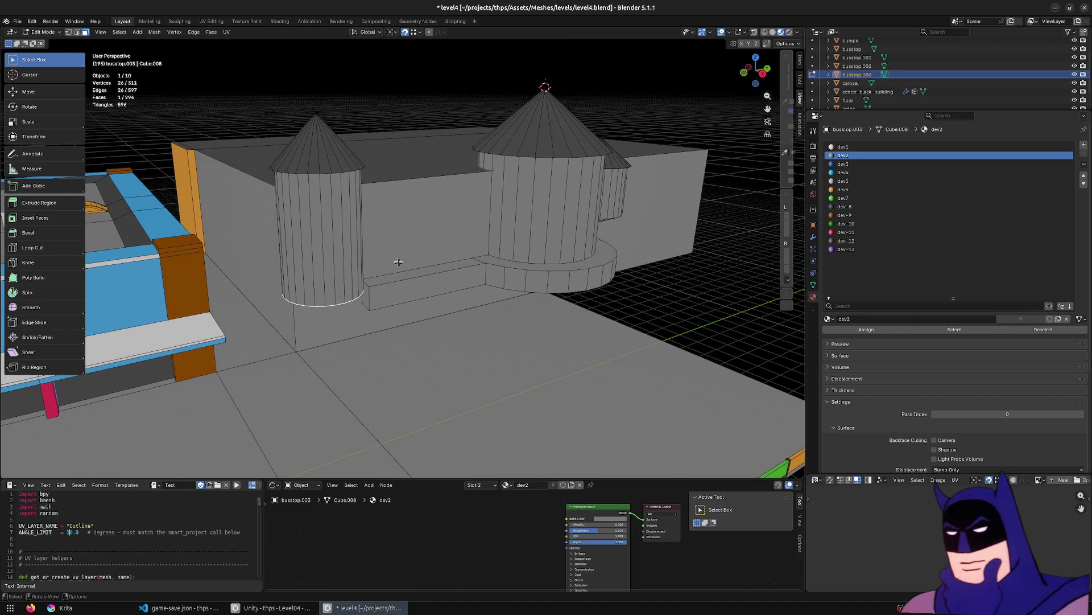
key(g)
key(z)
click(394, 220)
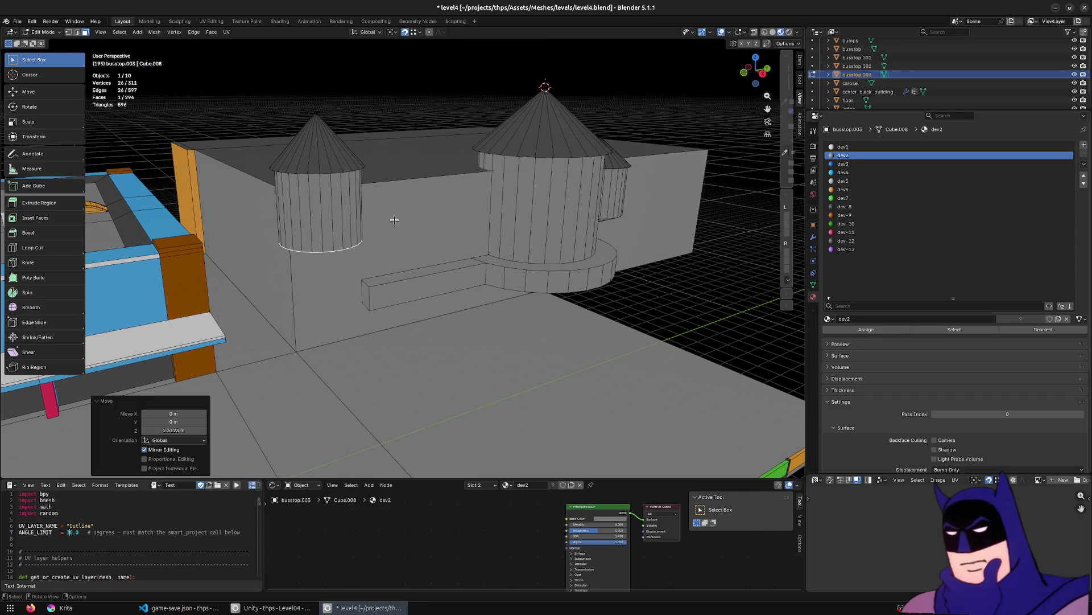
Extrude the bottom ring in place, widen it to 1.214, and extrude it down to the ground.
key(e)
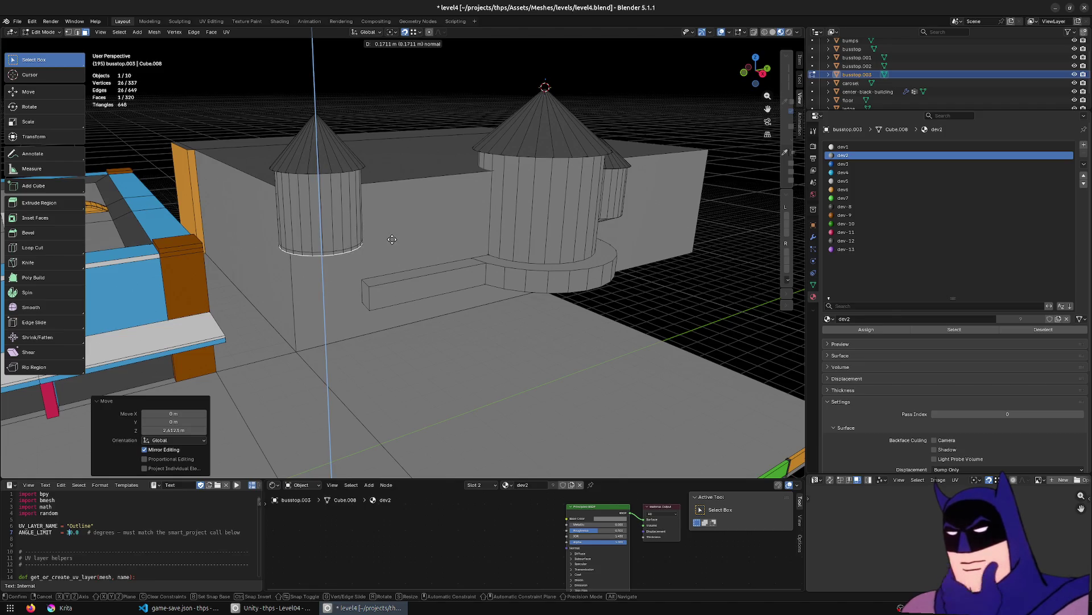
key(Return)
key(s)
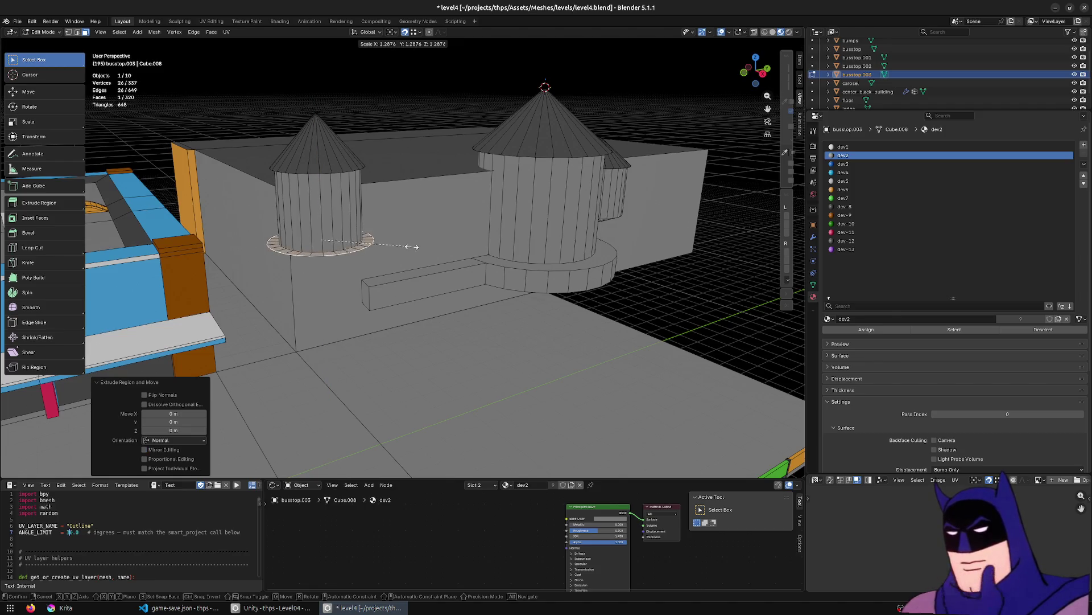
click(407, 246)
key(e)
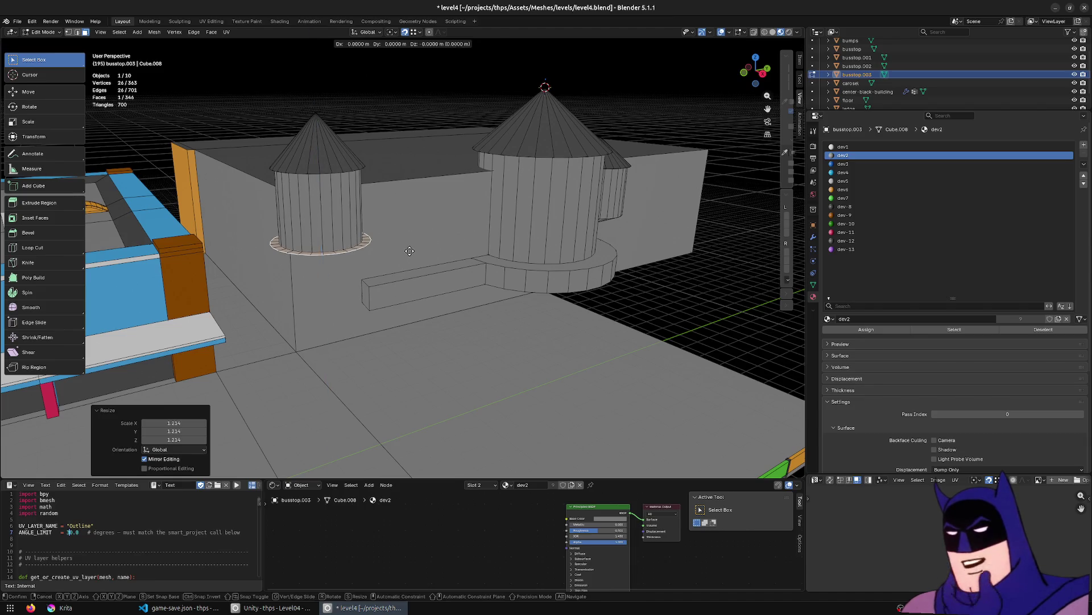
key(z)
click(398, 318)
Save level4.blend and return to Object Mode.
mouse_move(398, 318)
middle_down()
mouse_move(381, 268)
mouse_move(366, 285)
mouse_move(385, 303)
mouse_move(356, 380)
mouse_move(501, 332)
mouse_move(464, 345)
mouse_move(459, 310)
middle_up()
key(ctrl+s)
key(Tab)
mouse_move(312, 254)
middle_down()
mouse_move(568, 290)
mouse_move(348, 274)
middle_up()
scroll(348, 274, up, 3)
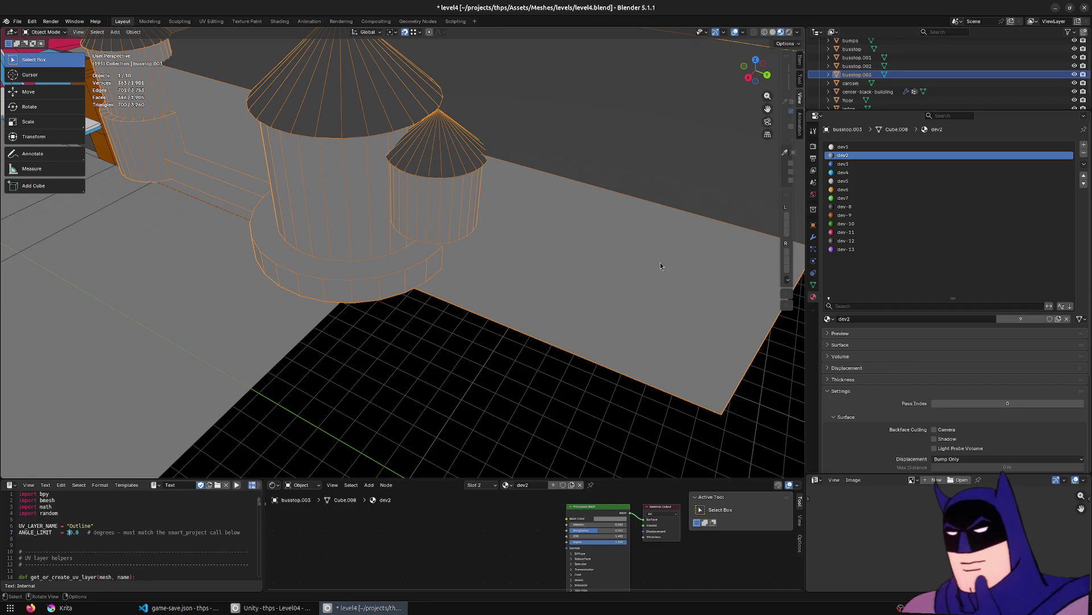
Add a loop cut with 2 cuts across the back wall block.
middle_drag(660, 265, 551, 231)
mouse_move(368, 142)
middle_down()
mouse_move(405, 235)
mouse_move(341, 239)
middle_up()
key(Tab)
click(375, 165)
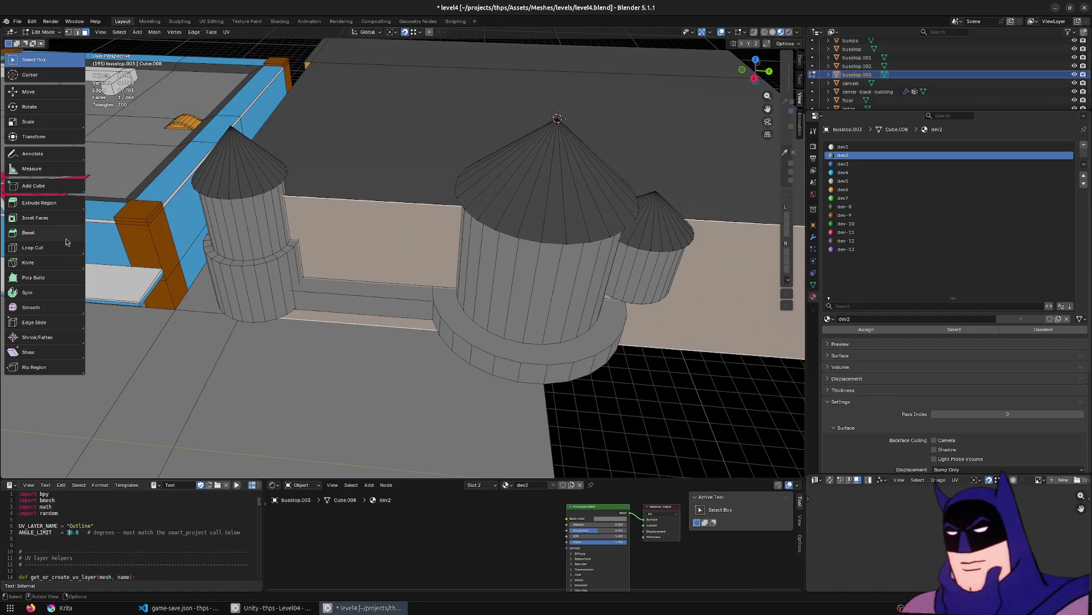
click(32, 248)
click(529, 85)
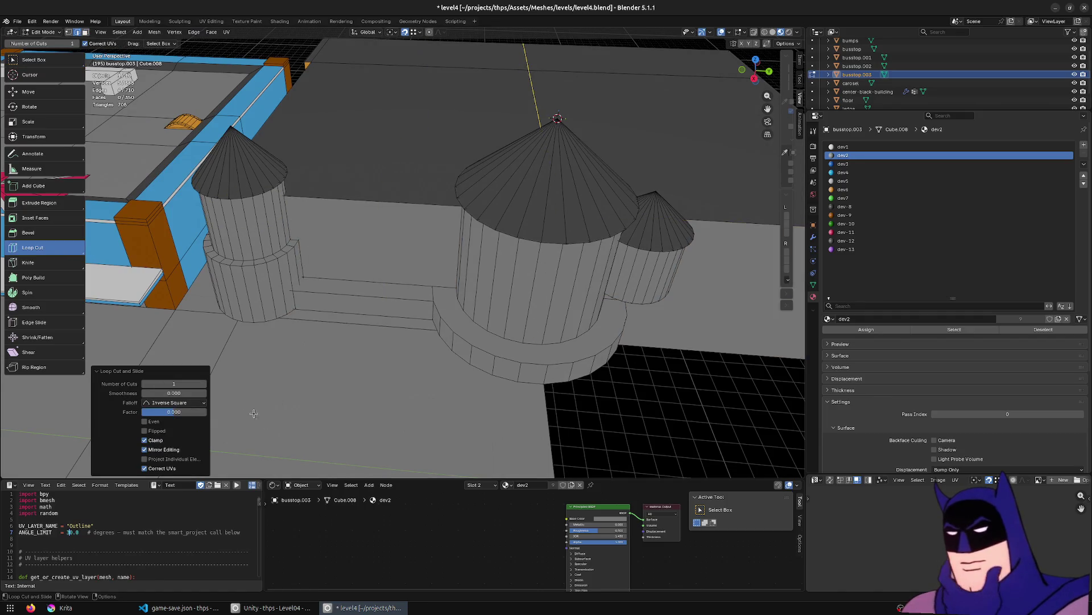
click(204, 384)
click(31, 59)
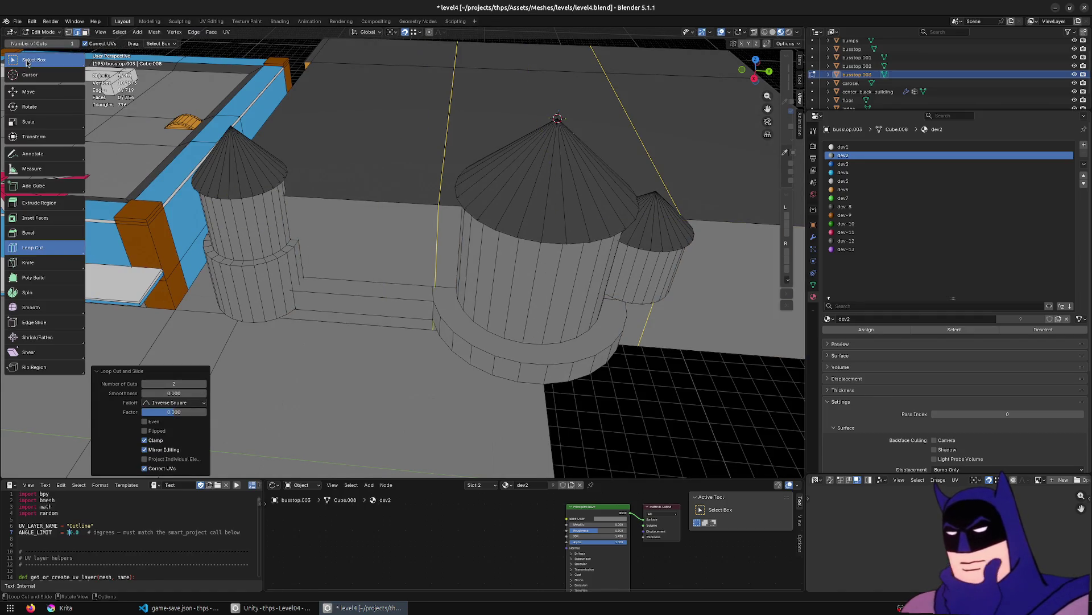
Slide the new loop cuts about 1.766 m along Y.
mouse_move(549, 190)
middle_down()
mouse_move(559, 163)
mouse_move(586, 236)
middle_up()
key(g)
key(y)
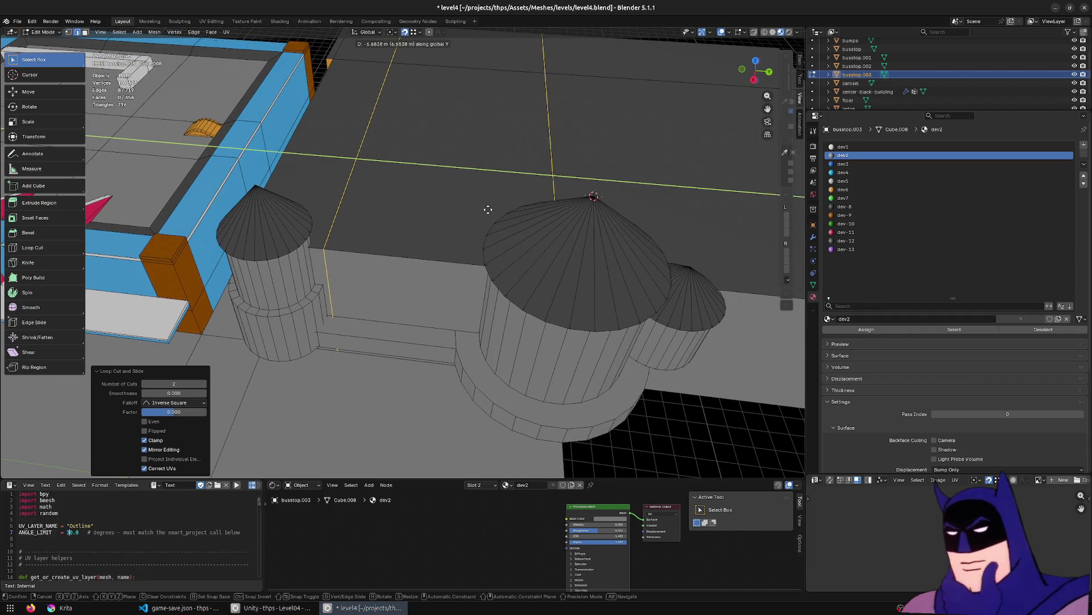
click(488, 210)
key(g)
key(y)
mouse_move(325, 186)
alt+middle_down()
mouse_move(300, 220)
mouse_move(255, 216)
alt+middle_up()
click(548, 178)
middle_drag(587, 276, 637, 252)
scroll(592, 341, down, 5)
mouse_move(592, 341)
middle_down()
mouse_move(432, 307)
mouse_move(394, 286)
middle_up()
Select the edge between the towers and search for the bevel command.
click(394, 286)
key(F3)
text(bevel)
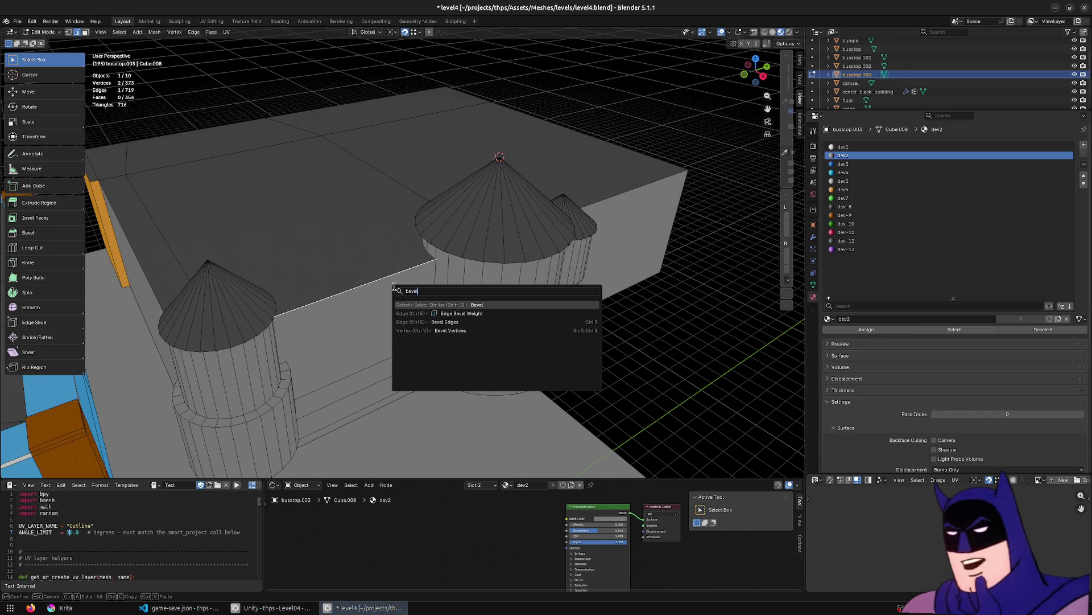
Bevel the edge, inspect it in see-through display, then undo the bevel.
key(Down)
key(Down)
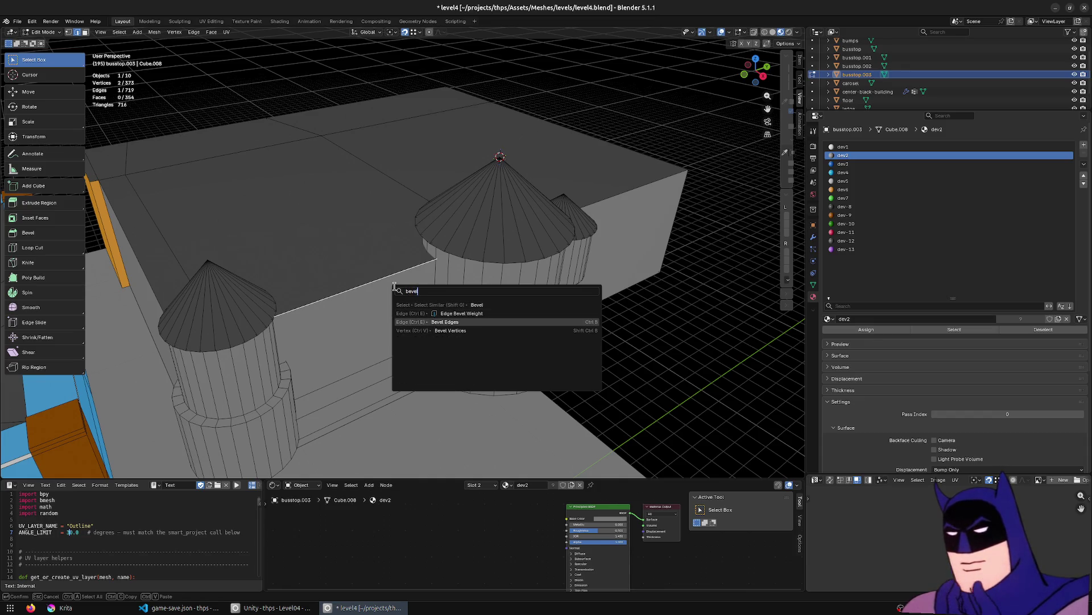
key(Return)
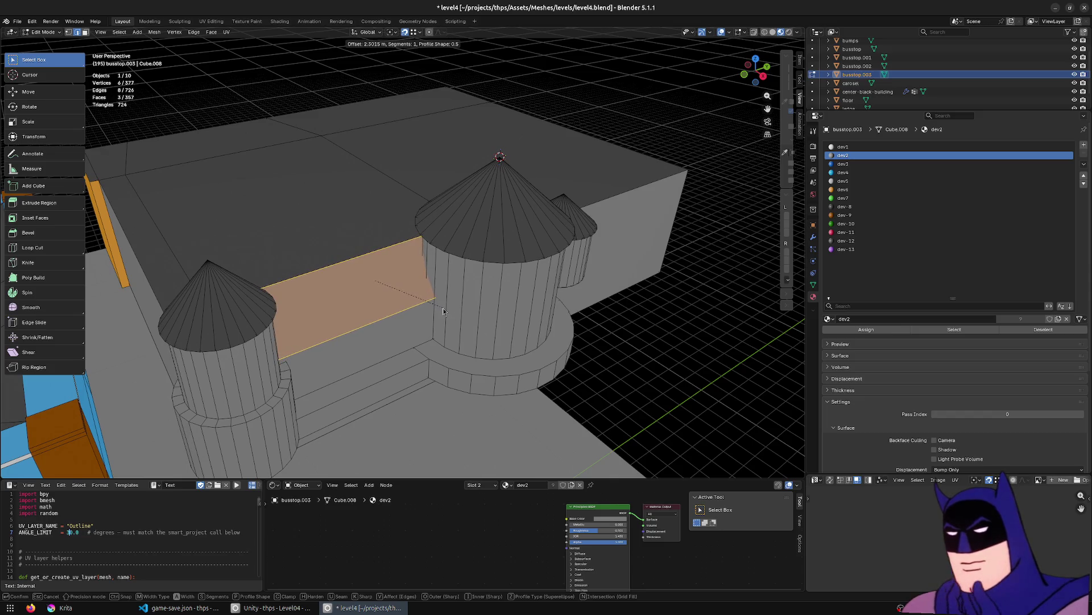
click(442, 308)
key(alt+z)
mouse_move(442, 307)
middle_down()
mouse_move(520, 271)
mouse_move(530, 281)
middle_up()
key(ctrl+z)
key(alt+z)
Reselect the edge between the towers and bevel it into a narrow sloping face.
key(3)
click(398, 296)
shift+click(413, 237)
key(2)
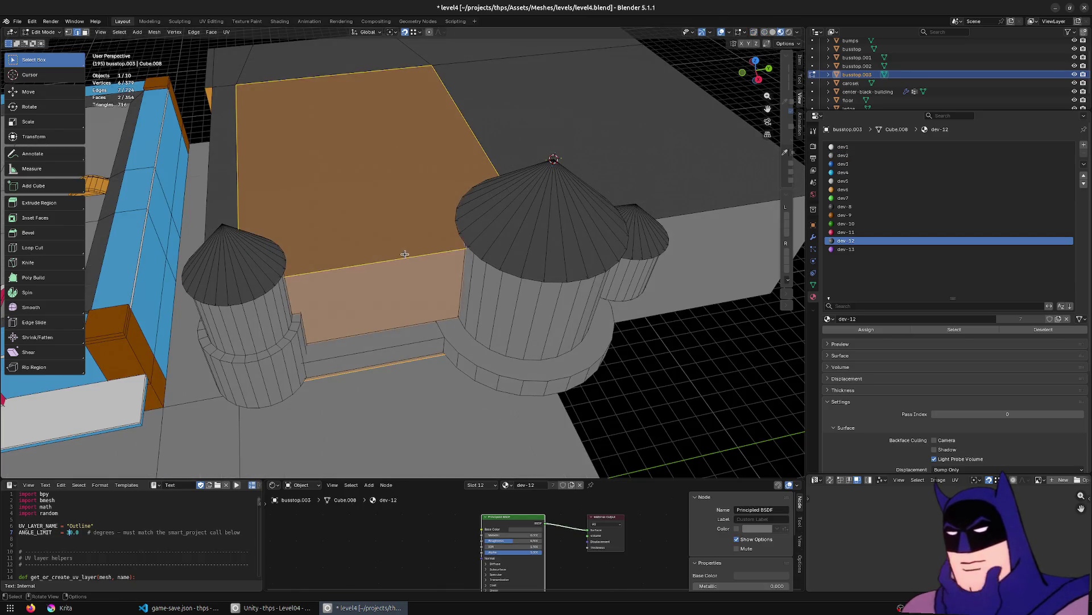
click(407, 254)
key(F3)
click(440, 274)
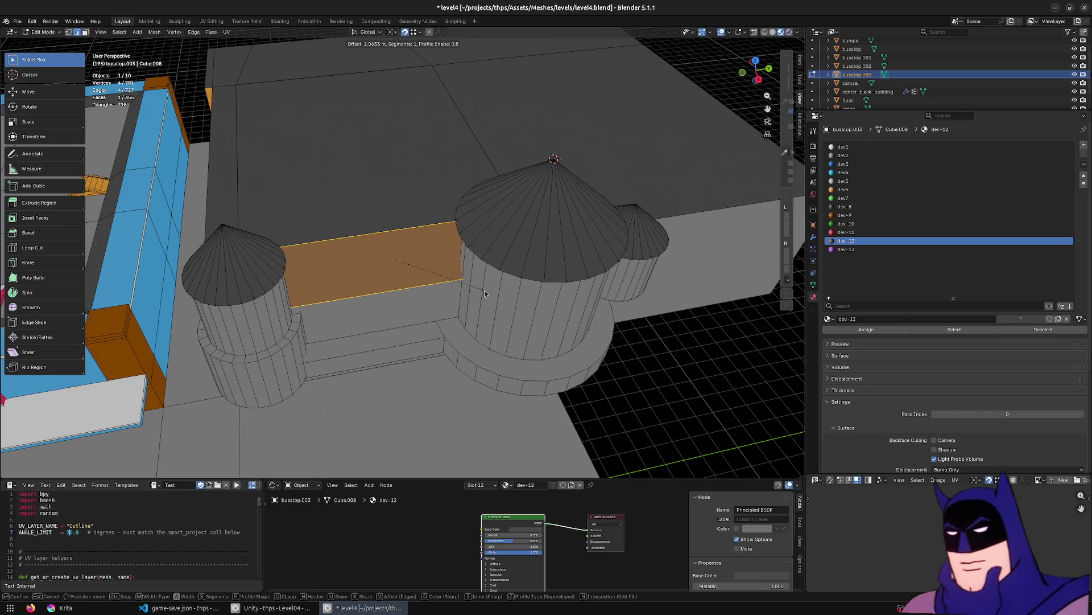
click(480, 293)
mouse_move(479, 293)
middle_down()
mouse_move(489, 273)
mouse_move(544, 255)
mouse_move(551, 288)
mouse_move(347, 289)
middle_up()
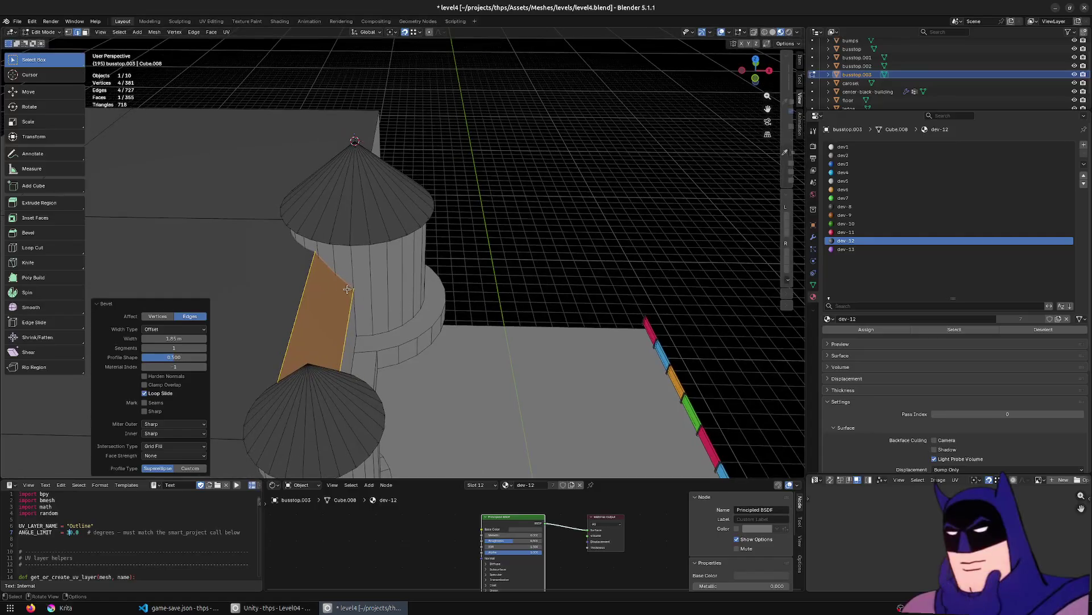
Shift the bevelled face's left edge about 1.03 m along X.
click(307, 289)
key(g)
key(x)
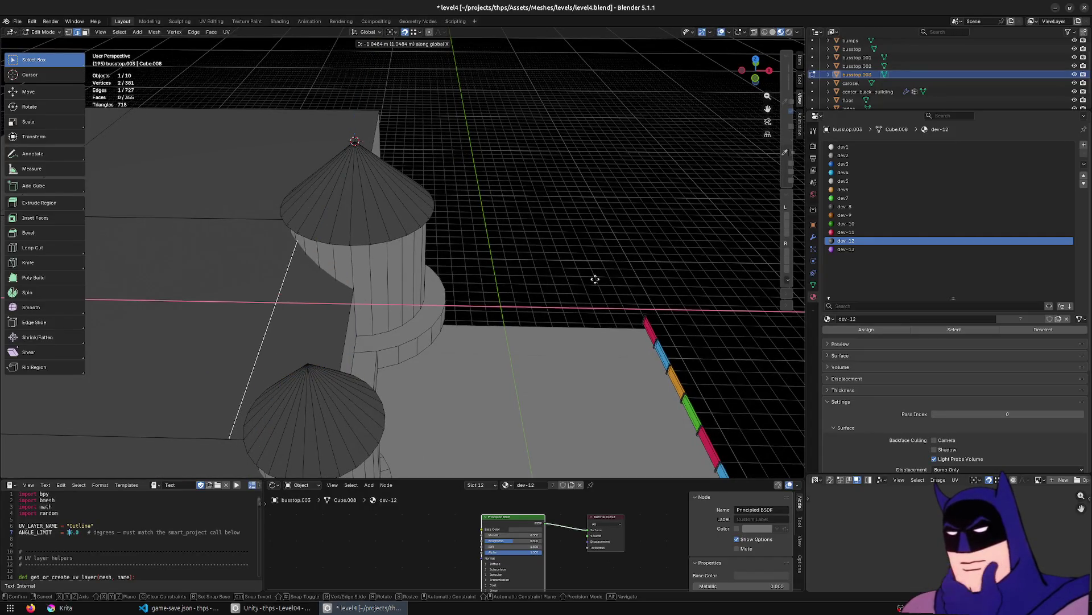
click(594, 279)
mouse_move(594, 280)
middle_down()
mouse_move(442, 236)
mouse_move(390, 278)
mouse_move(158, 294)
mouse_move(381, 247)
mouse_move(289, 392)
mouse_move(524, 253)
mouse_move(541, 320)
mouse_move(636, 290)
mouse_move(353, 251)
mouse_move(134, 281)
mouse_move(602, 236)
mouse_move(424, 268)
middle_up()
click(505, 255)
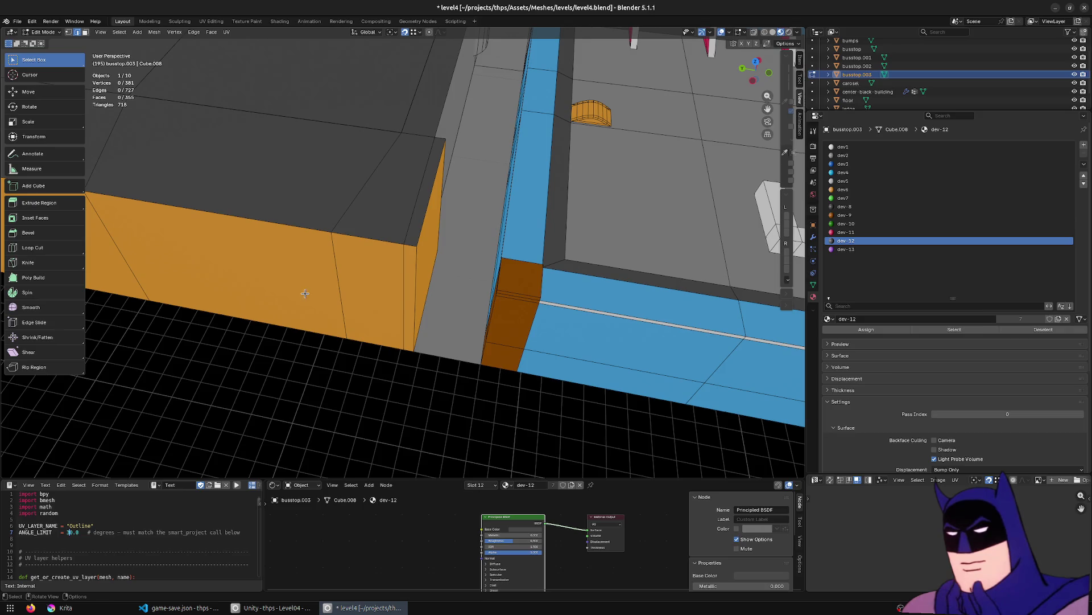
Try moving the wall edge along Y, then undo the move.
key(alt+a)
middle_drag(353, 274, 458, 285)
key(g)
key(y)
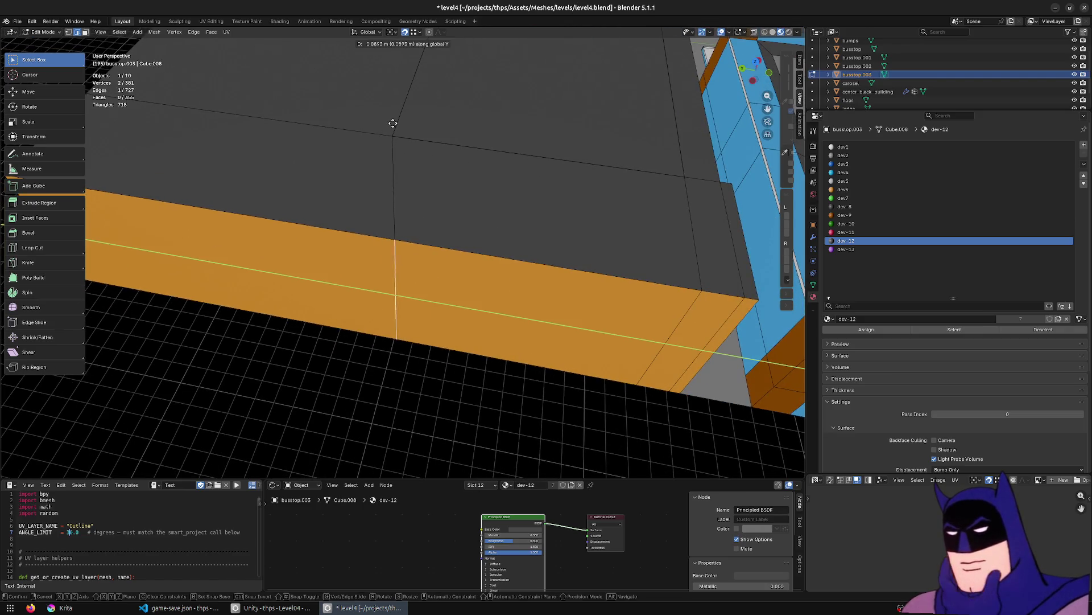
click(390, 117)
middle_drag(390, 117, 529, 225)
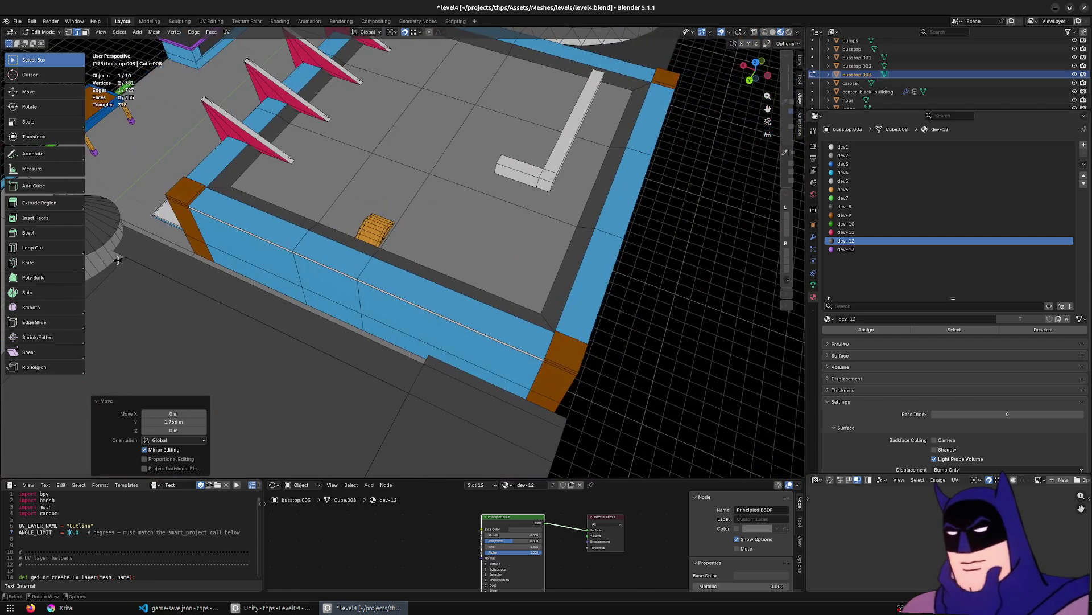
key(ctrl+z)
scroll(118, 257, up, 5)
scroll(118, 257, down, 5)
Turn on see-through and material preview shading, and select a floor face beside the tower.
mouse_move(118, 257)
middle_down()
mouse_move(443, 100)
mouse_move(438, 198)
mouse_move(507, 171)
mouse_move(495, 176)
middle_up()
key(alt+z)
key(z)
click(383, 267)
middle_drag(383, 266, 492, 250)
click(492, 250)
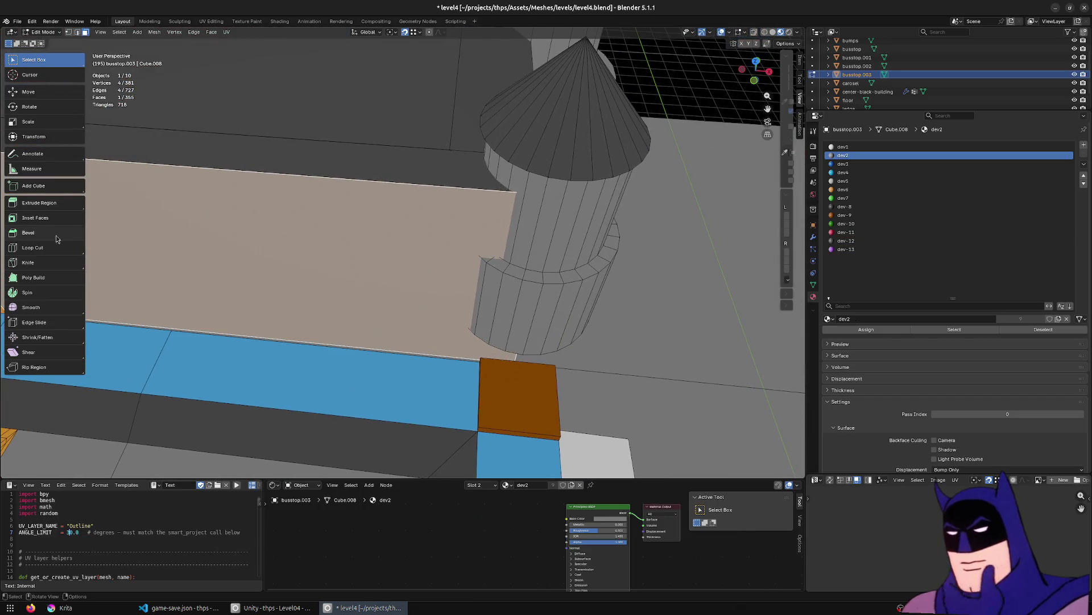
Cut a new edge loop across the wall.
click(48, 248)
click(377, 181)
scroll(377, 181, down, 4)
middle_drag(377, 181, 404, 250)
click(43, 61)
scroll(487, 251, up, 2)
Flatten the new loop to zero on X and slide it along X.
key(s)
key(x)
key(0)
key(Return)
key(g)
key(x)
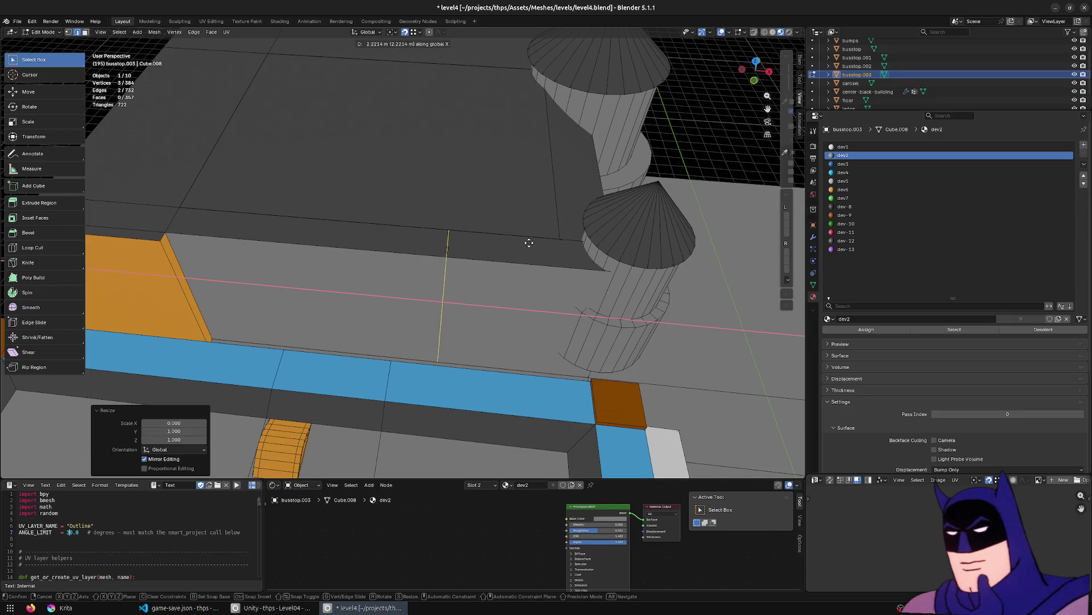
click(552, 239)
Merge all vertices by distance, removing five duplicates.
middle_drag(538, 238, 422, 228)
key(a)
key(m)
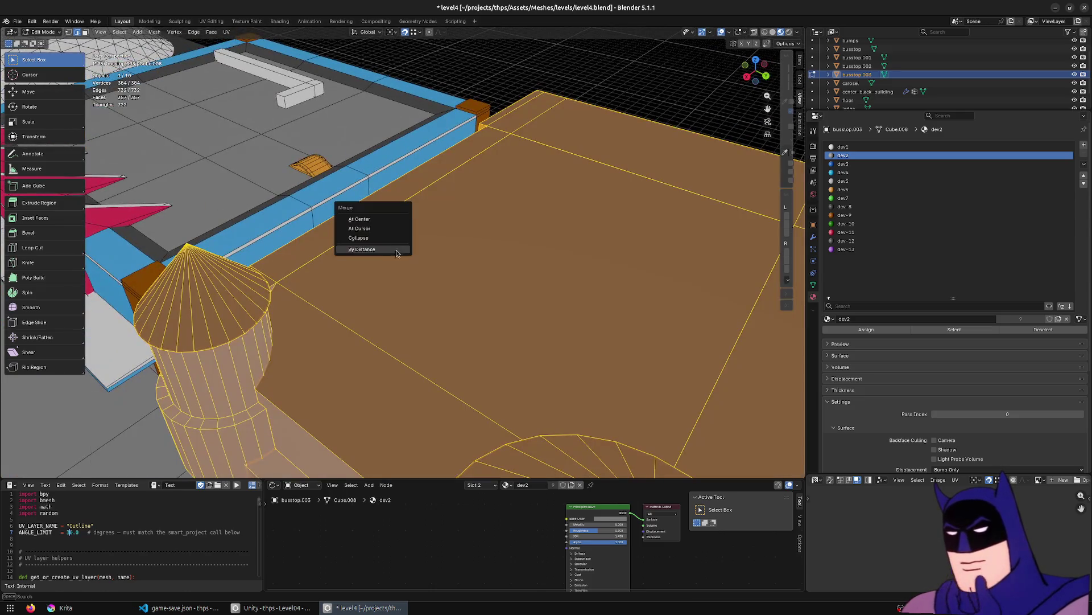
click(397, 251)
Select a wall face and return to Object Mode to view the bus stop.
mouse_move(334, 293)
middle_down()
mouse_move(233, 262)
mouse_move(390, 254)
middle_up()
click(239, 256)
key(3)
click(265, 270)
key(Tab)
scroll(589, 252, down, 3)
middle_drag(589, 251, 289, 302)
scroll(289, 301, up, 3)
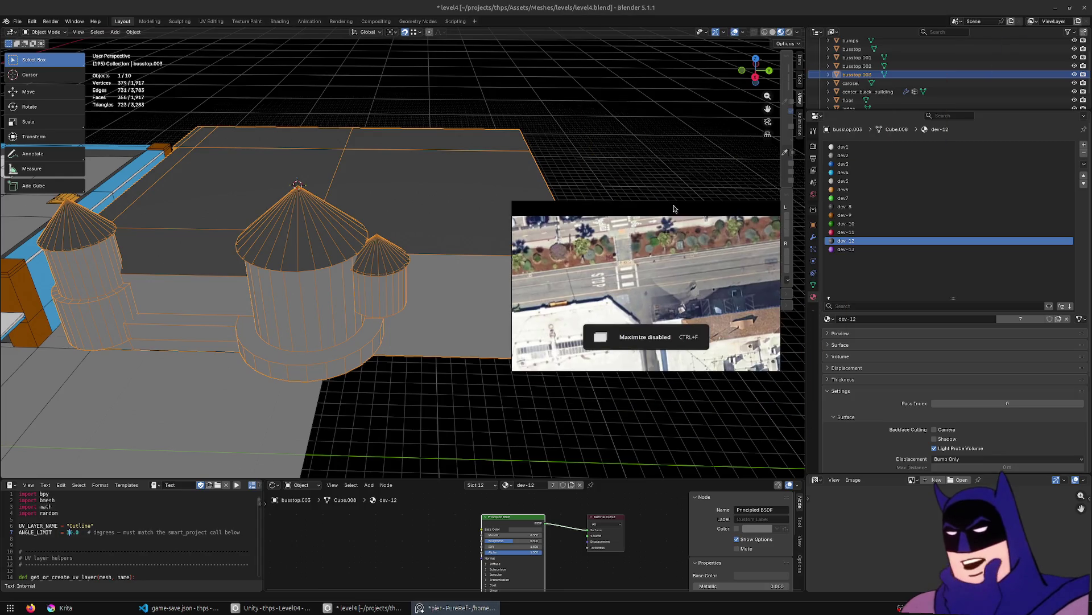
key(ctrl+f)
scroll(498, 146, up, 6)
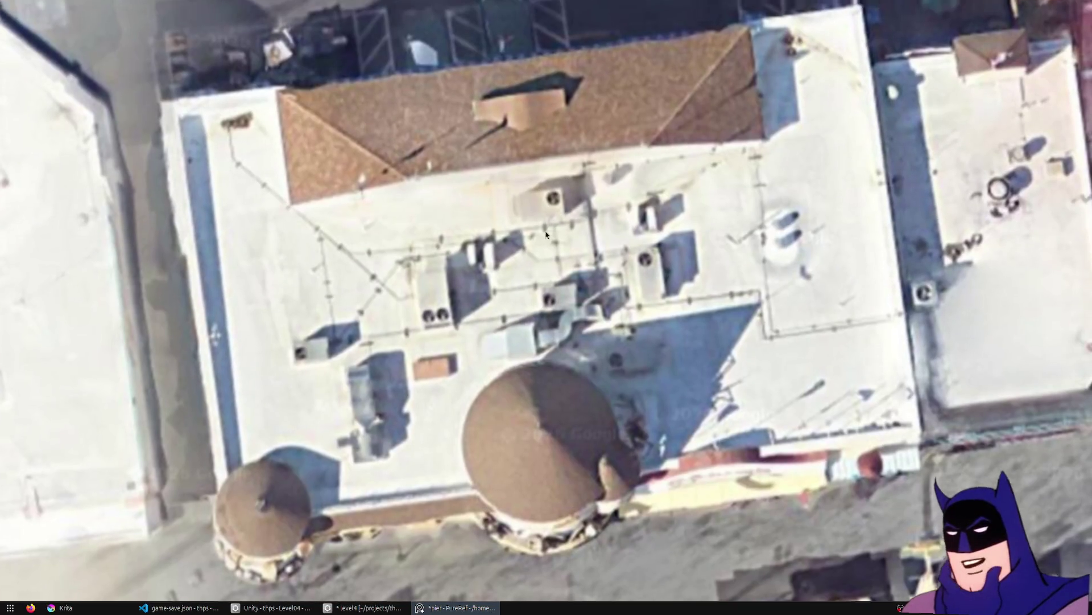
mouse_move(545, 234)
middle_down()
mouse_move(487, 98)
mouse_move(272, 91)
middle_up()
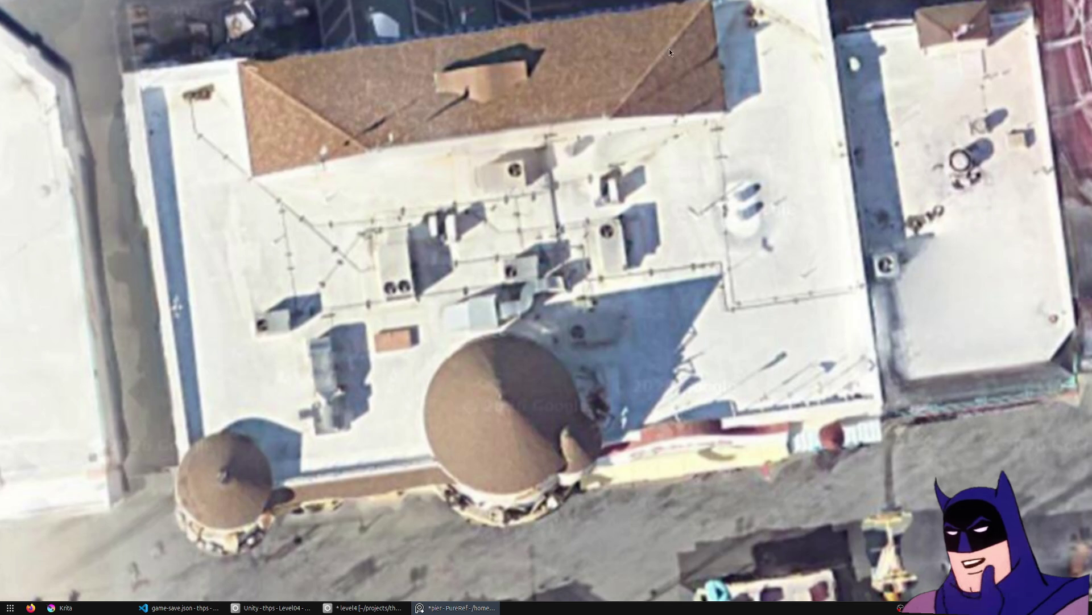
middle_drag(556, 239, 511, 291)
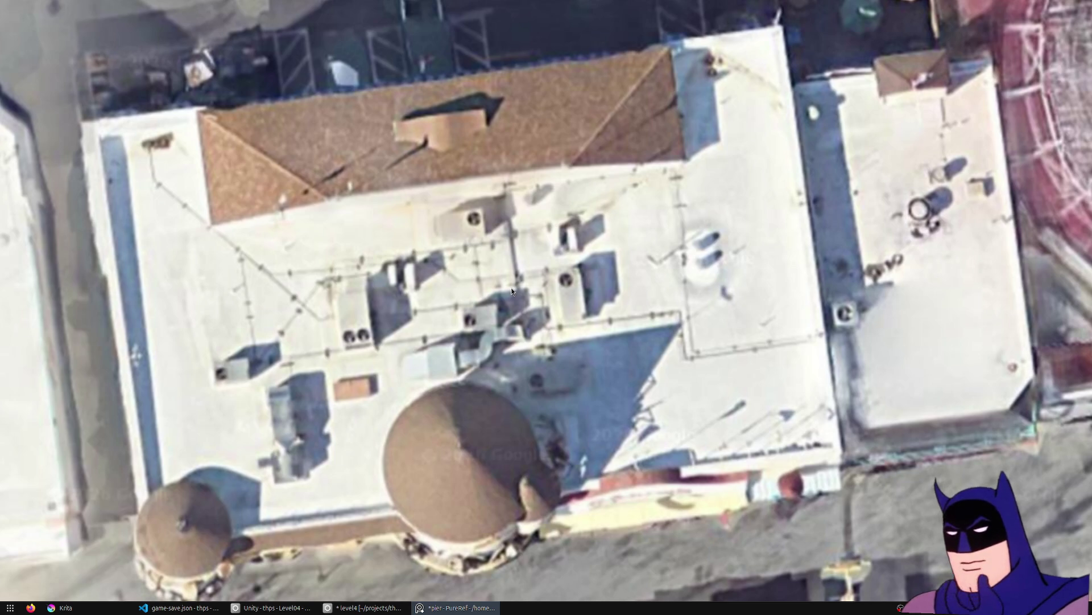
scroll(512, 292, down, 3)
middle_drag(551, 272, 759, 305)
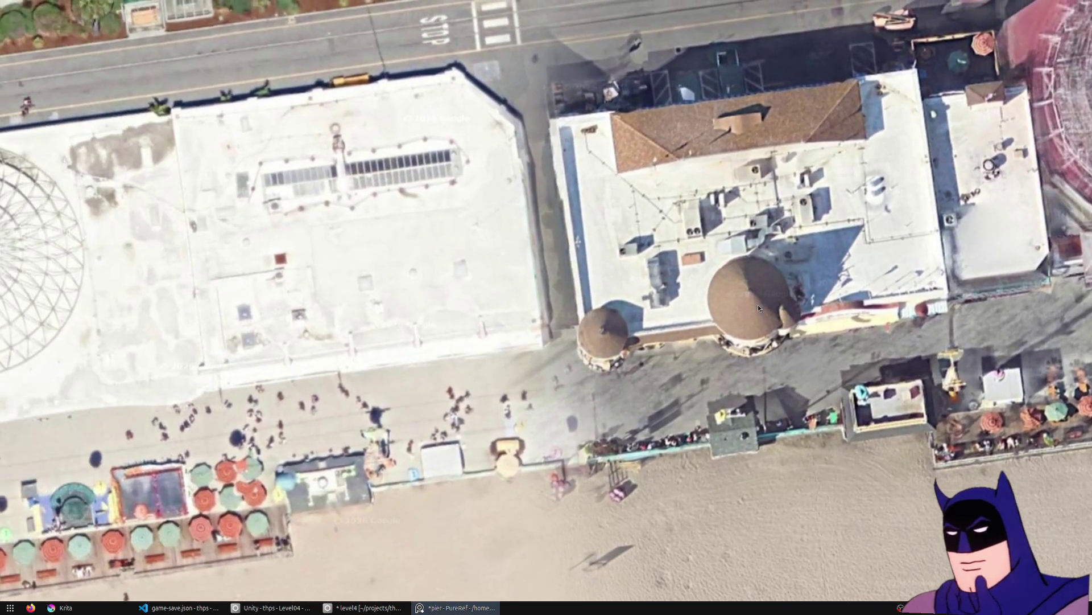
middle_drag(569, 267, 776, 260)
mouse_move(513, 280)
middle_down()
mouse_move(797, 280)
mouse_move(926, 224)
mouse_move(569, 319)
mouse_move(599, 282)
mouse_move(240, 320)
middle_up()
mouse_move(654, 309)
middle_down()
mouse_move(369, 367)
mouse_move(161, 379)
mouse_move(46, 349)
mouse_move(376, 268)
mouse_move(484, 278)
middle_up()
scroll(227, 307, down, 2)
scroll(484, 279, up, 3)
middle_drag(318, 343, 809, 242)
scroll(567, 294, down, 1)
mouse_move(669, 281)
middle_down()
mouse_move(379, 349)
mouse_move(520, 335)
middle_up()
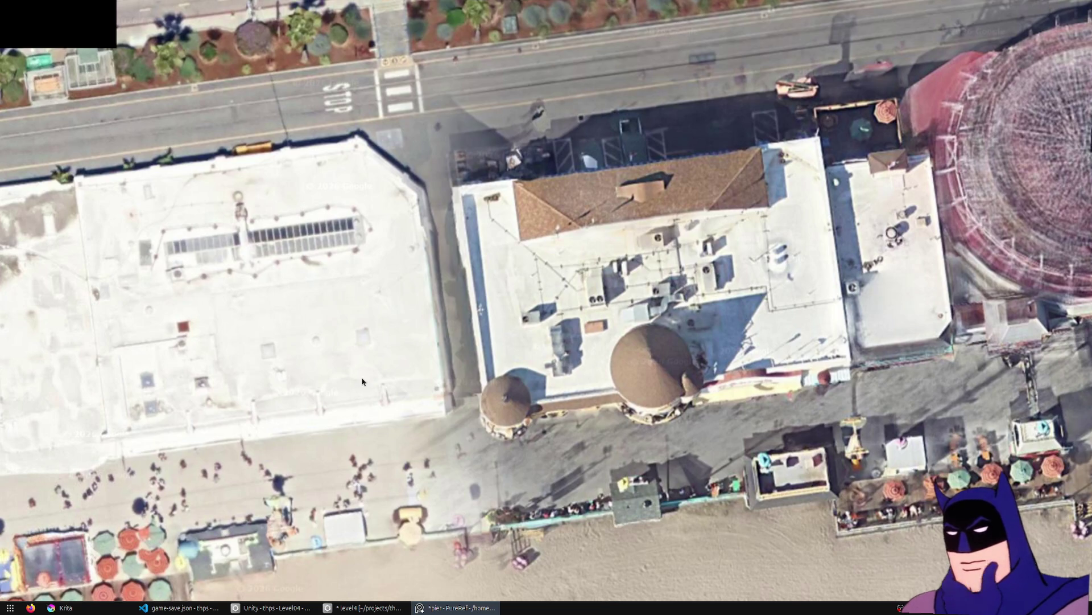
middle_drag(362, 377, 9, 313)
mouse_move(585, 257)
middle_down()
mouse_move(463, 280)
mouse_move(365, 271)
middle_up()
mouse_move(604, 273)
middle_down()
mouse_move(363, 272)
mouse_move(220, 339)
middle_up()
mouse_move(562, 343)
middle_down()
mouse_move(244, 289)
mouse_move(224, 355)
mouse_move(902, 177)
middle_up()
middle_drag(284, 336, 674, 250)
scroll(593, 387, down, 3)
scroll(593, 387, up, 4)
key(alt+F4)
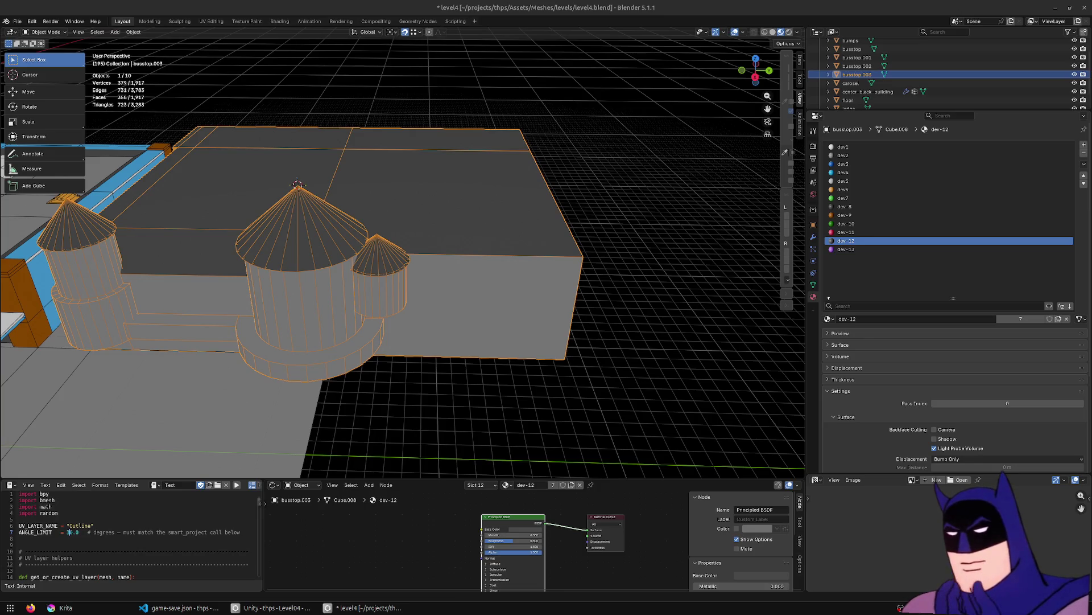
Select the connected cone roof faces and a step face, and pick the dev-9 material slot.
mouse_move(446, 237)
middle_down()
mouse_move(279, 276)
mouse_move(204, 211)
mouse_move(170, 253)
middle_up()
key(Tab)
click(271, 270)
key(ctrl+l)
shift+click(165, 259)
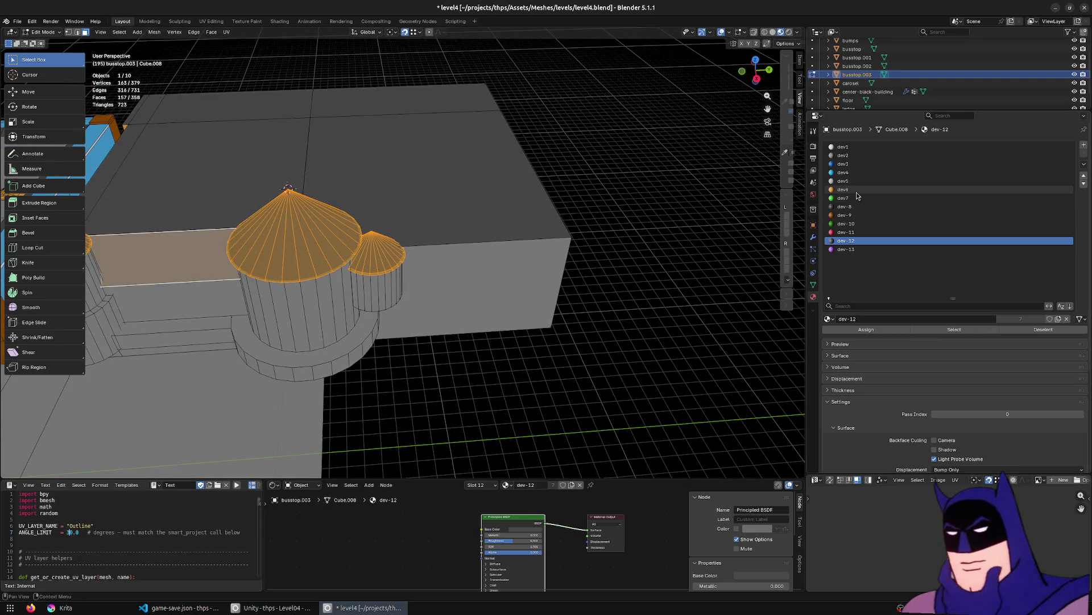
click(845, 215)
mouse_move(294, 309)
shift+middle_down()
mouse_move(556, 256)
mouse_move(501, 292)
mouse_move(541, 268)
mouse_move(543, 296)
mouse_move(494, 310)
mouse_move(599, 294)
mouse_move(500, 267)
shift+middle_up()
key(Tab)
click(589, 283)
Save level4.blend and check the cone-roofed towers in Unity's Level04.
key(ctrl+s)
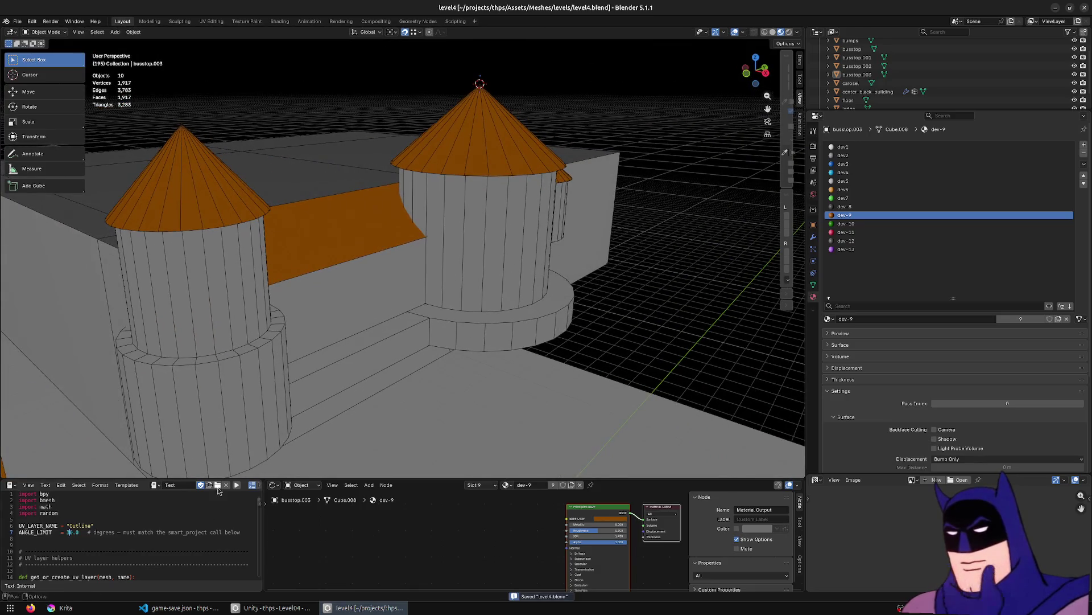
mouse_move(268, 608)
click(179, 555)
right_drag(374, 268, 240, 251)
key(alt+Tab)
middle_drag(295, 232, 343, 251)
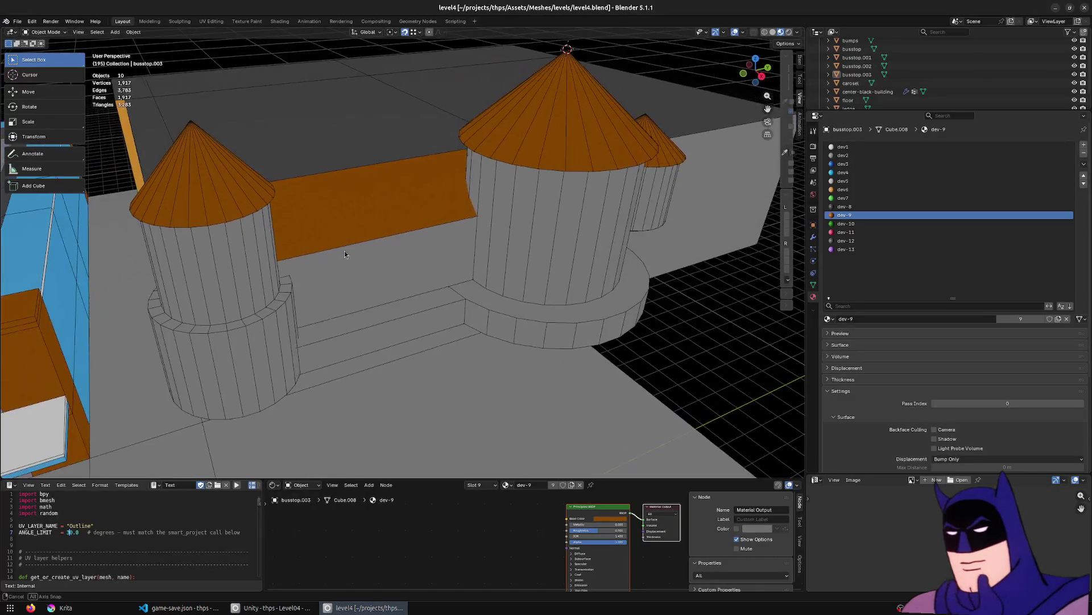
click(364, 186)
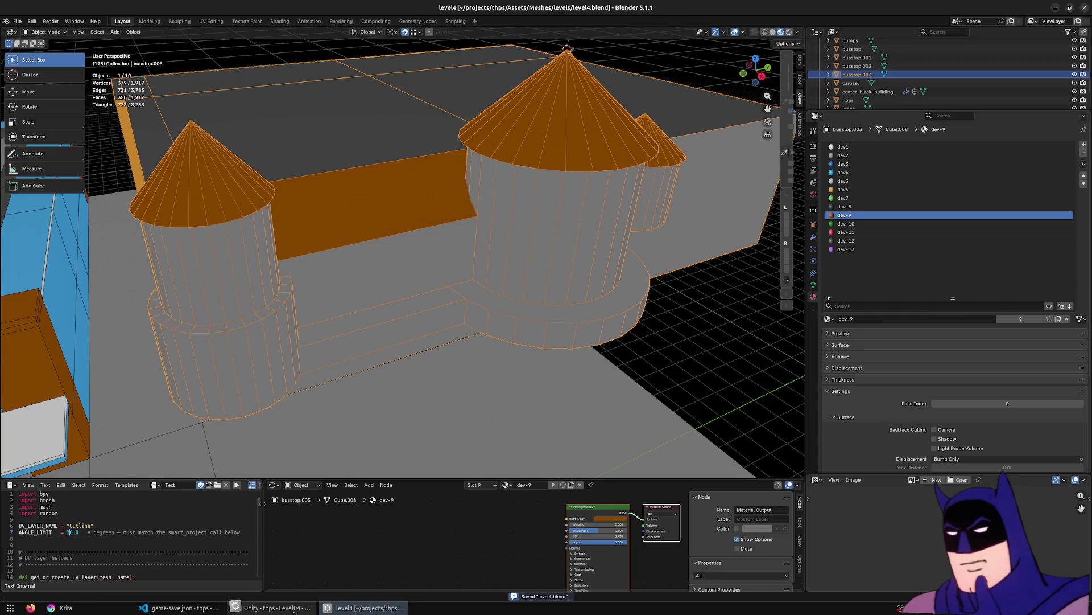
click(273, 607)
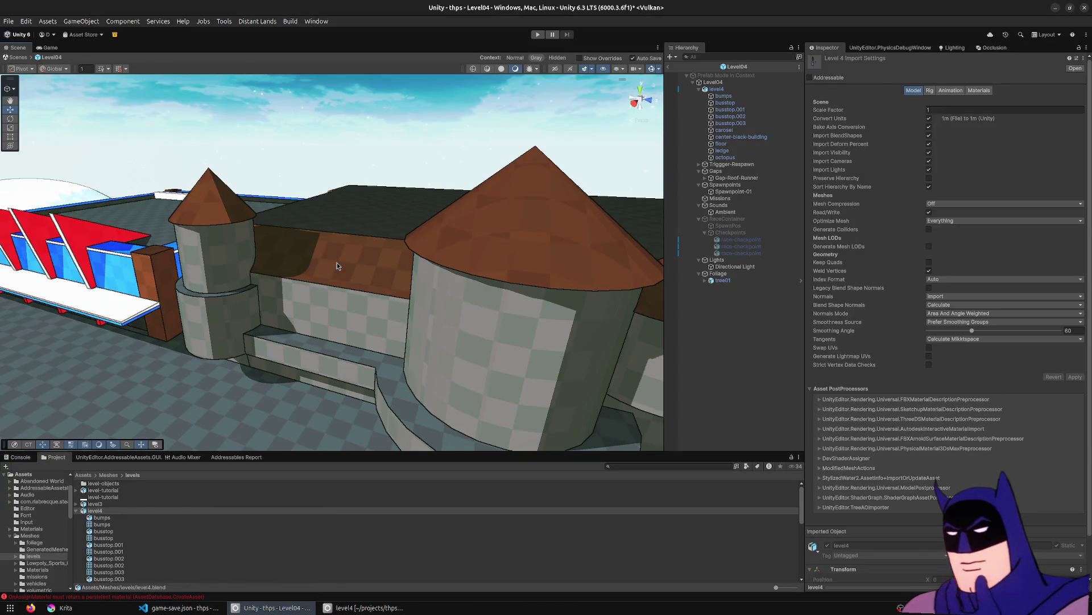
scroll(337, 262, down, 3)
scroll(346, 267, up, 5)
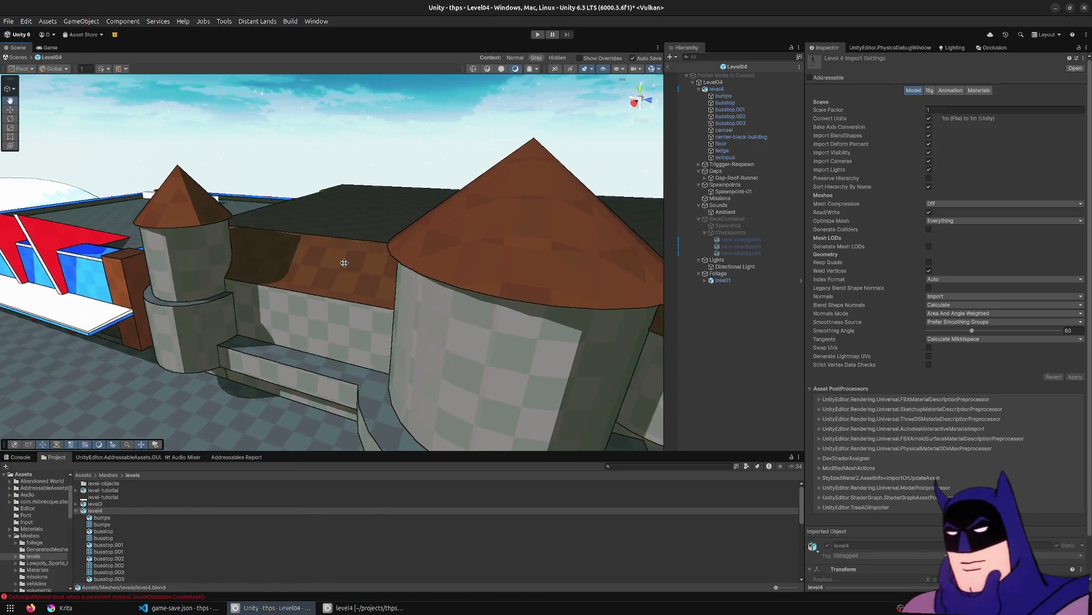
mouse_move(359, 258)
right_down()
mouse_move(506, 216)
mouse_move(278, 254)
right_up()
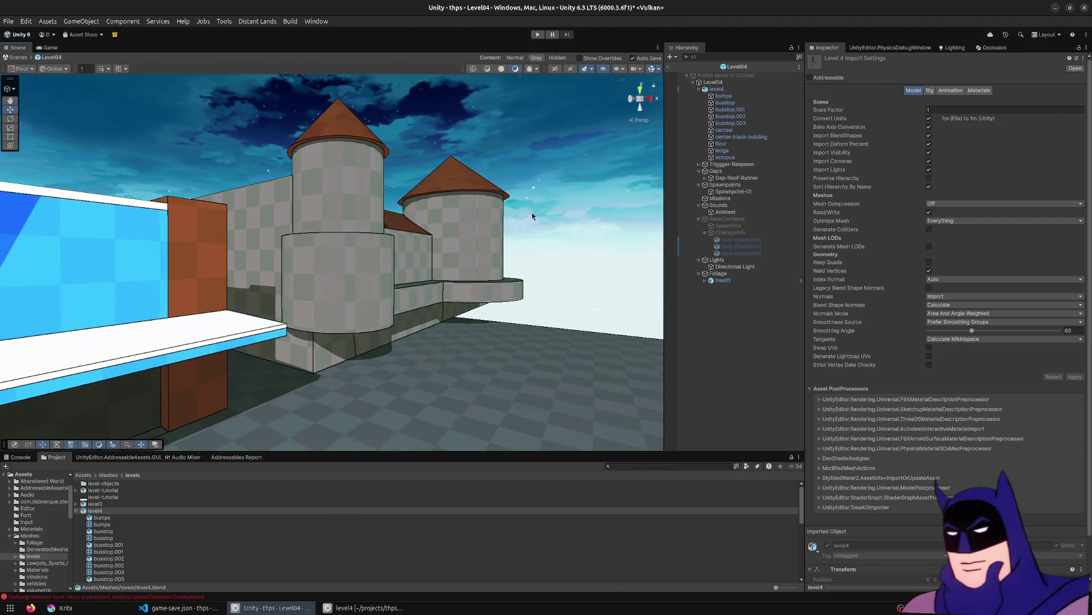
key(alt+Tab)
key(Tab)
Lower the left tower's ledge ring slightly along Z and save the file.
alt+click(282, 296)
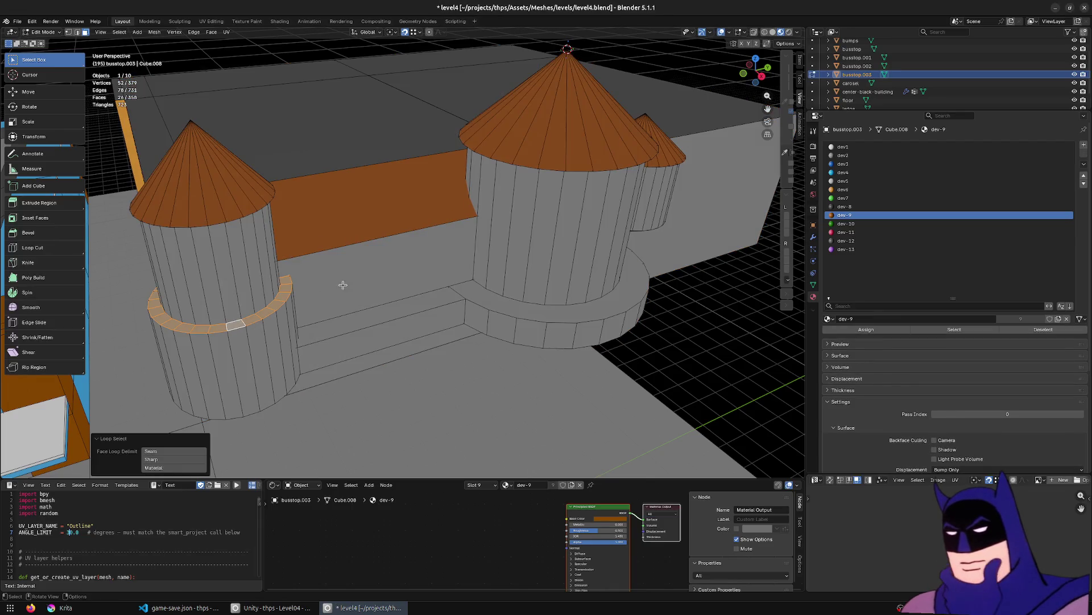
key(g)
key(z)
click(336, 302)
key(Tab)
mouse_move(367, 269)
middle_down()
mouse_move(469, 238)
mouse_move(556, 340)
middle_up()
key(ctrl+s)
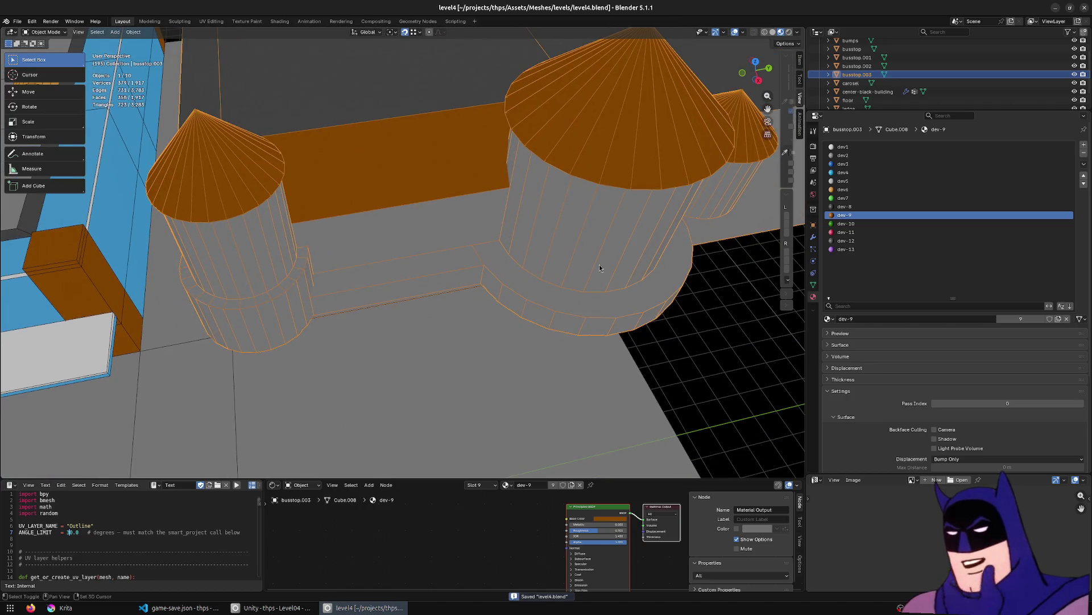
Select the flat ring around the right tower's base and inspect the towers and back block.
middle_drag(599, 268, 420, 297)
key(Tab)
click(387, 273)
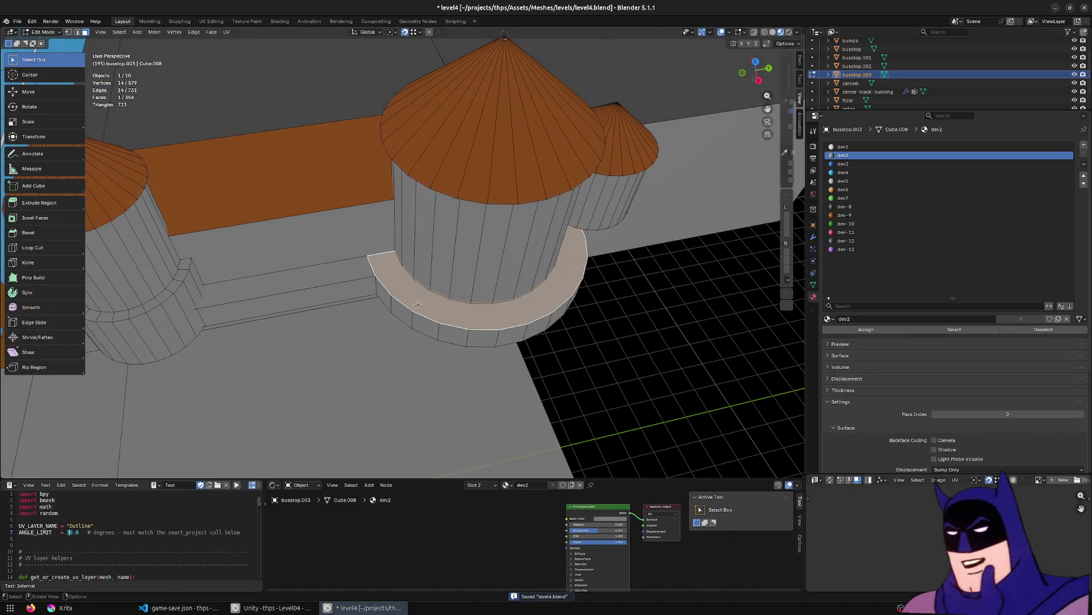
key(Tab)
mouse_move(387, 274)
middle_down()
mouse_move(602, 275)
mouse_move(507, 247)
mouse_move(493, 223)
mouse_move(268, 376)
mouse_move(301, 333)
middle_up()
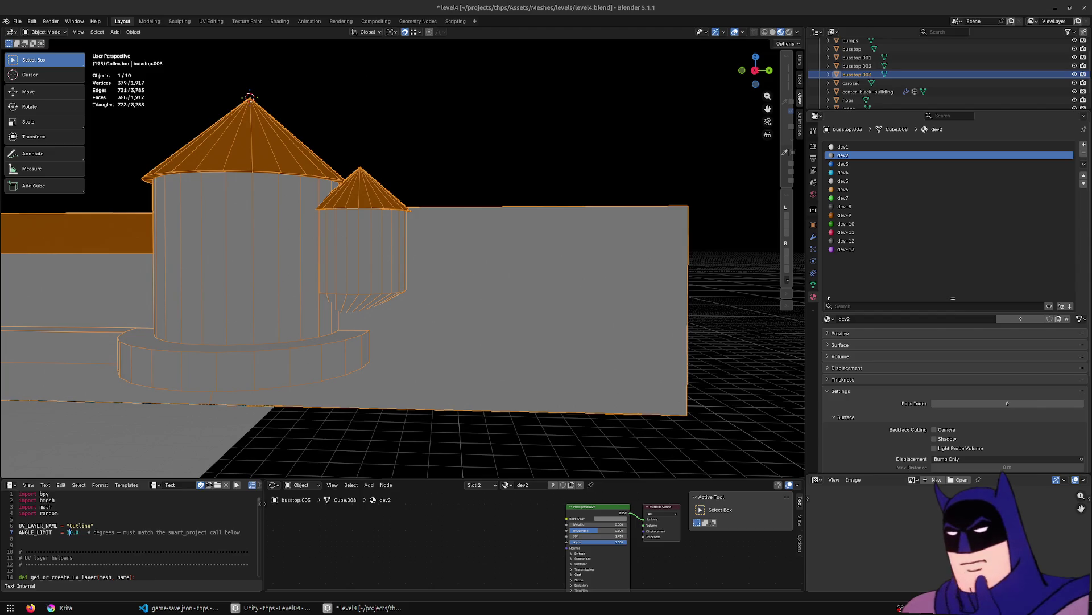
mouse_move(554, 273)
middle_down()
mouse_move(565, 313)
mouse_move(545, 319)
middle_up()
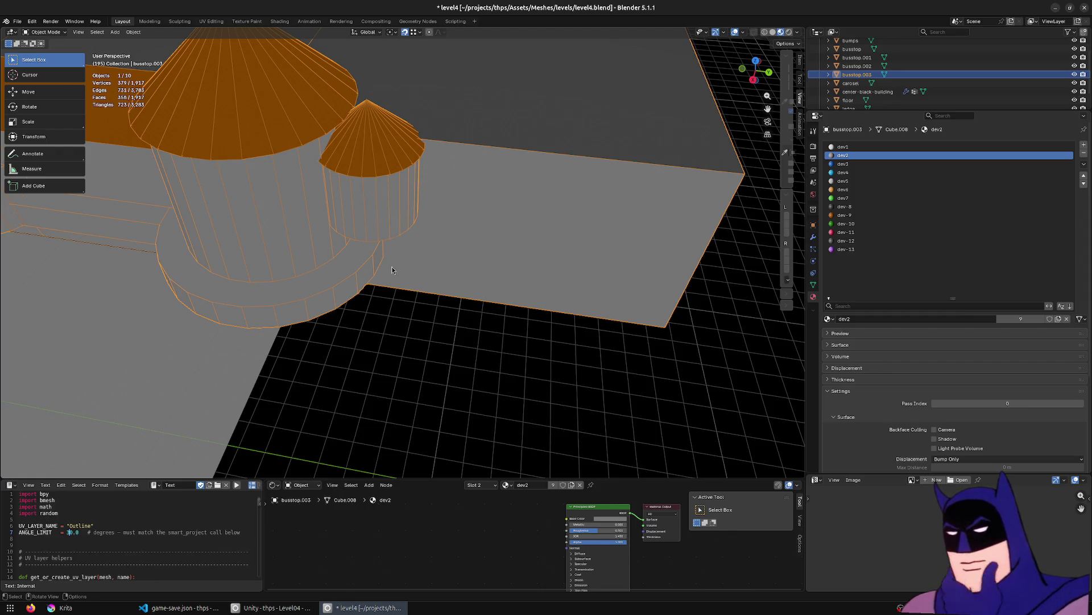
key(Tab)
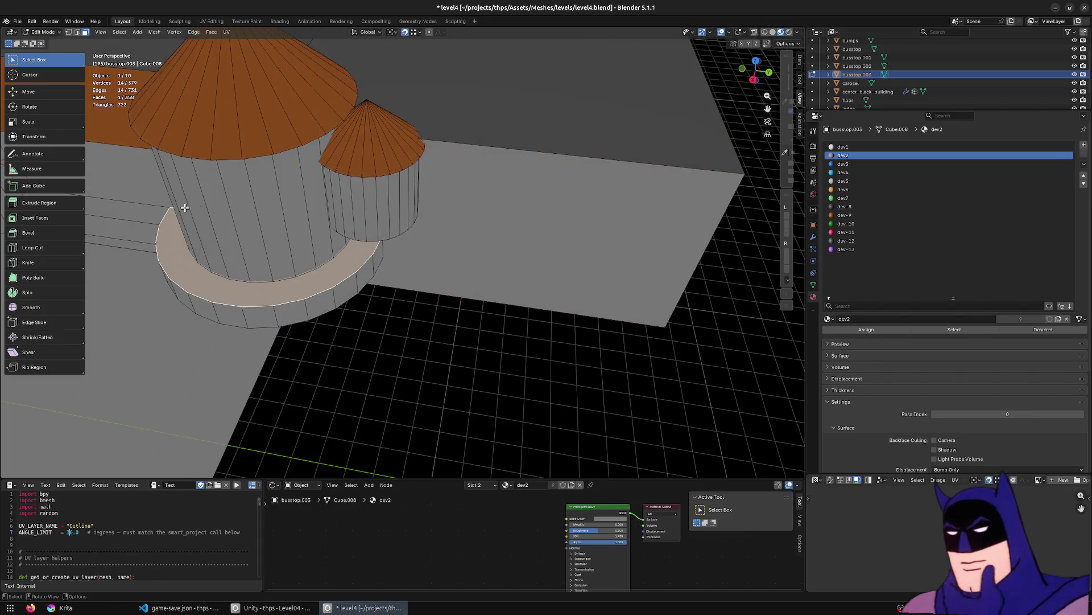
middle_drag(493, 217, 234, 214)
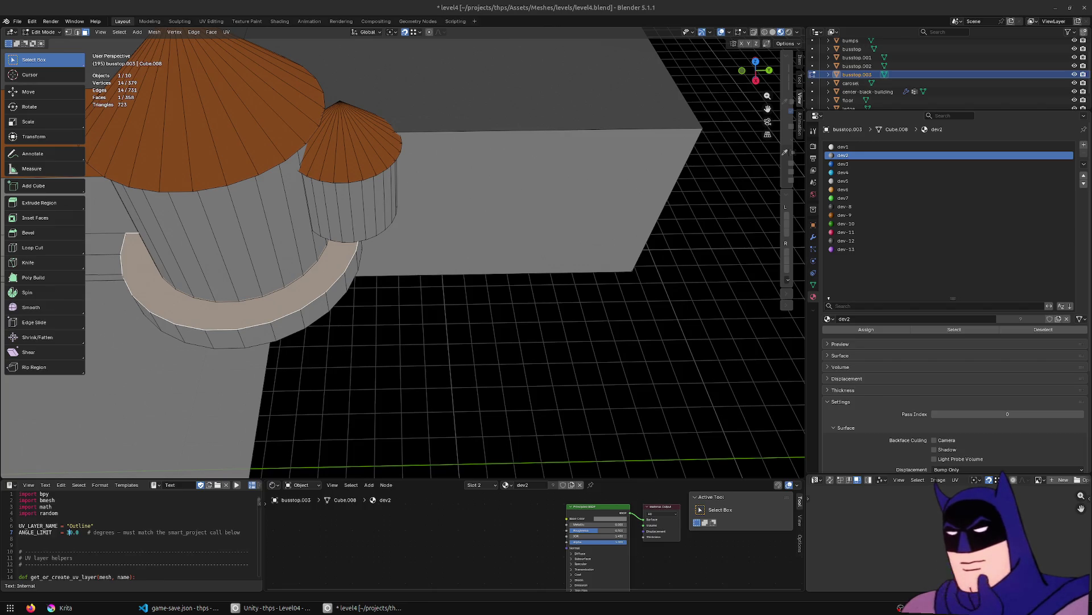
middle_drag(569, 256, 512, 244)
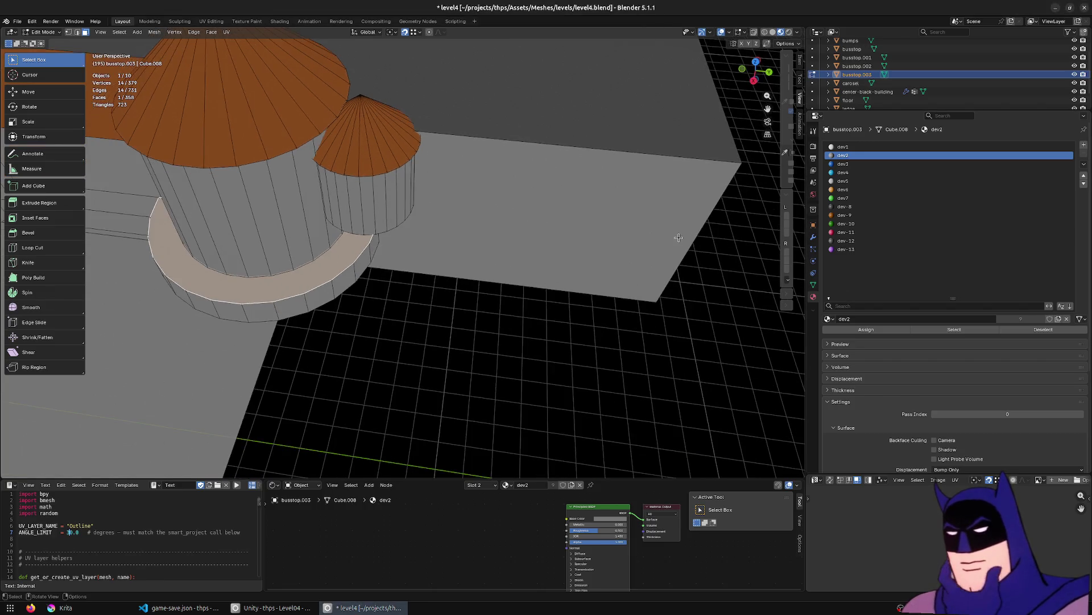
Cut a new edge loop across the back block and slide its edges along Y.
click(32, 247)
click(457, 134)
scroll(457, 133, down, 4)
scroll(458, 134, up, 2)
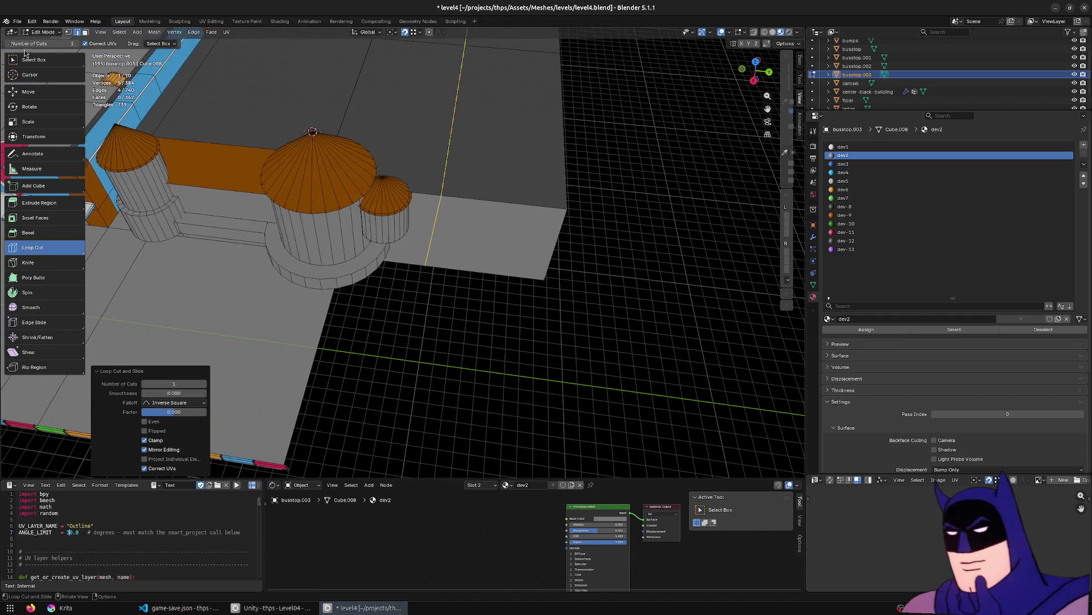
click(31, 60)
scroll(566, 208, up, 4)
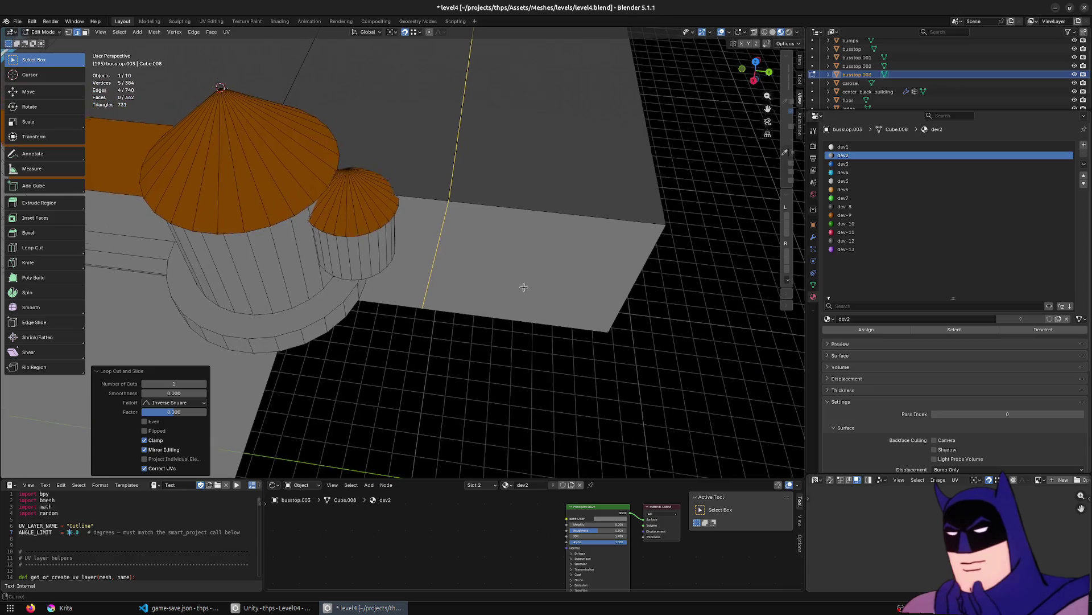
key(g)
key(x)
key(y)
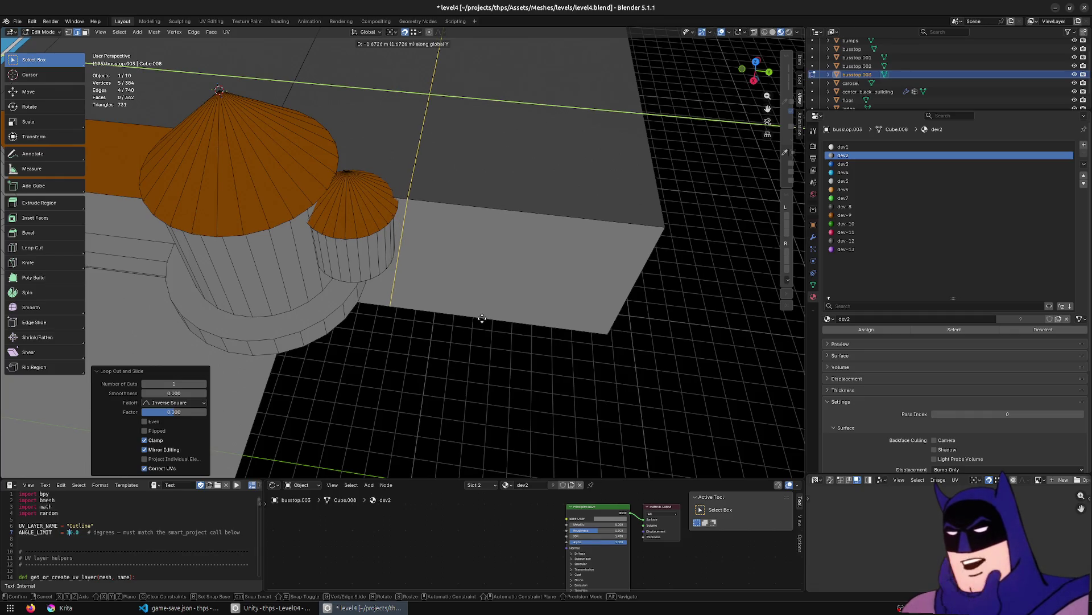
click(482, 318)
mouse_move(482, 318)
middle_down()
mouse_move(426, 305)
mouse_move(505, 305)
mouse_move(490, 349)
mouse_move(503, 358)
mouse_move(447, 268)
mouse_move(424, 360)
middle_up()
Move a bottom corner vertex of the block along Y, then select two block faces.
click(508, 310)
click(414, 424)
key(g)
key(y)
click(438, 307)
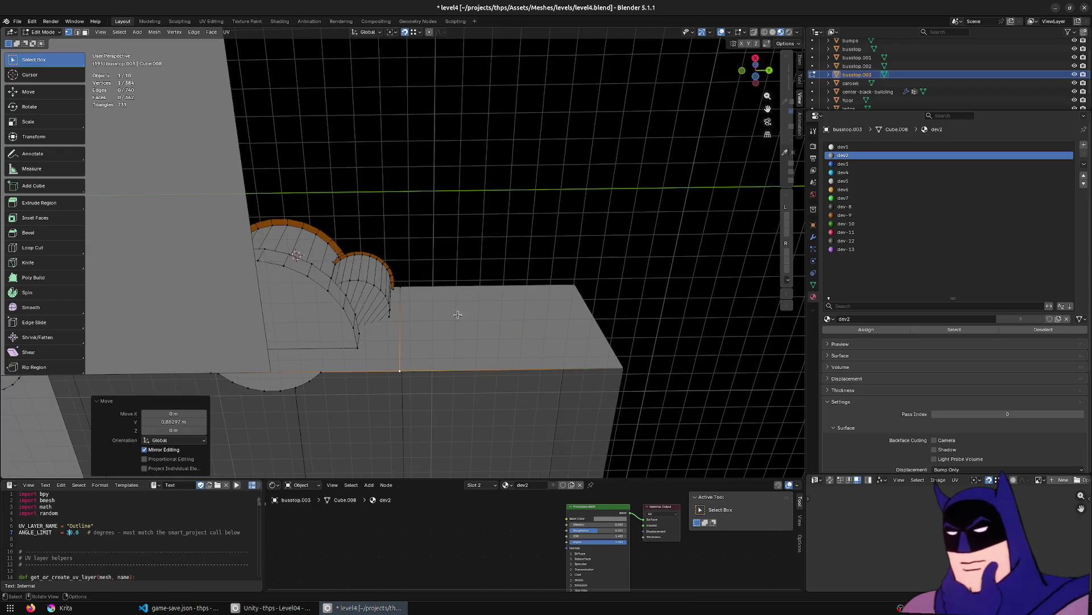
middle_drag(438, 307, 447, 397)
key(3)
click(444, 275)
mouse_move(444, 275)
middle_down()
mouse_move(439, 330)
mouse_move(475, 290)
mouse_move(541, 257)
mouse_move(678, 242)
mouse_move(643, 286)
middle_up()
scroll(456, 326, up, 4)
shift+click(678, 241)
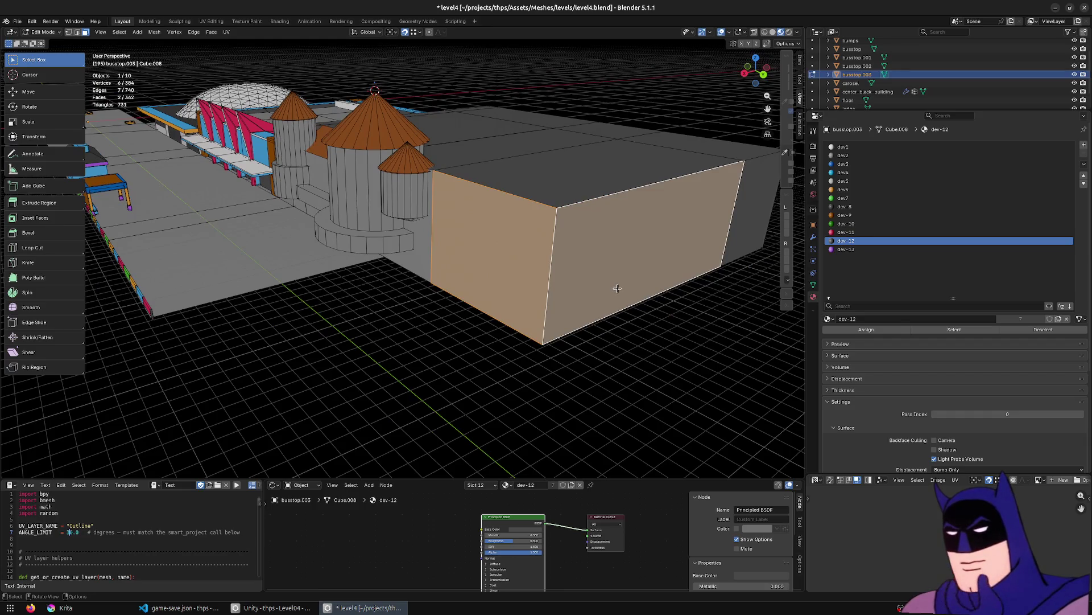
Cut a horizontal loop around the back block and lower it along Z.
click(33, 247)
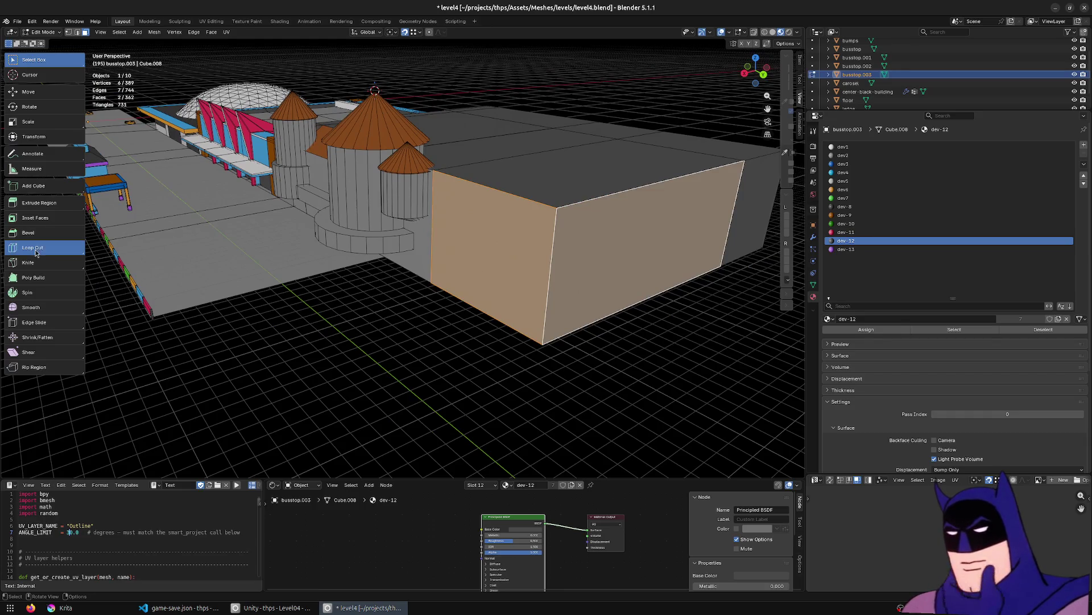
click(565, 263)
click(60, 63)
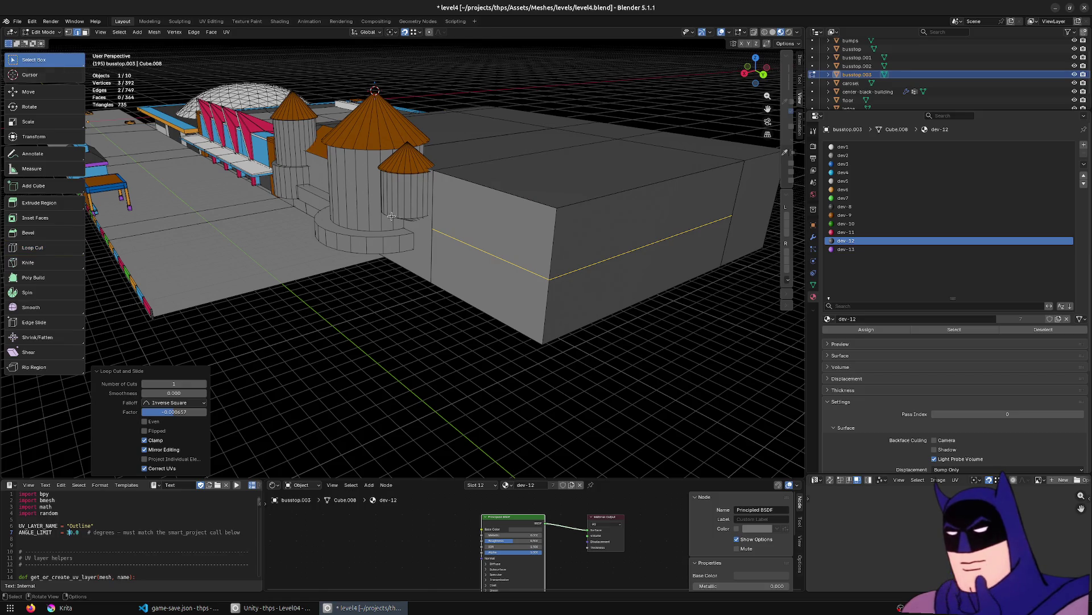
key(g)
key(z)
click(415, 249)
middle_drag(415, 250, 467, 282)
scroll(461, 275, up, 3)
Extrude the upper front face and shift it along X, then undo the extrusion.
click(481, 276)
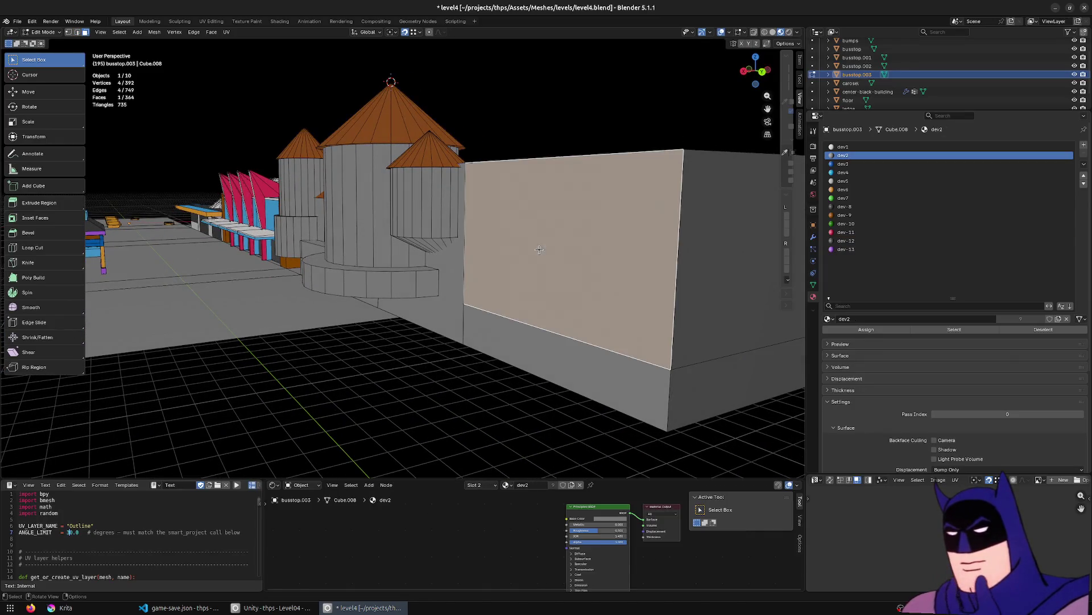
middle_drag(573, 301, 547, 312)
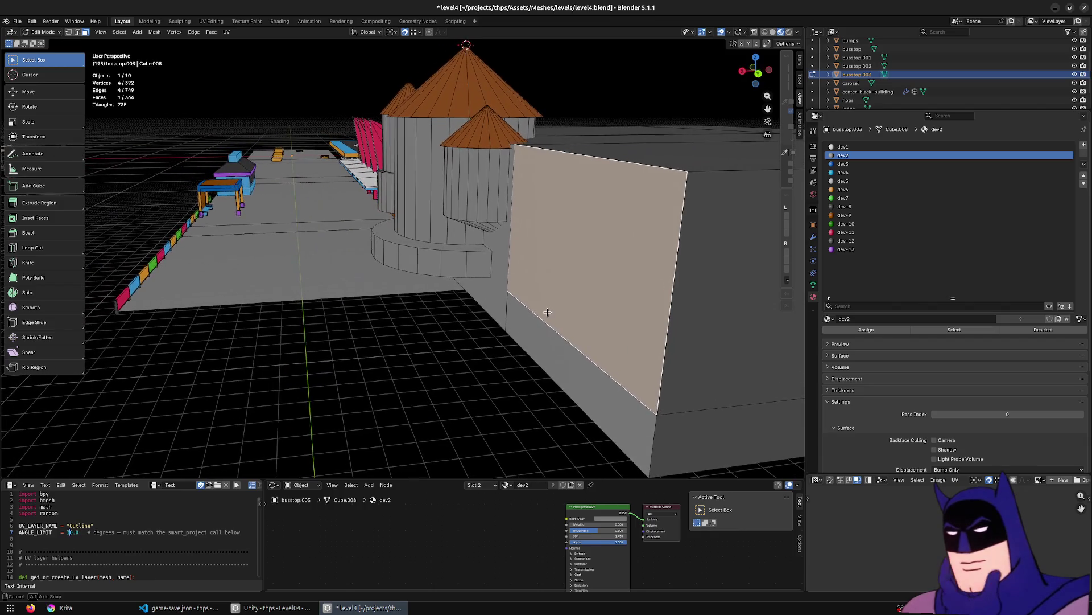
key(e)
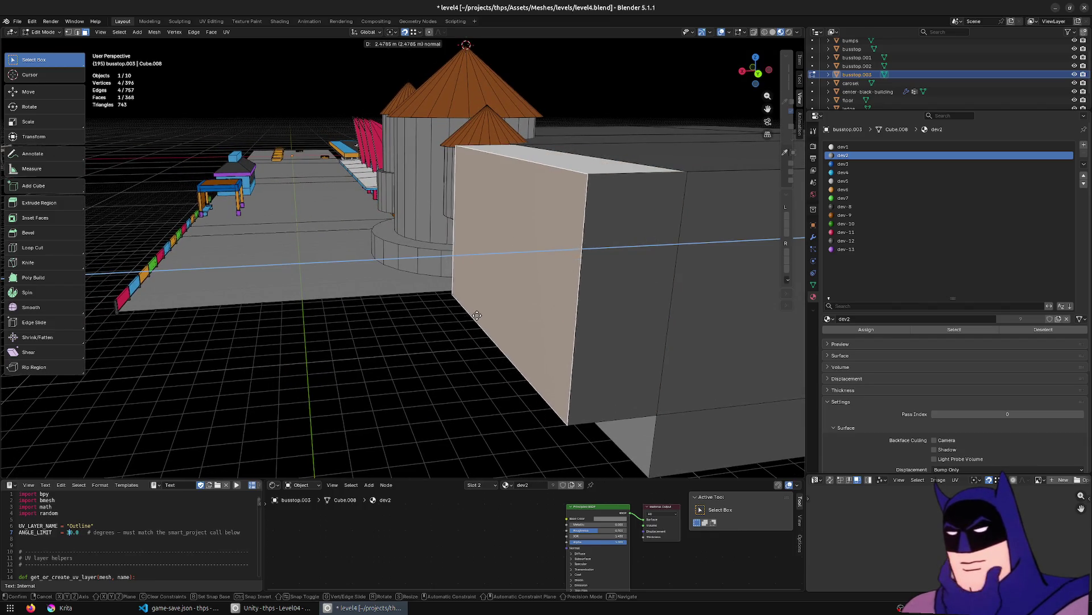
click(497, 316)
mouse_move(498, 316)
middle_down()
mouse_move(557, 296)
mouse_move(336, 326)
mouse_move(434, 370)
mouse_move(340, 369)
mouse_move(479, 360)
mouse_move(459, 367)
mouse_move(486, 387)
mouse_move(470, 383)
mouse_move(533, 332)
middle_up()
key(g)
key(y)
key(x)
key(y)
key(x)
click(483, 383)
scroll(534, 333, up, 3)
click(495, 272)
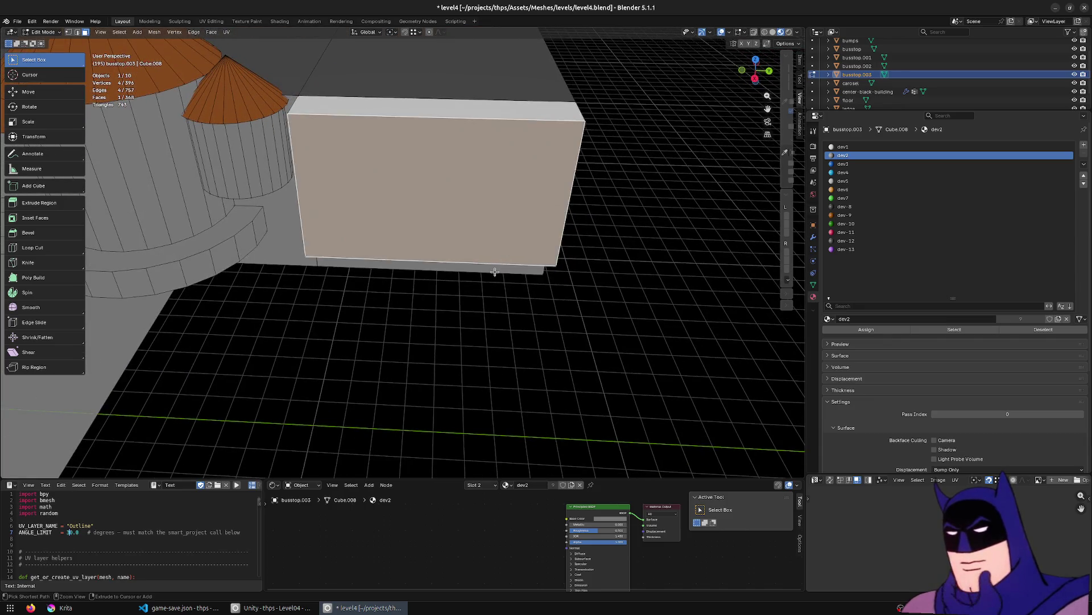
key(ctrl+z)
key(ctrl+z)
key(ctrl+z)
key(ctrl+z)
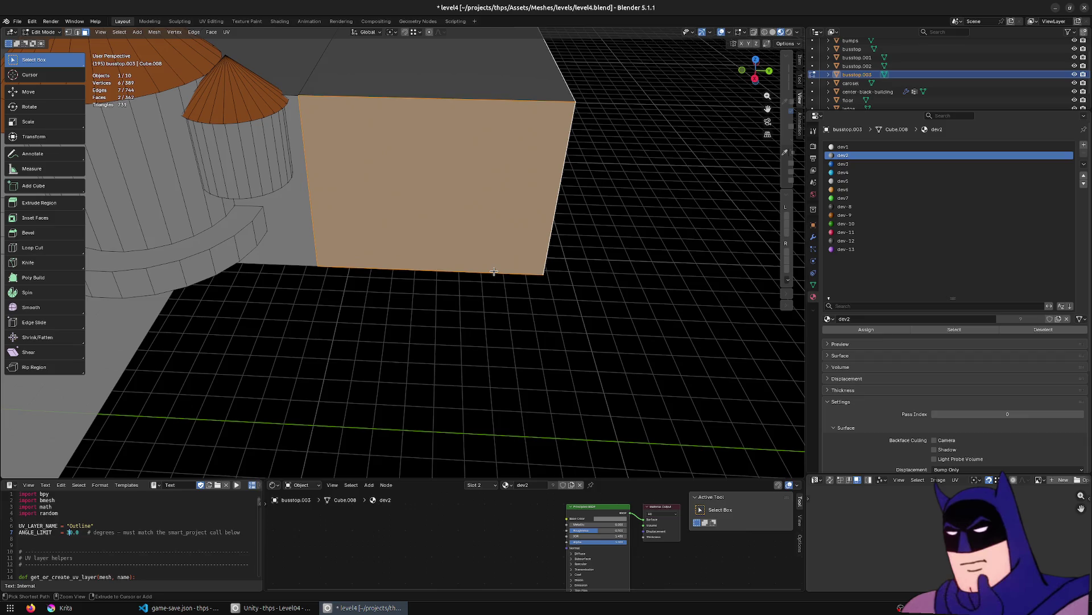
Extrude the upper front face about 3.17 m outward and view the result in Unity.
middle_drag(494, 272, 550, 177)
click(439, 202)
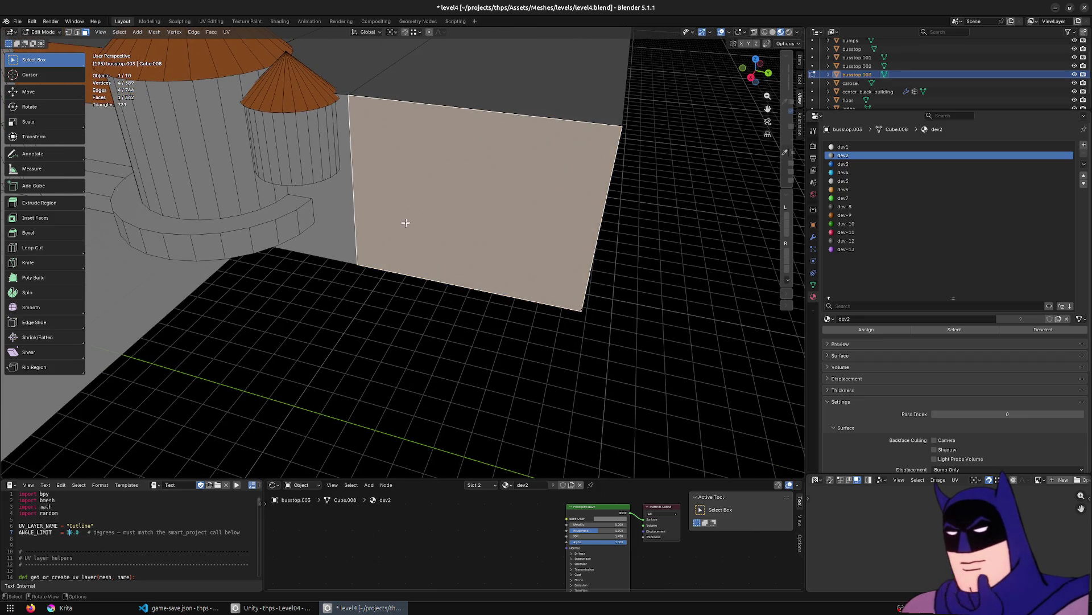
key(e)
click(389, 289)
mouse_move(389, 289)
middle_down()
mouse_move(507, 265)
mouse_move(317, 263)
mouse_move(307, 273)
middle_up()
scroll(270, 449, down, 4)
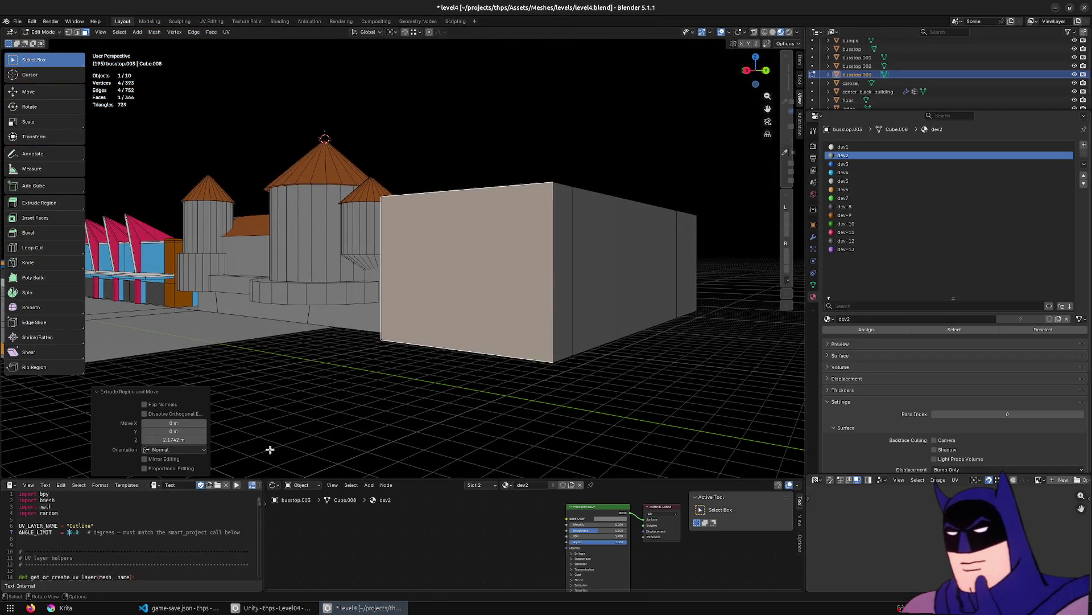
click(273, 607)
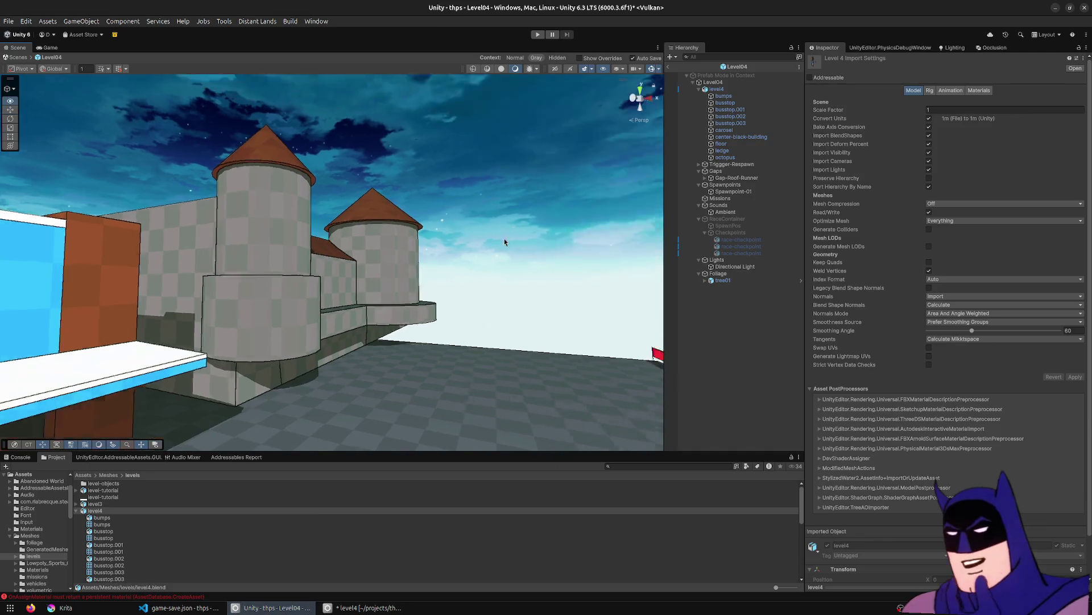
mouse_move(519, 277)
right_down()
mouse_move(507, 244)
mouse_move(186, 247)
mouse_move(194, 206)
mouse_move(218, 221)
mouse_move(413, 256)
mouse_move(489, 234)
mouse_move(481, 240)
right_up()
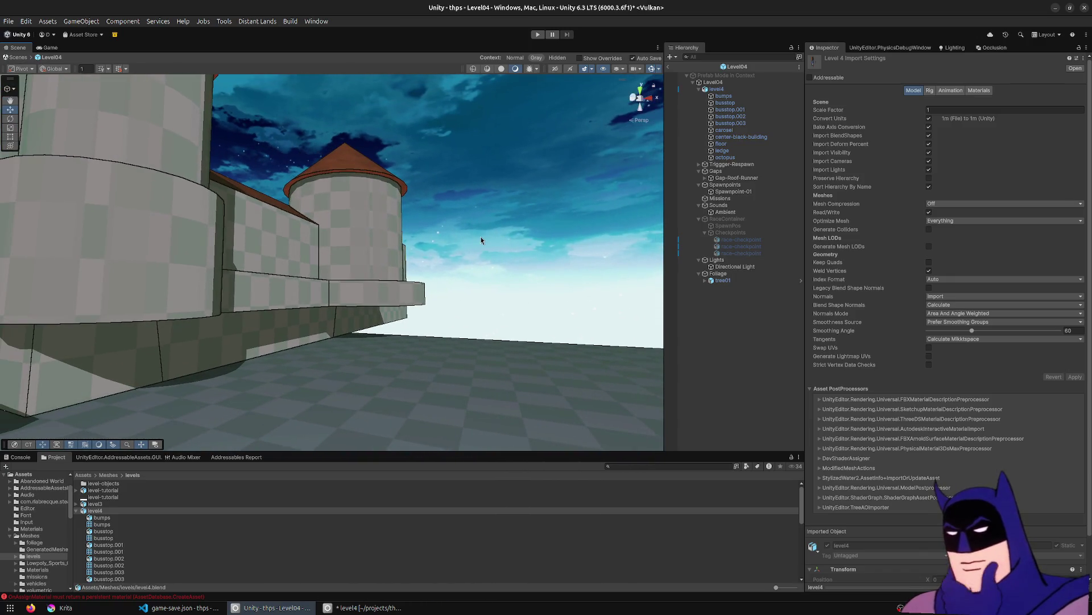
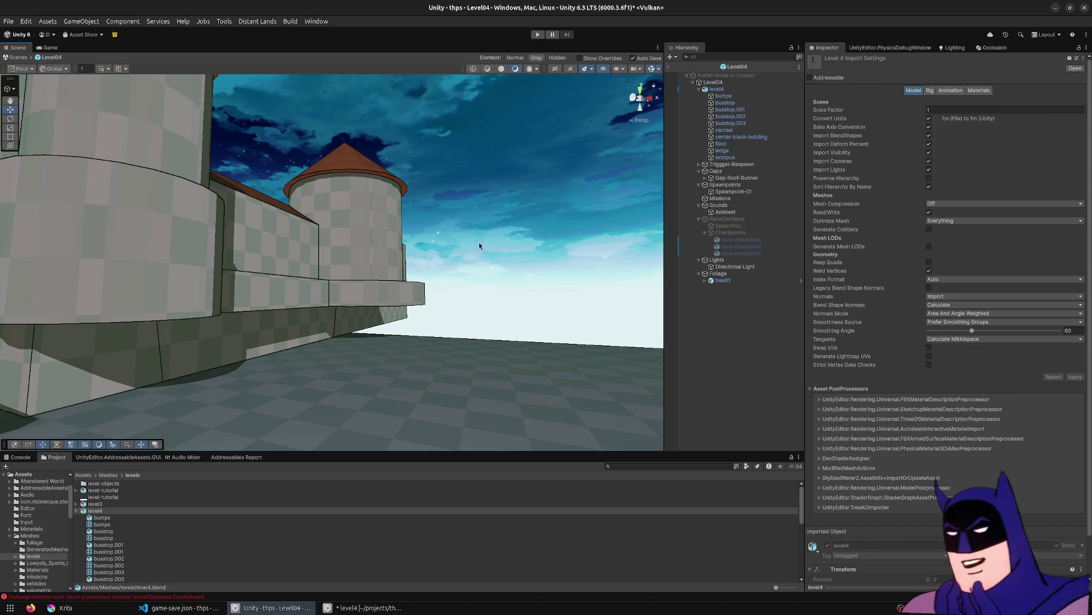
Orbit and fly the Unity Scene camera around the castle wall section.
mouse_move(463, 264)
right_down()
mouse_move(480, 249)
mouse_move(442, 285)
mouse_move(493, 235)
mouse_move(242, 228)
mouse_move(310, 193)
right_up()
key(w)
mouse_move(365, 248)
right_down()
mouse_move(387, 239)
mouse_move(381, 248)
right_up()
key(s)
key(a)
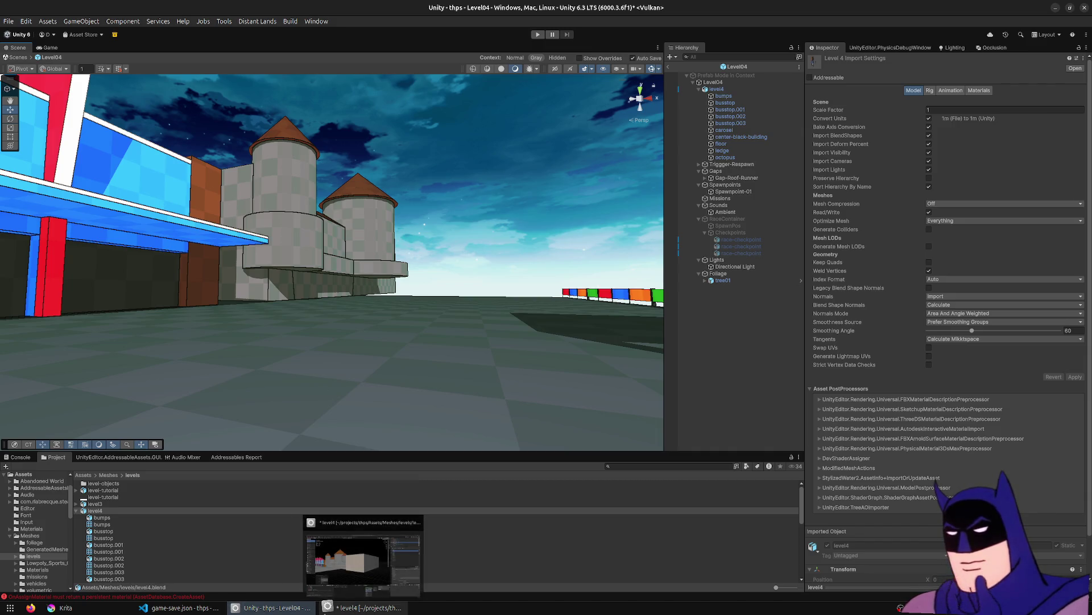
Back in Blender, select a face of the column strip and frame it in the view.
click(336, 607)
mouse_move(398, 239)
middle_down()
mouse_move(323, 179)
mouse_move(490, 214)
mouse_move(473, 197)
middle_up()
click(324, 180)
key(KP_Decimal)
Snap the 3D cursor to the vertex at the small tower's roof tip.
scroll(473, 198, up, 2)
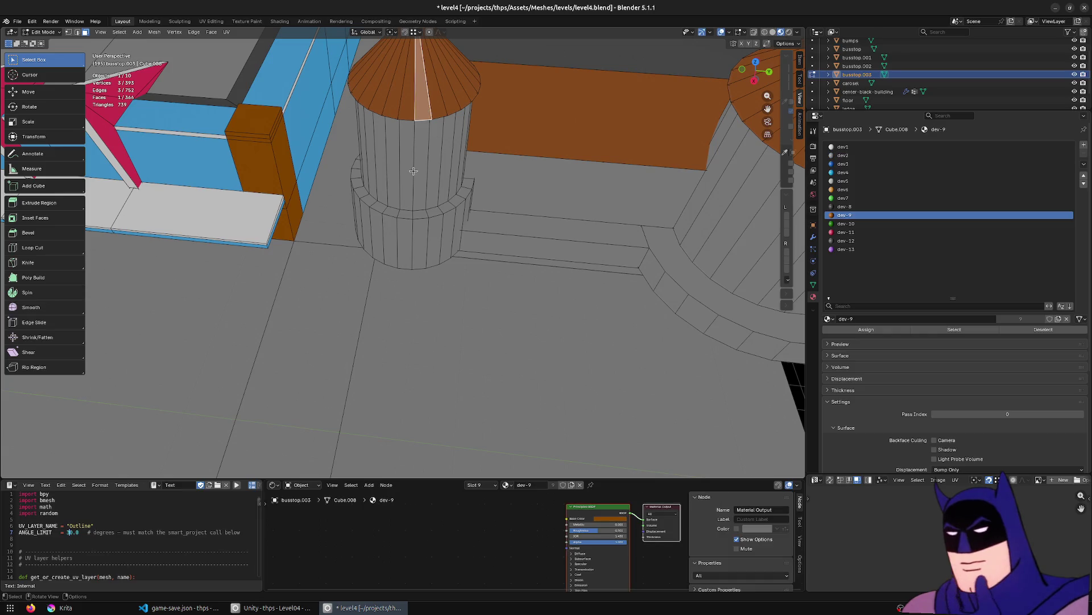
key(l)
key(l)
mouse_move(415, 165)
middle_down()
mouse_move(342, 122)
mouse_move(381, 200)
middle_up()
key(1)
click(381, 200)
scroll(393, 203, down, 8)
key(KP_Decimal)
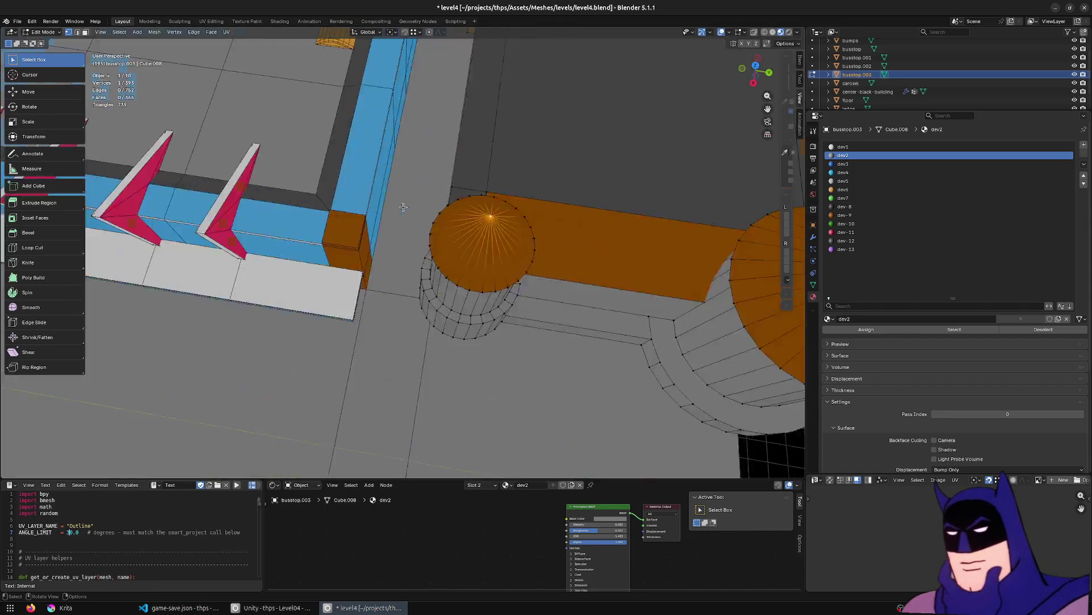
key(F3)
text(cursor to sel)
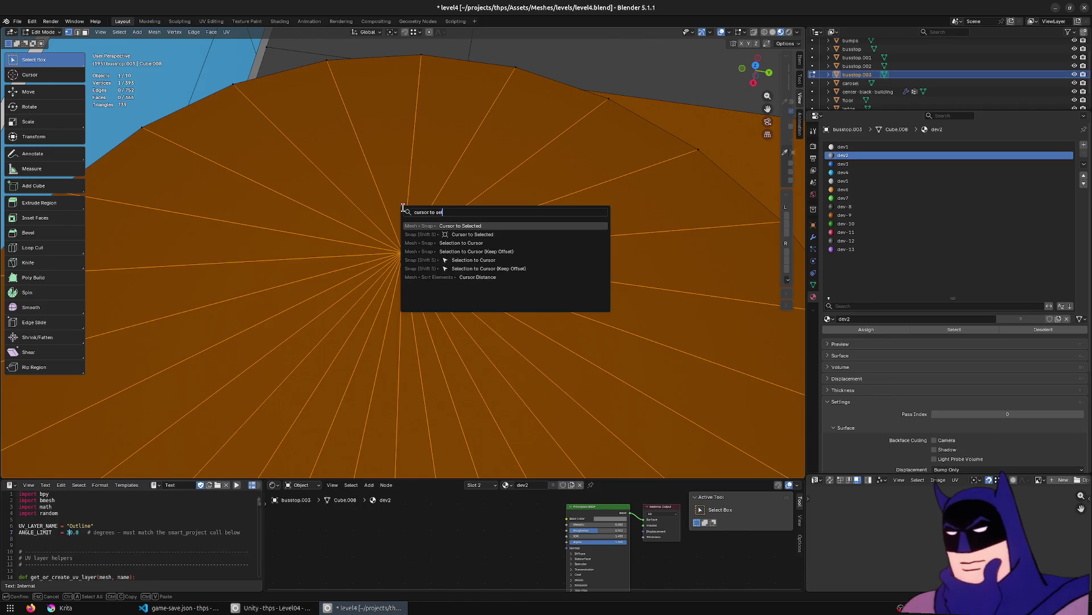
key(Return)
Select the whole small tower and shrink its width horizontally to 0.93.
middle_drag(403, 207, 401, 205)
scroll(400, 205, down, 6)
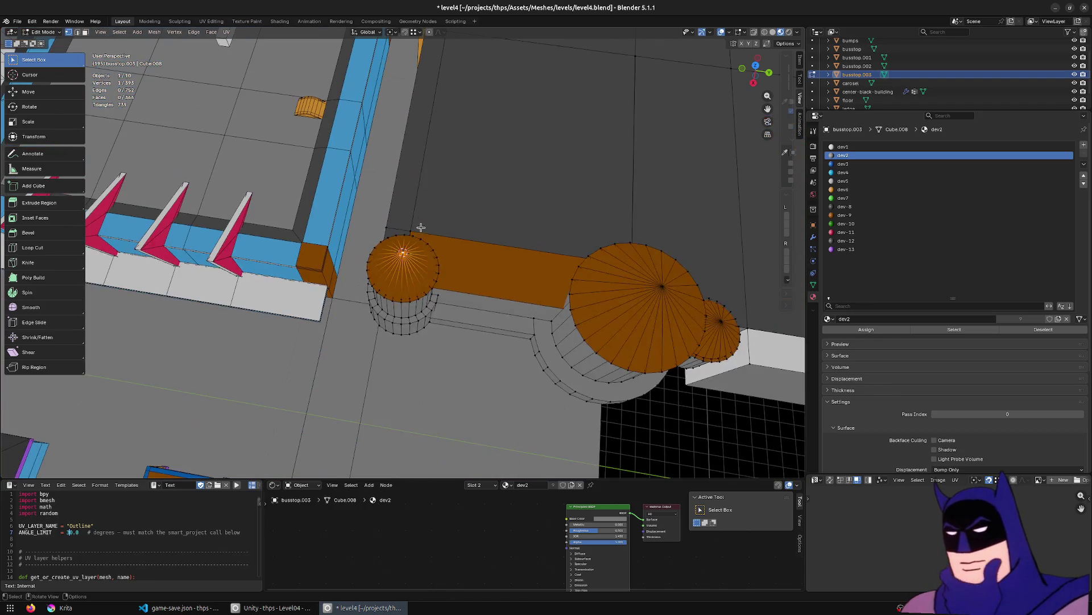
key(3)
click(404, 277)
key(l)
mouse_move(405, 277)
middle_down()
mouse_move(572, 421)
mouse_move(536, 365)
middle_up()
key(s)
key(shift+z)
click(536, 381)
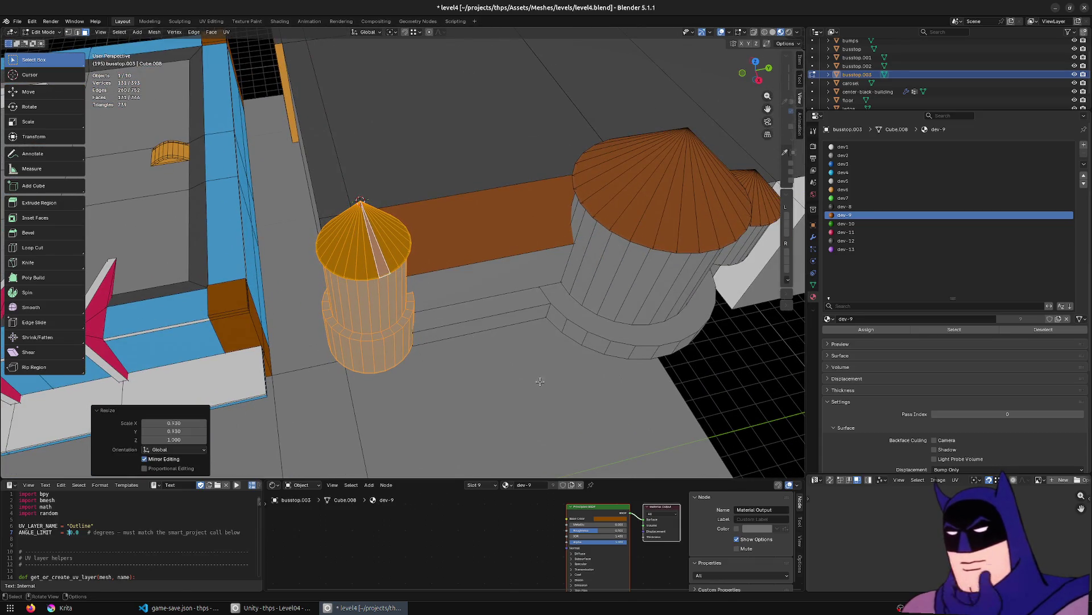
From the top view, move the small tower along X.
key(KP_7)
key(g)
key(x)
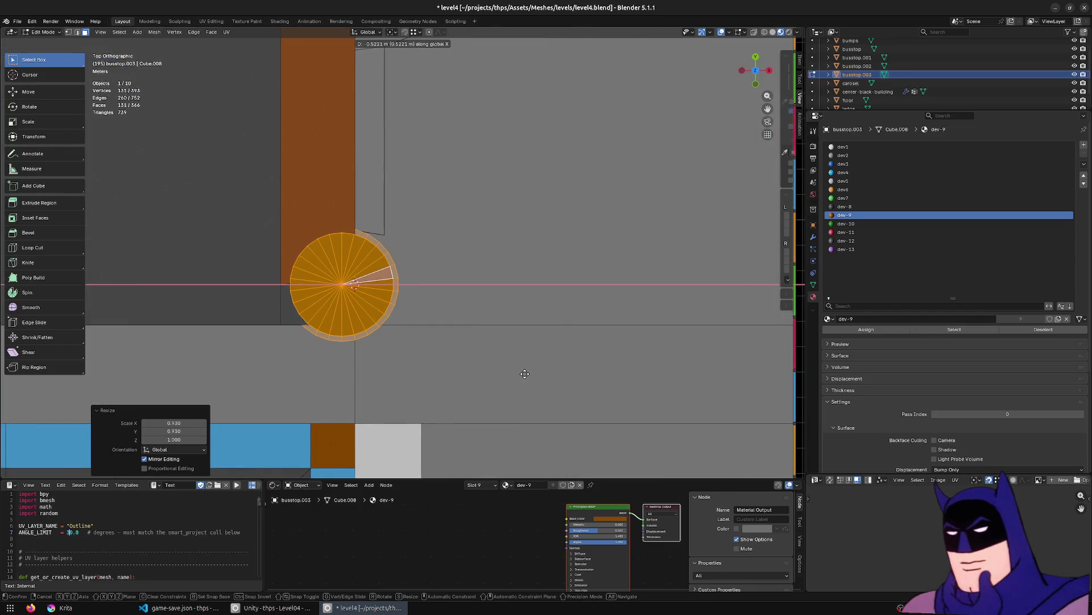
click(656, 397)
Move a wall-base vertex about 1.37 m along Y.
mouse_move(656, 398)
middle_down()
mouse_move(556, 371)
mouse_move(512, 343)
mouse_move(444, 377)
mouse_move(437, 364)
middle_up()
click(422, 417)
middle_drag(416, 431, 408, 284)
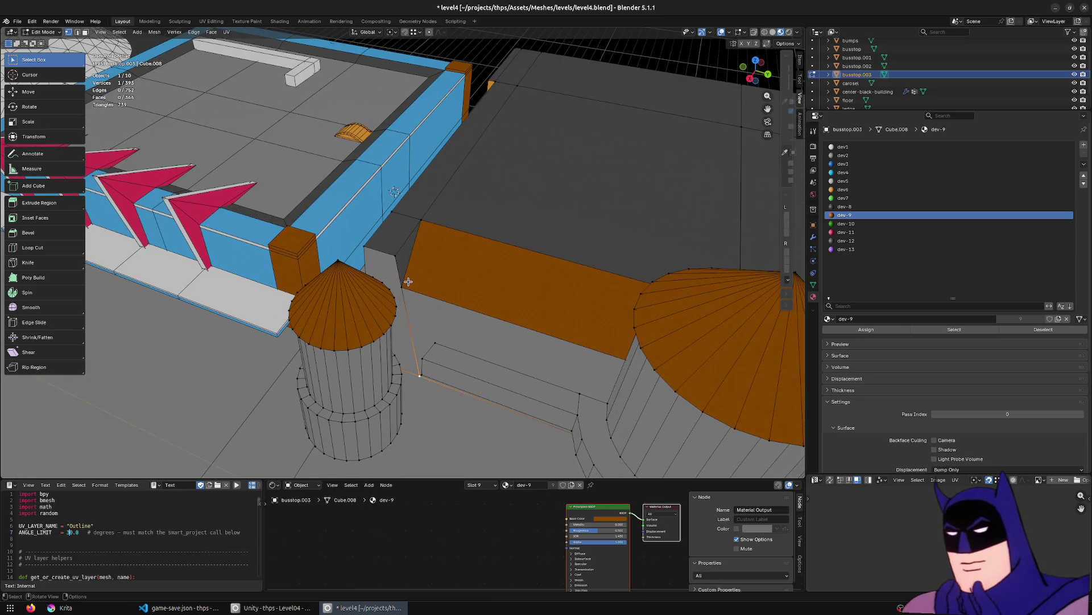
key(g)
key(x)
key(Escape)
key(g)
key(y)
click(404, 272)
Select the whole connected tower and move it about 5.65 m along X.
key(g)
key(y)
mouse_move(391, 290)
middle_down()
mouse_move(359, 292)
mouse_move(438, 366)
middle_up()
key(ctrl+l)
key(g)
key(x)
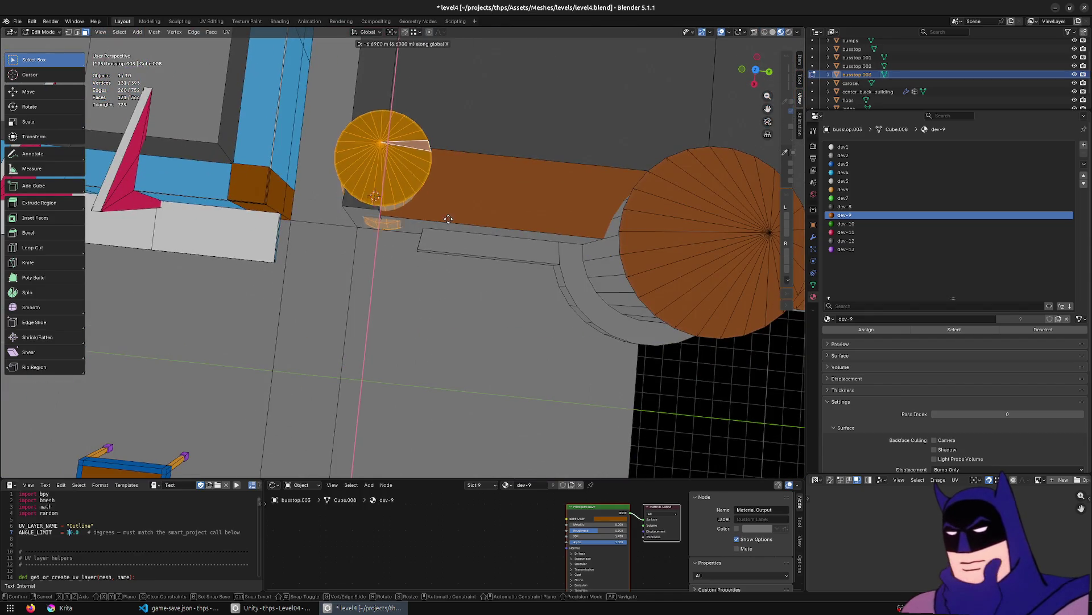
click(442, 242)
Nudge the tower slightly along X and 0.36 m along Y beside the wall end.
middle_drag(443, 242, 469, 329)
key(g)
key(x)
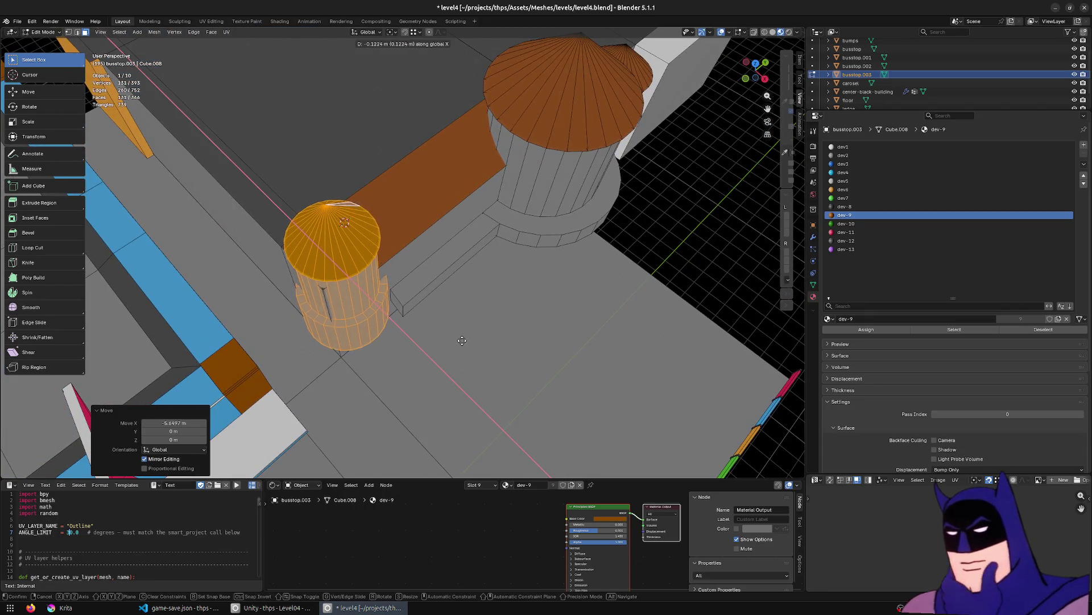
click(461, 340)
key(g)
key(y)
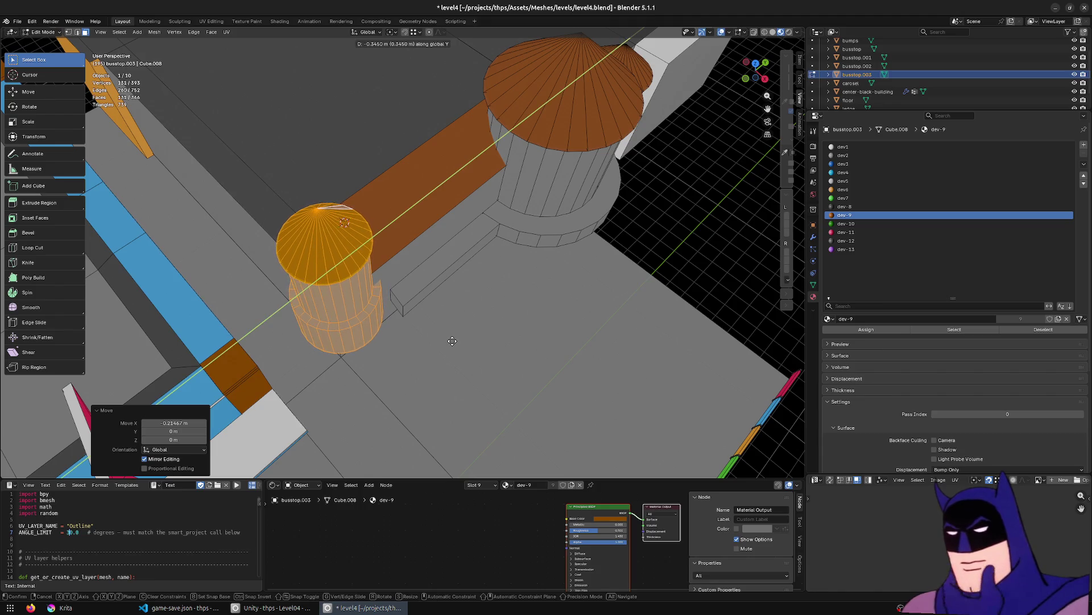
click(452, 340)
mouse_move(452, 341)
middle_down()
mouse_move(404, 276)
mouse_move(420, 312)
mouse_move(504, 347)
mouse_move(489, 361)
mouse_move(522, 358)
mouse_move(495, 321)
mouse_move(455, 319)
middle_up()
Select the small tower's conical roof and lower it along Z onto the body.
scroll(278, 301, up, 5)
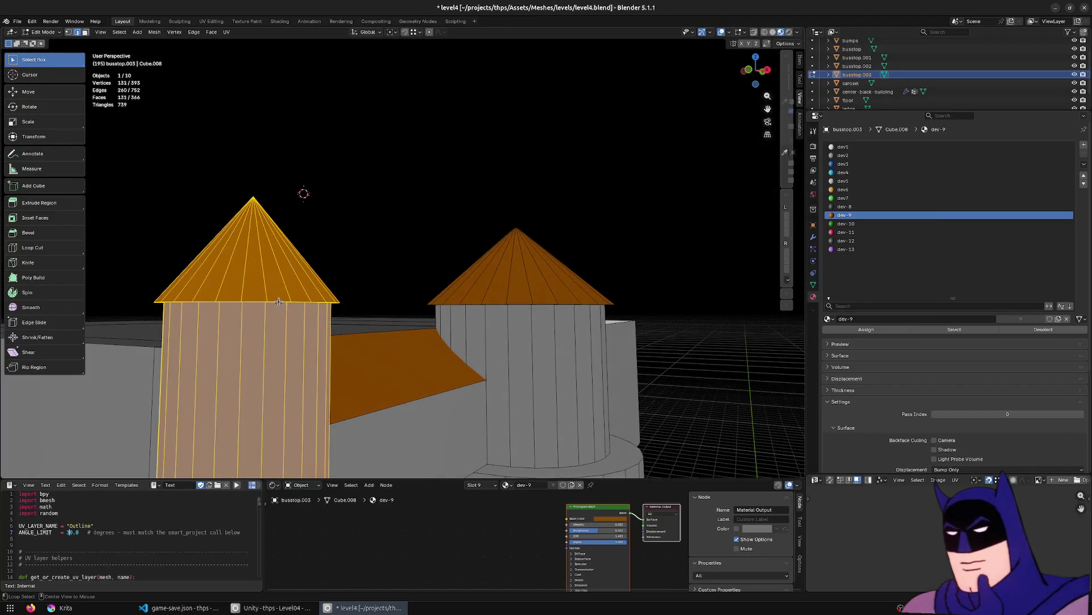
alt+click(278, 301)
key(3)
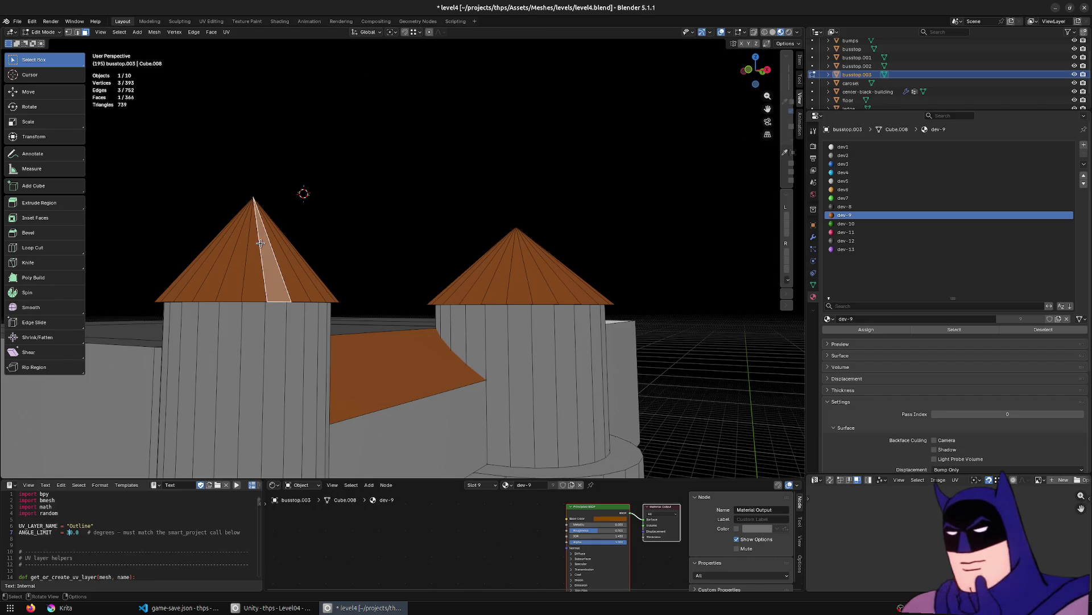
key(l)
key(g)
key(z)
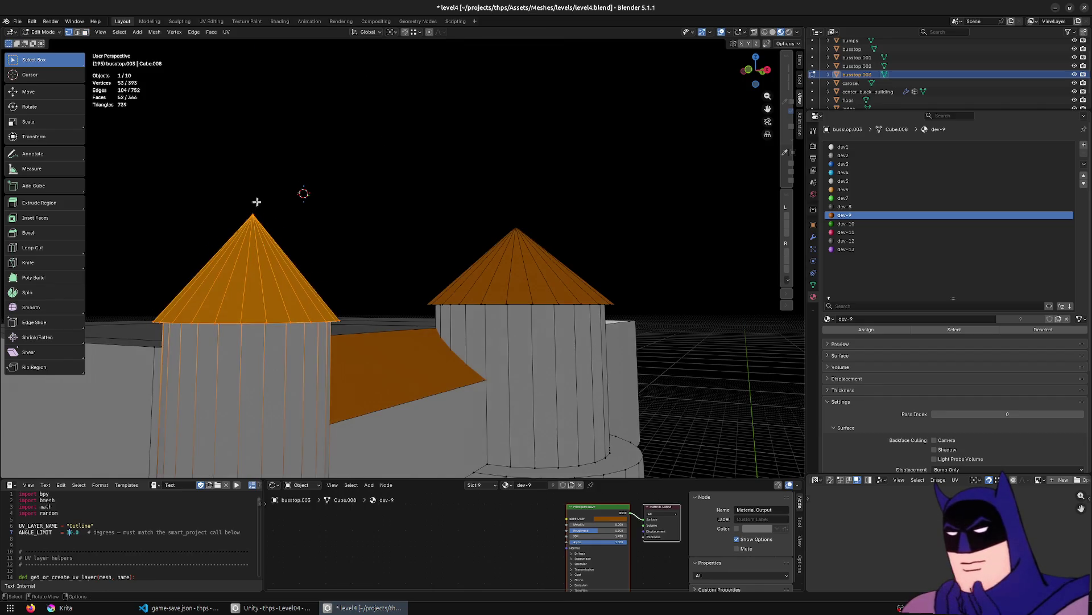
click(409, 163)
Snap the 3D cursor to the apex vertex of the large tower's roof.
key(Tab)
mouse_move(404, 165)
middle_down()
mouse_move(353, 198)
mouse_move(466, 268)
mouse_move(588, 317)
mouse_move(536, 310)
mouse_move(468, 227)
mouse_move(357, 255)
middle_up()
key(Tab)
scroll(462, 214, up, 4)
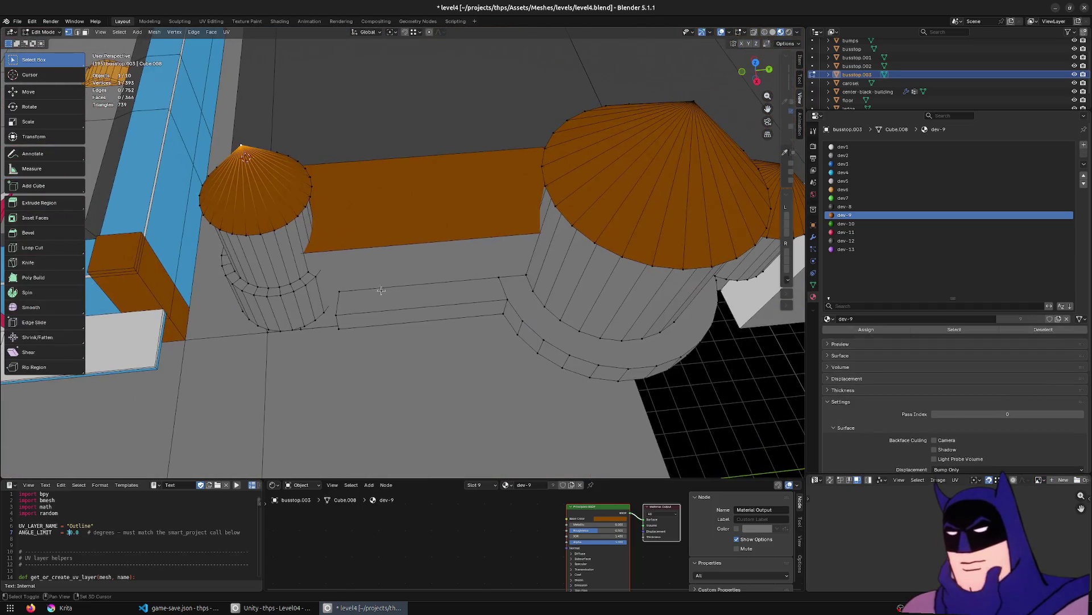
click(341, 315)
mouse_move(340, 316)
middle_down()
mouse_move(488, 198)
mouse_move(585, 203)
middle_up()
click(616, 107)
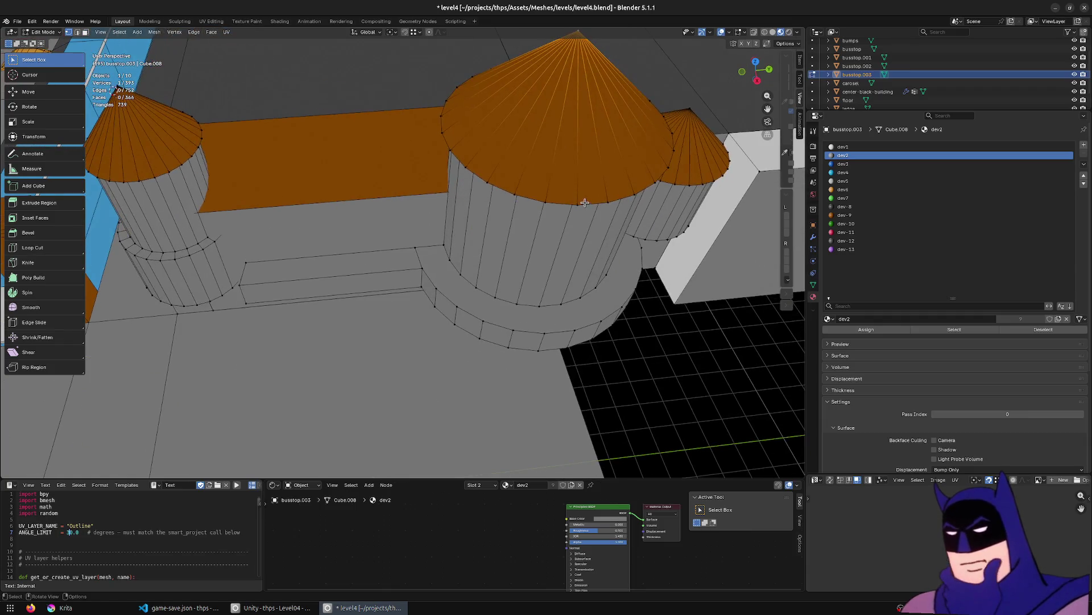
key(F3)
text(c)
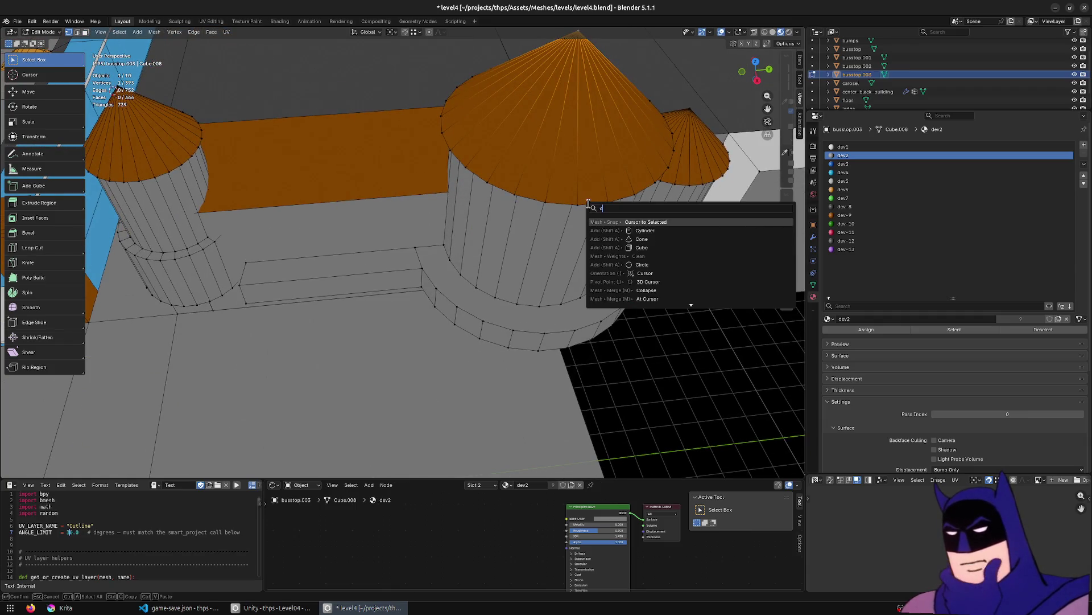
key(Return)
Select the whole large tower, deselecting the bench faces.
click(574, 166)
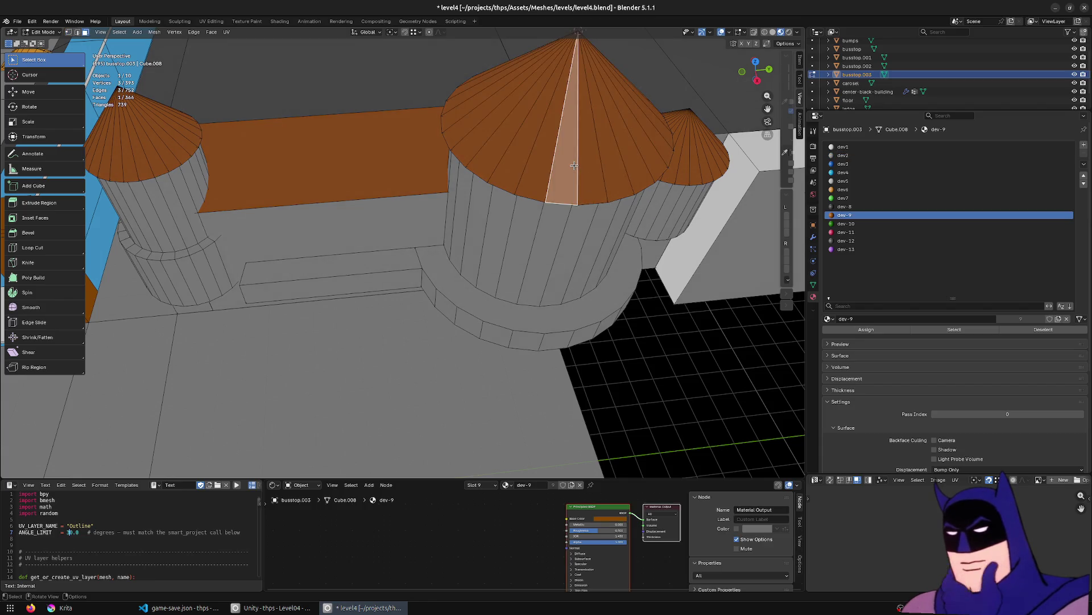
key(l)
key(l)
key(l)
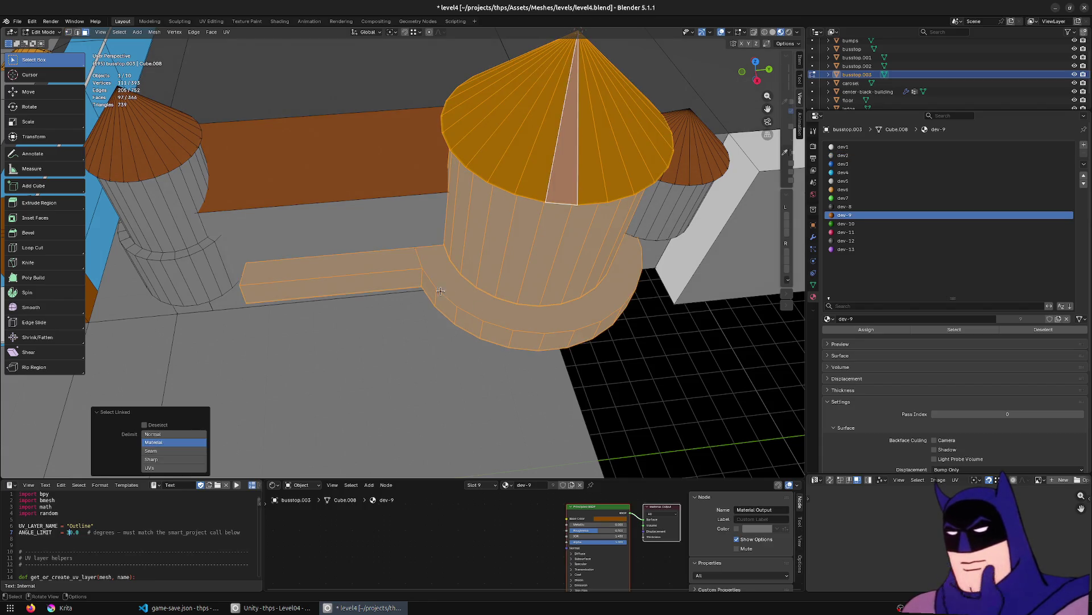
alt+click(388, 266)
key(ctrl+z)
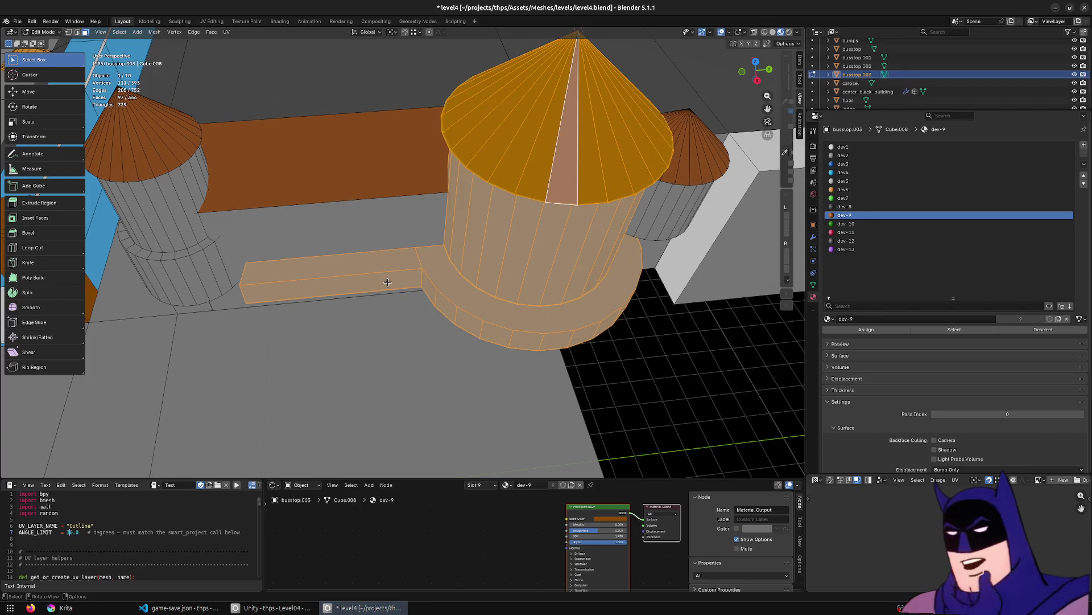
shift+click(377, 278)
shift+click(278, 281)
shift+click(282, 291)
mouse_move(282, 291)
middle_down()
mouse_move(322, 298)
mouse_move(505, 268)
mouse_move(608, 273)
mouse_move(504, 257)
middle_up()
shift+click(338, 306)
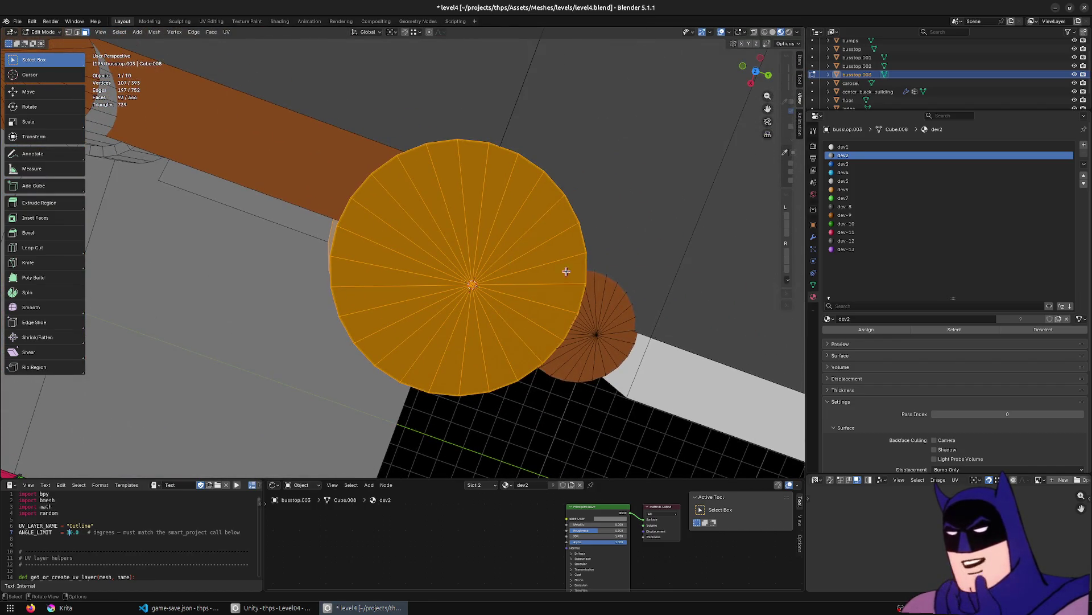
Scale the large tower down to 0.842 from the top view.
key(KP_7)
key(s)
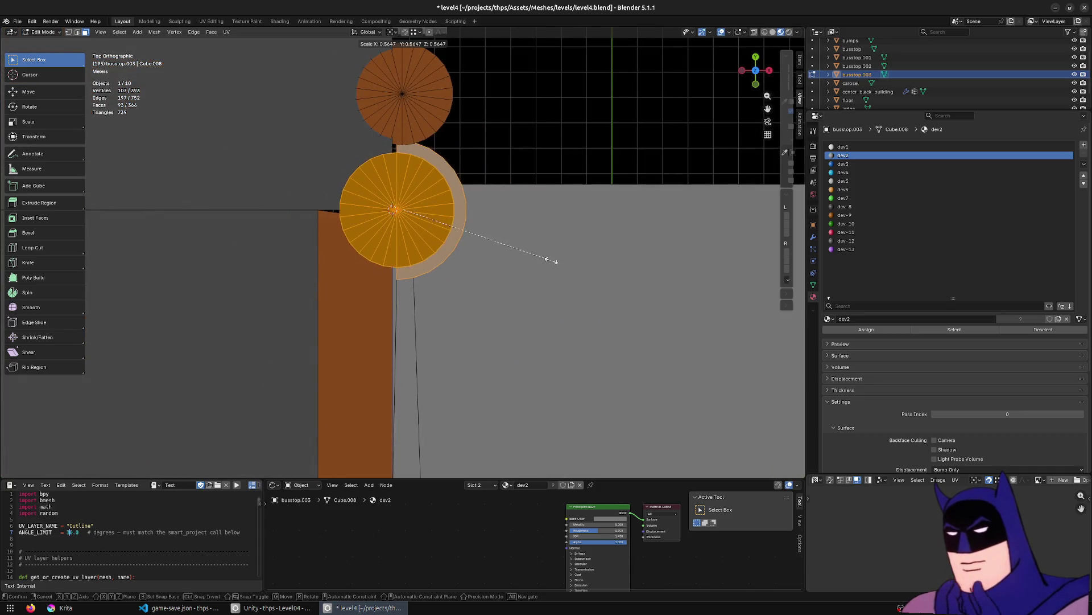
click(629, 268)
mouse_move(629, 268)
middle_down()
mouse_move(463, 198)
mouse_move(341, 267)
middle_up()
scroll(210, 340, down, 3)
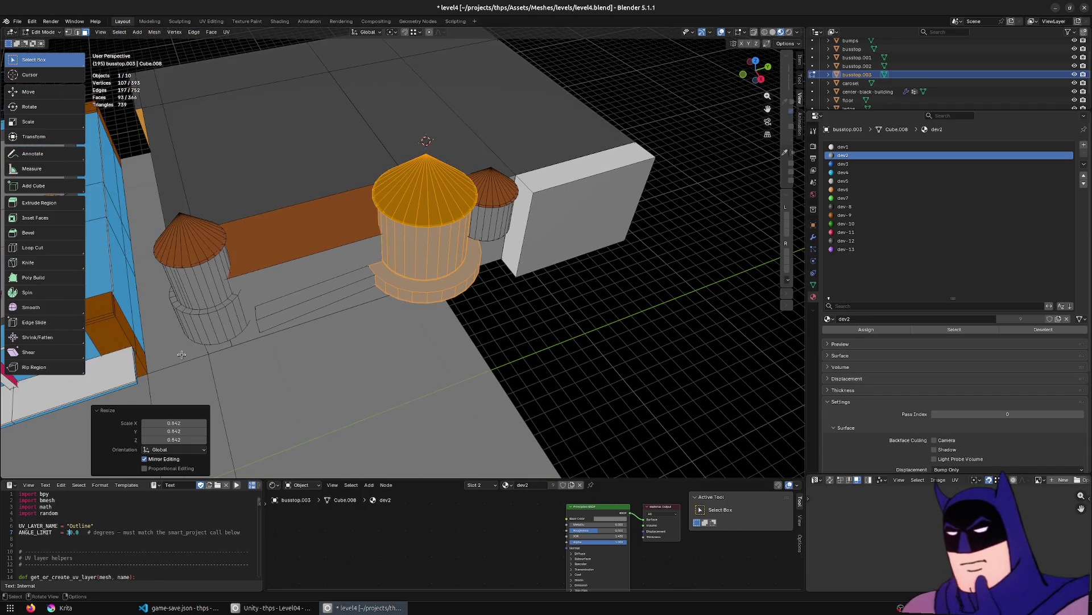
Move the large tower 8 m along X in the top view.
key(KP_7)
middle_drag(396, 278, 447, 312)
key(KP_7)
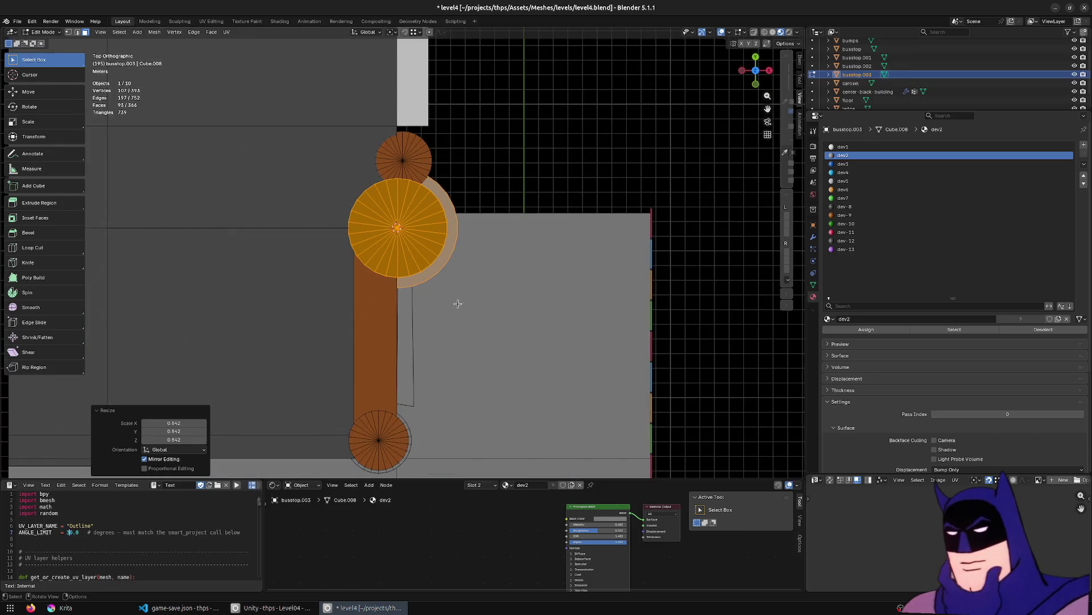
key(g)
key(x)
click(561, 287)
middle_drag(560, 287, 438, 241)
scroll(473, 246, up, 3)
Snap the wall-end corner vertex into place along X.
key(1)
click(439, 241)
key(g)
key(x)
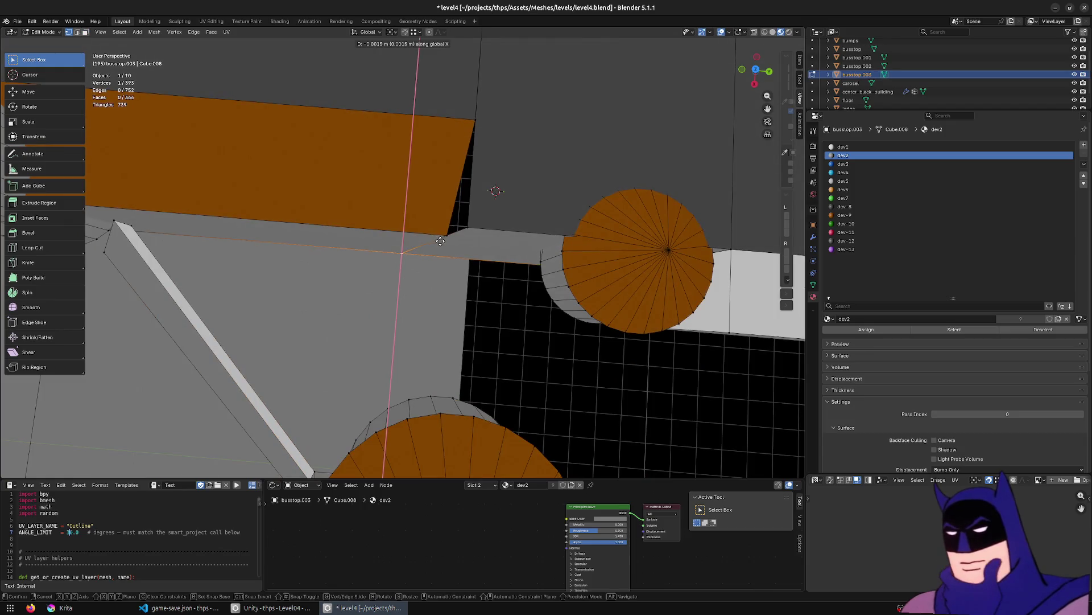
key(shift+Tab)
key(x)
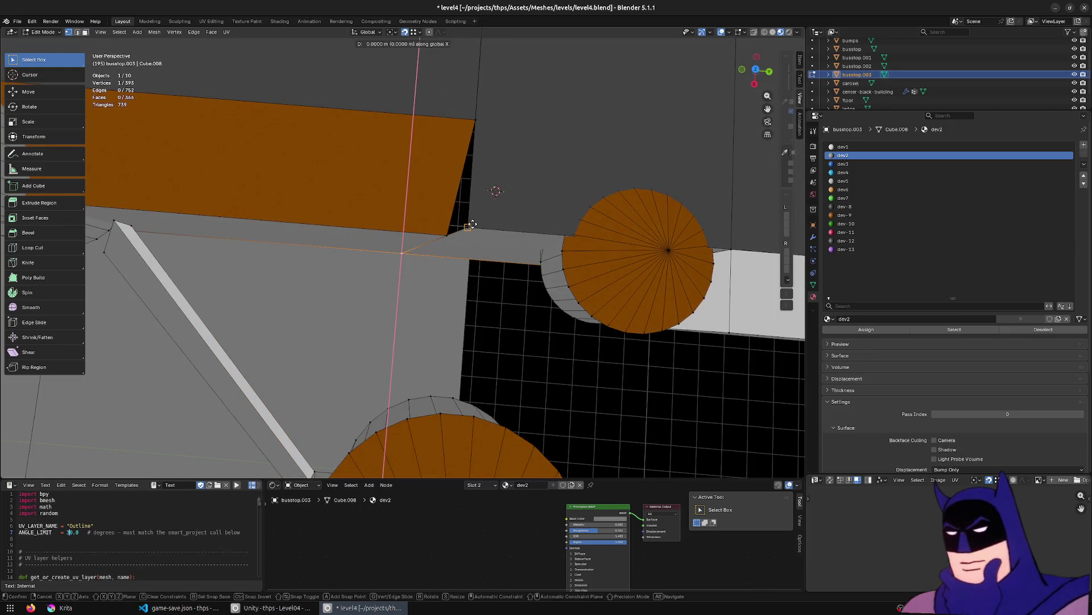
click(472, 226)
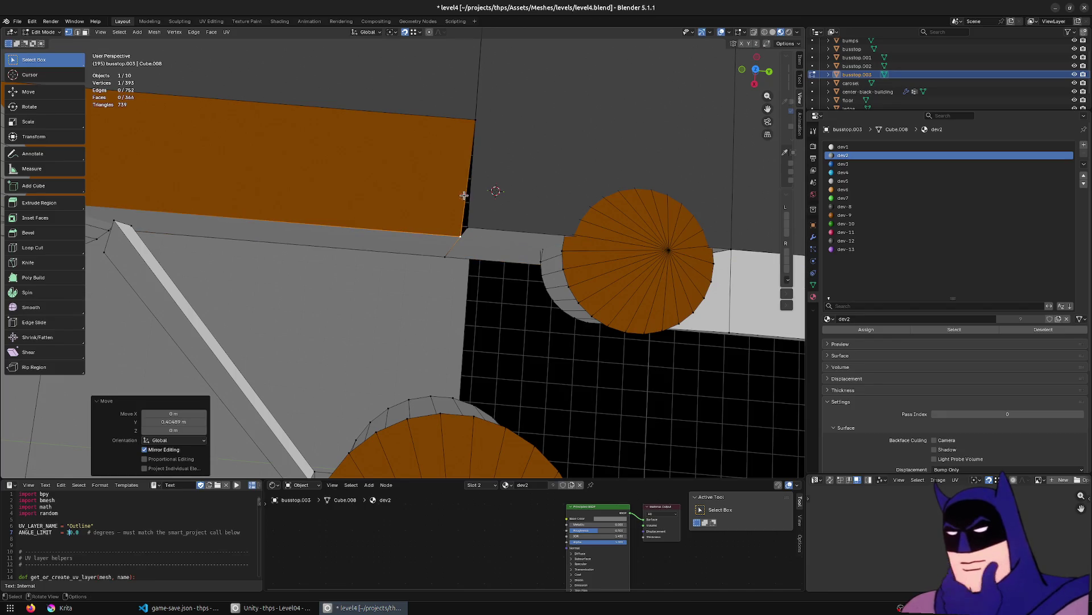
mouse_move(437, 247)
middle_down()
mouse_move(401, 182)
mouse_move(590, 174)
mouse_move(515, 273)
mouse_move(416, 290)
middle_up()
click(515, 273)
Delete the faces of the box arm jutting out of the tower.
click(509, 177)
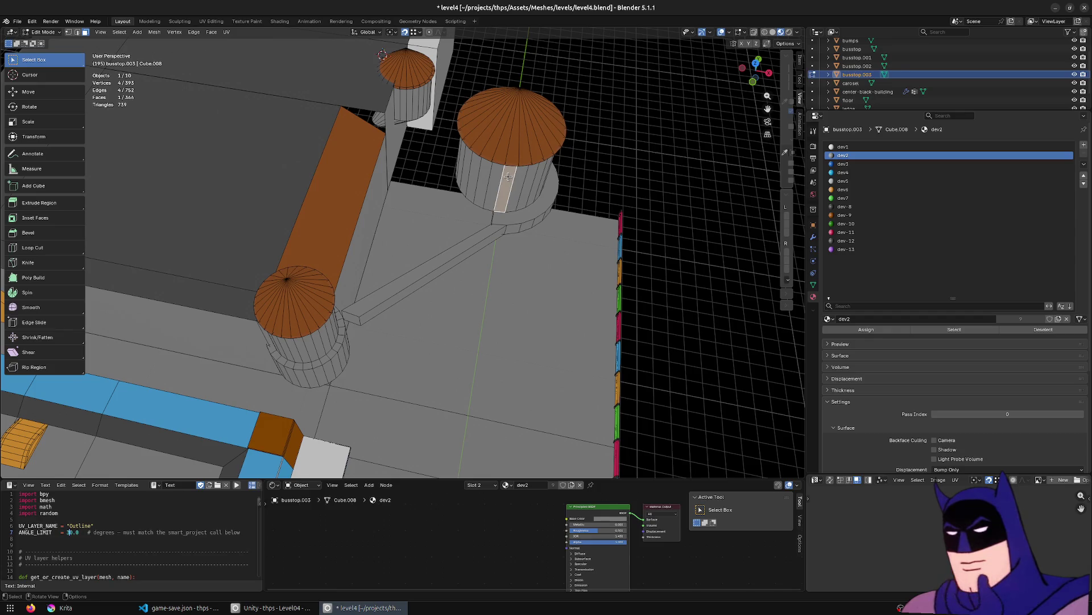
key(ctrl+l)
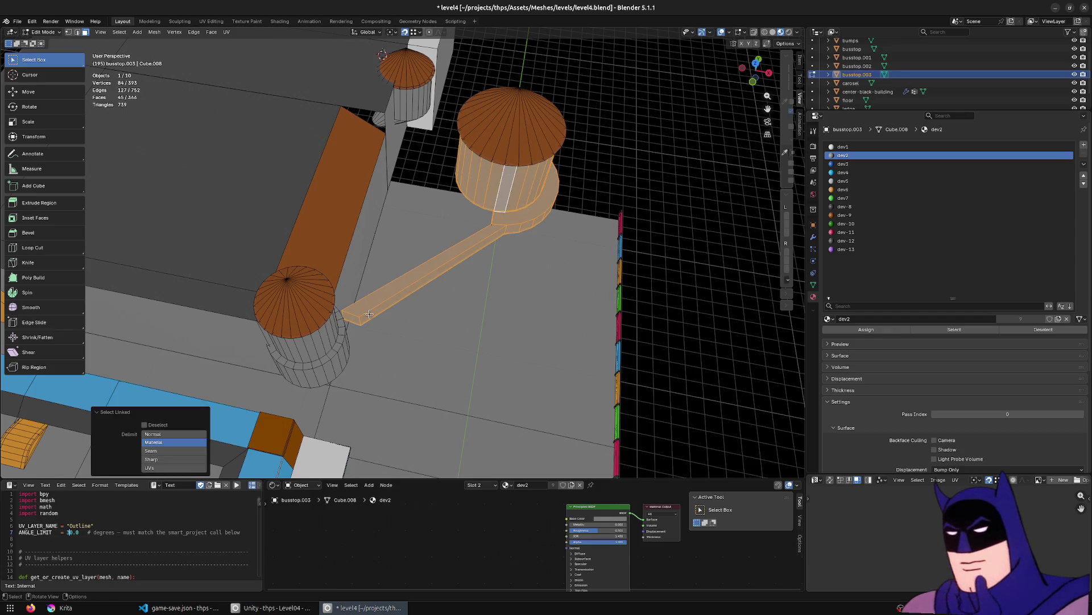
shift+click(365, 315)
shift+click(376, 304)
mouse_move(377, 304)
middle_down()
mouse_move(399, 273)
mouse_move(444, 131)
mouse_move(384, 232)
middle_up()
scroll(405, 245, up, 4)
click(391, 223)
key(l)
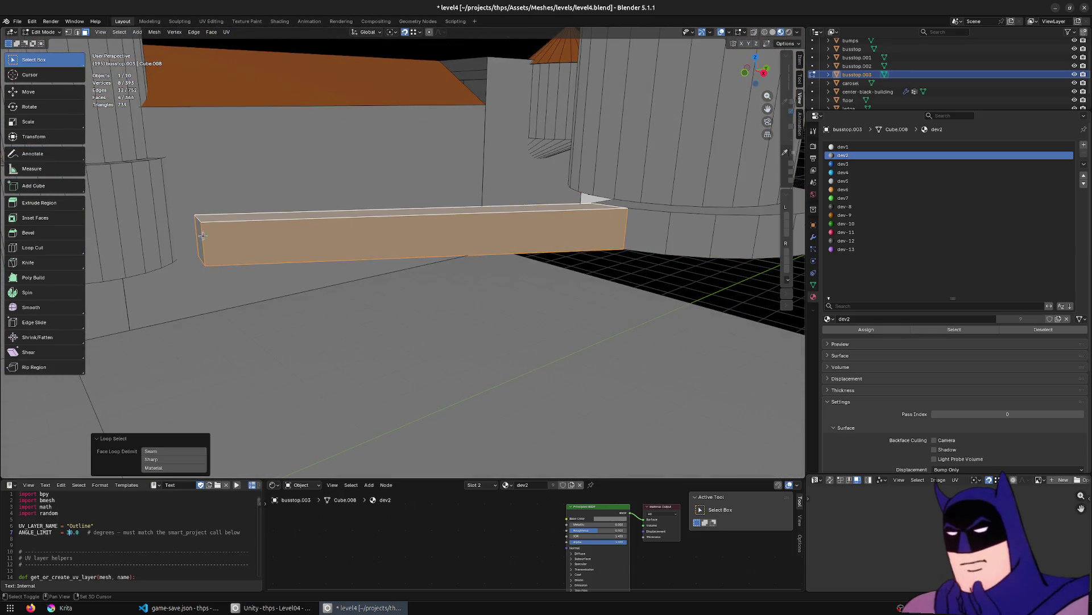
key(x)
click(203, 234)
Select the tower's tall column together with its cone roof.
mouse_move(204, 234)
middle_down()
mouse_move(296, 259)
mouse_move(723, 265)
middle_up()
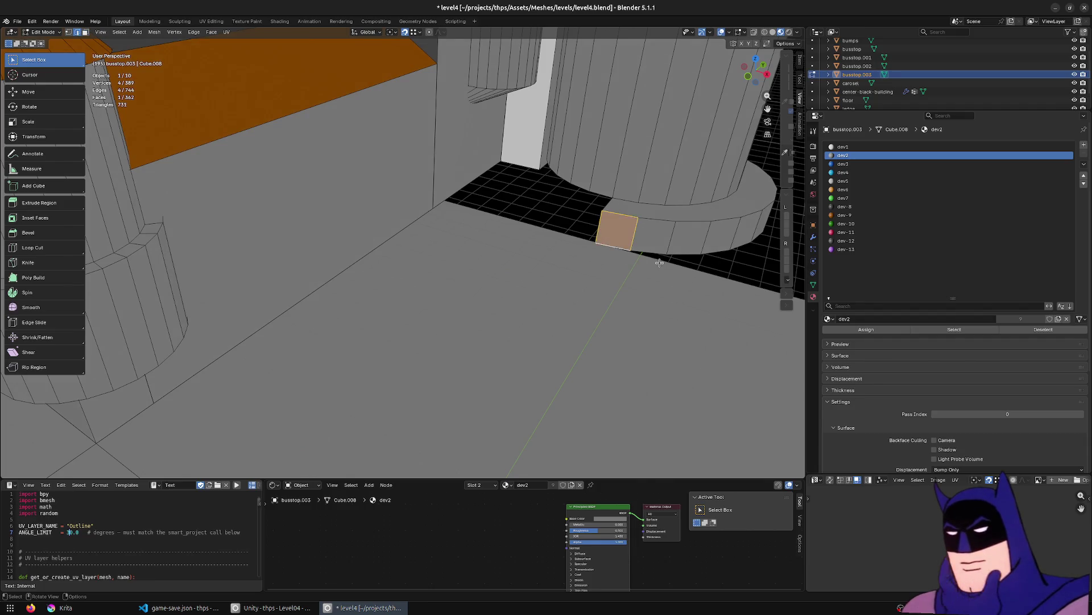
key(3)
click(637, 165)
key(ctrl+l)
middle_drag(630, 159, 602, 239)
shift+click(508, 209)
key(ctrl+l)
middle_drag(507, 209, 541, 252)
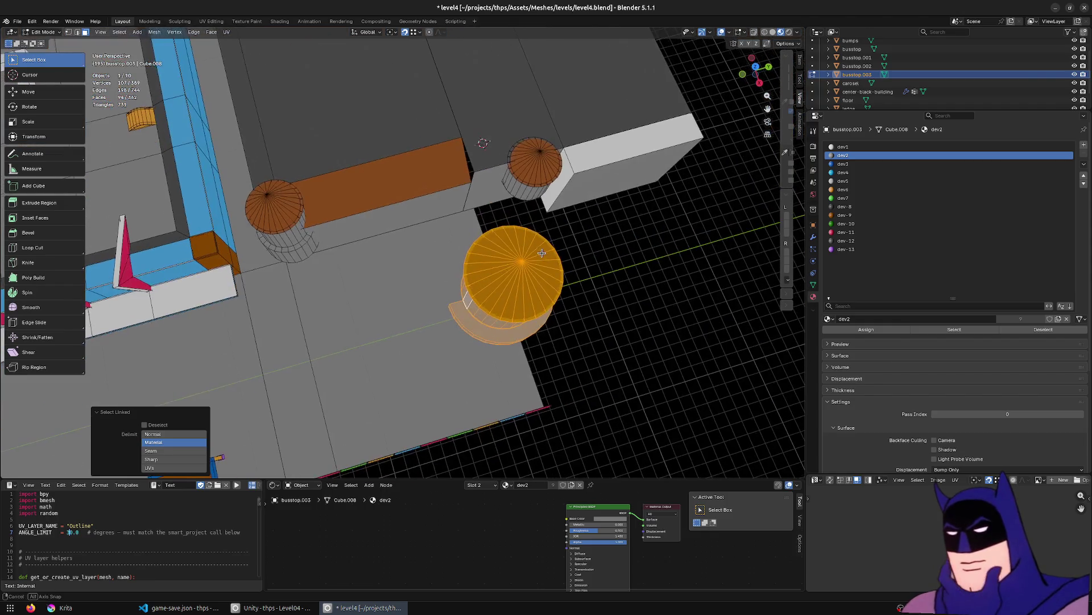
Move the large tower about -7.84 m along X from the top view.
key(KP_7)
scroll(574, 187, up, 3)
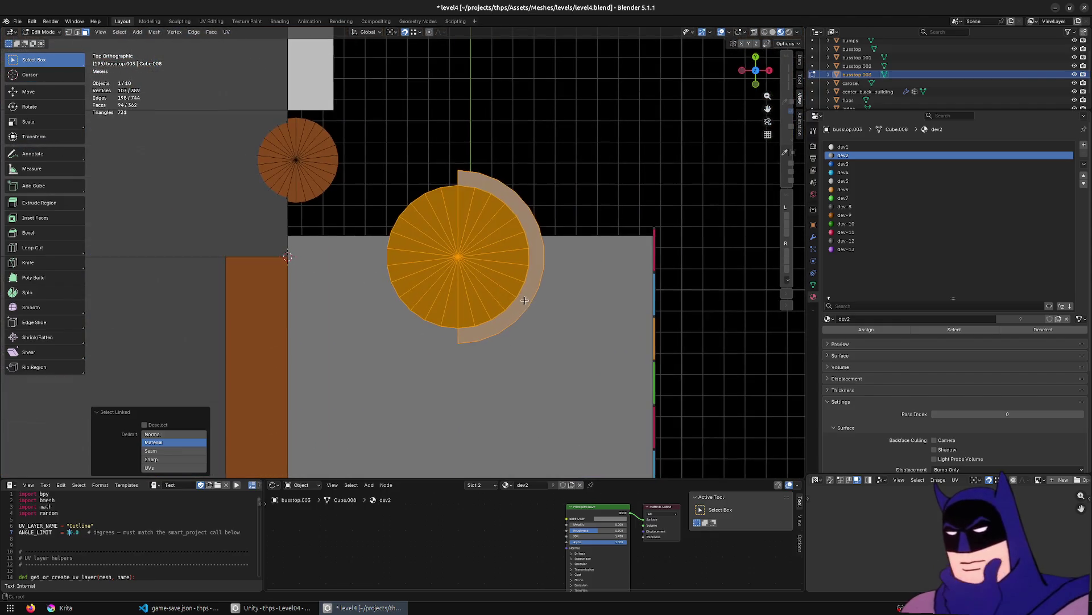
key(g)
key(y)
key(x)
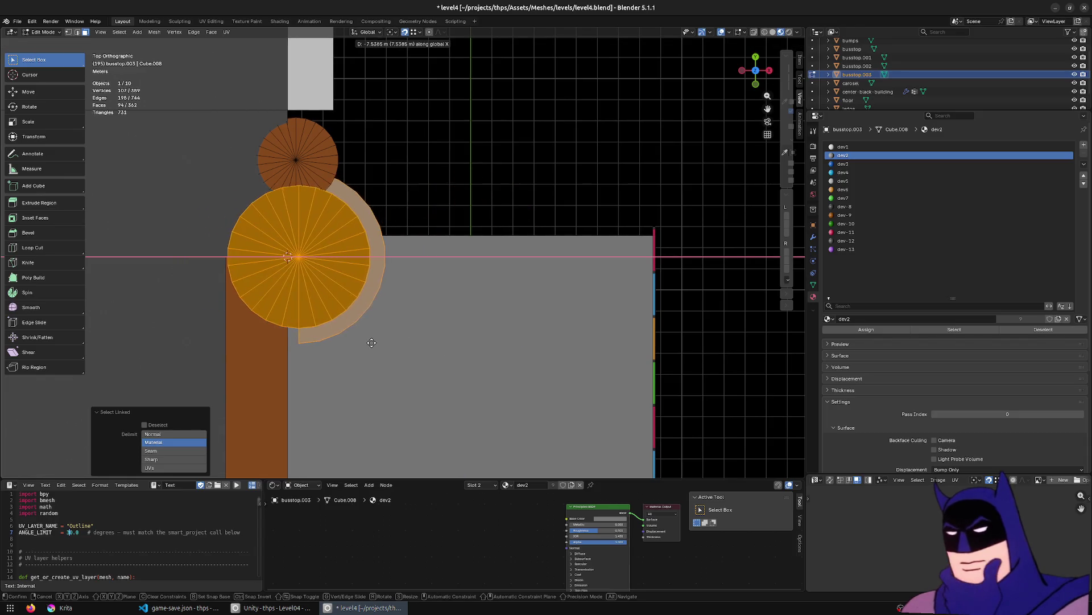
scroll(365, 343, down, 2)
mouse_move(365, 344)
shift+middle_down()
mouse_move(423, 221)
mouse_move(526, 154)
mouse_move(565, 171)
mouse_move(361, 171)
shift+middle_up()
click(423, 222)
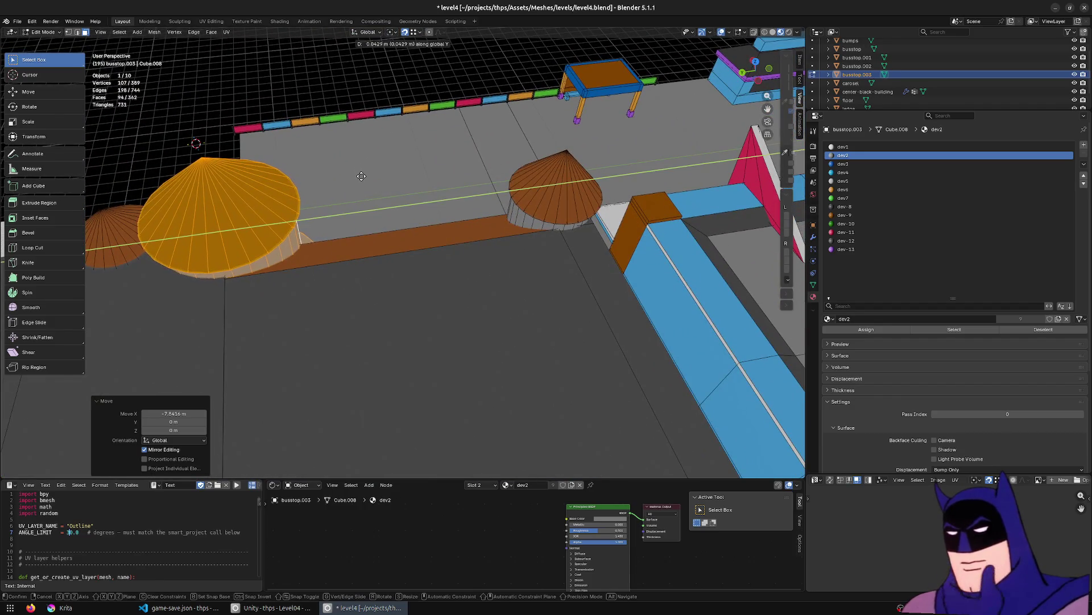
Nudge the tower a further -0.16 m along X beside the small turret.
scroll(279, 342, up, 5)
ctrl+middle_drag(524, 290, 477, 304)
key(g)
key(x)
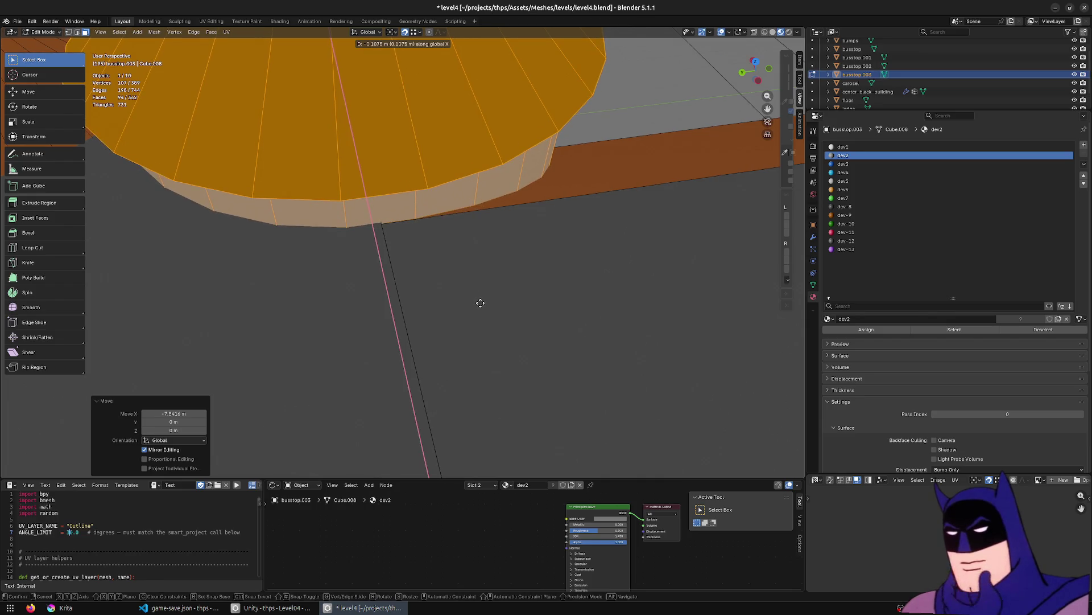
click(480, 305)
scroll(481, 305, down, 8)
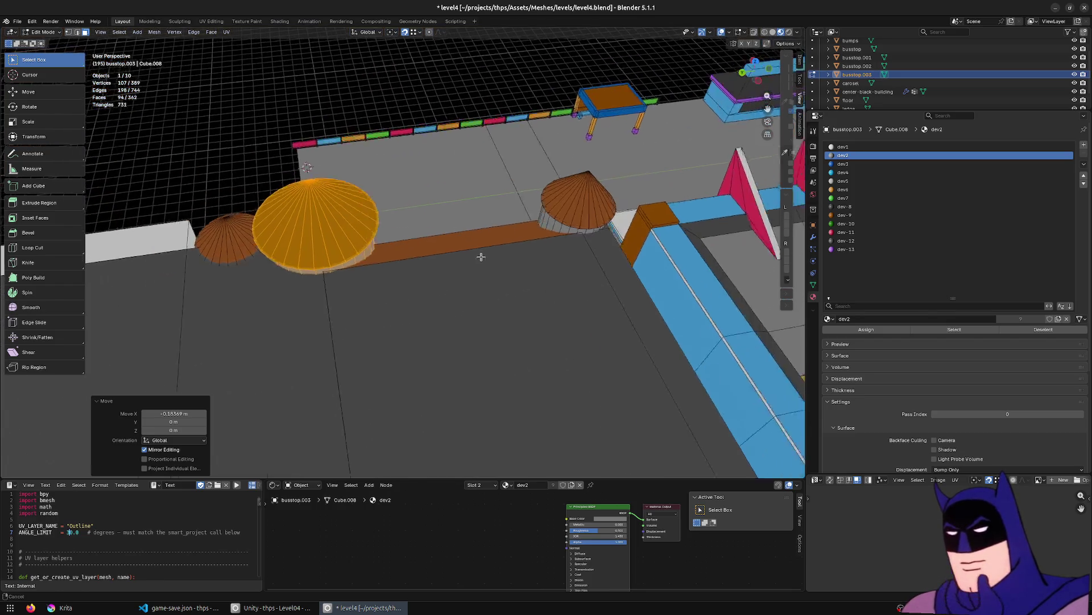
Select the ring of faces around the big tower's base.
scroll(519, 252, up, 8)
mouse_move(375, 149)
middle_down()
mouse_move(353, 159)
mouse_move(437, 186)
mouse_move(519, 183)
mouse_move(493, 205)
mouse_move(513, 186)
mouse_move(490, 177)
mouse_move(460, 212)
middle_up()
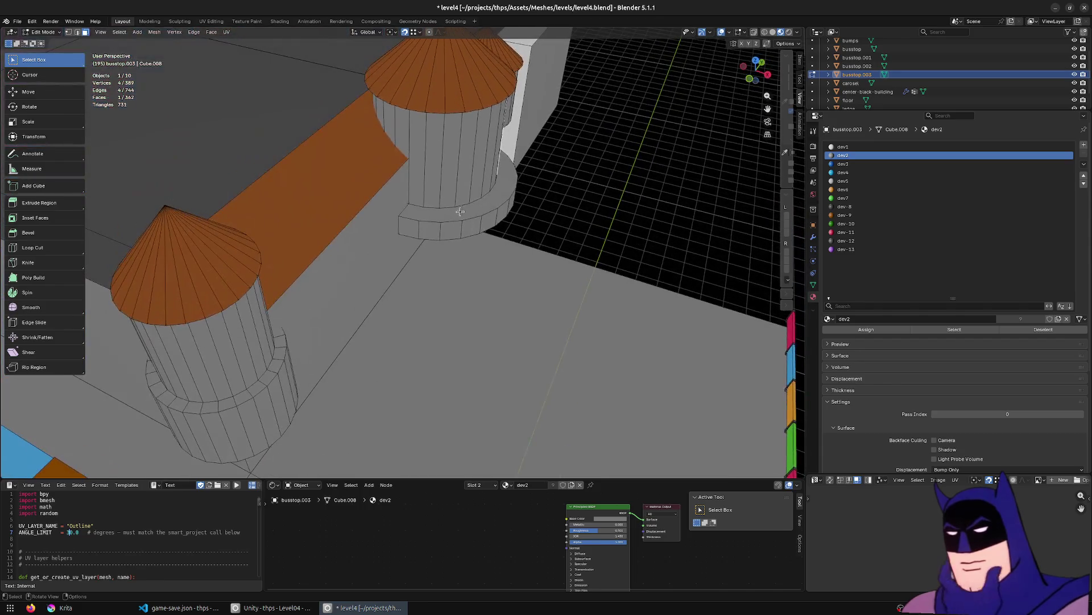
key(l)
key(l)
middle_drag(461, 164, 449, 154)
click(450, 153)
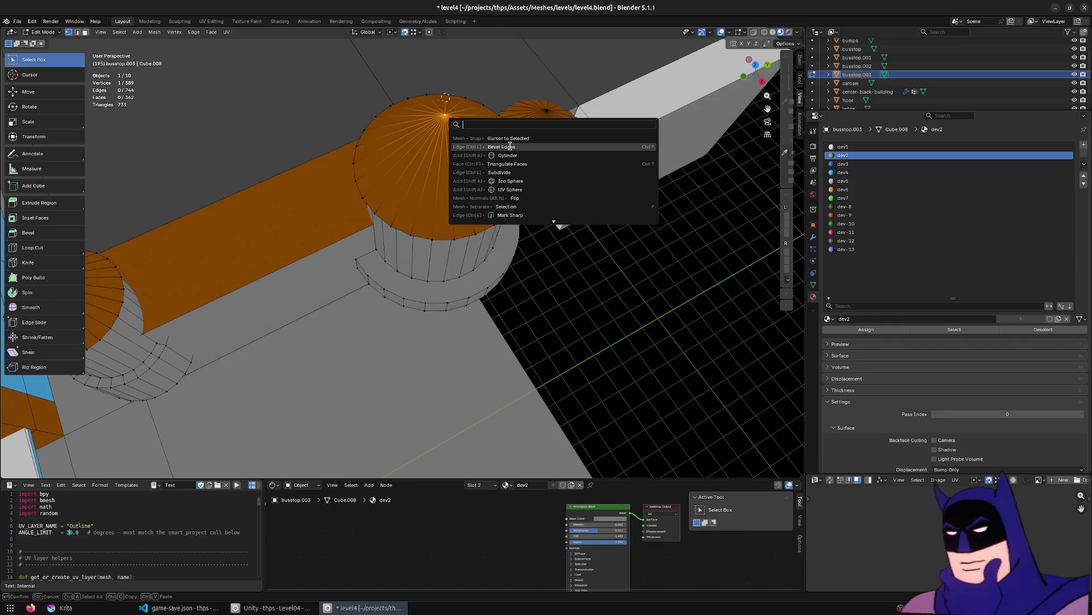
click(441, 177)
key(l)
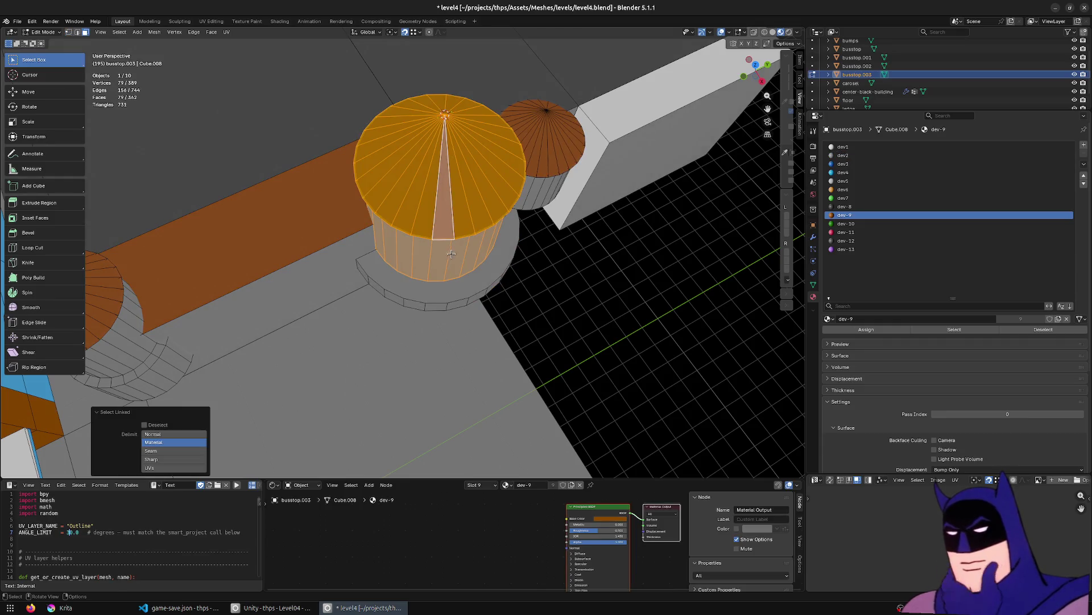
key(l)
mouse_move(453, 288)
middle_down()
mouse_move(523, 291)
mouse_move(557, 267)
mouse_move(461, 280)
middle_up()
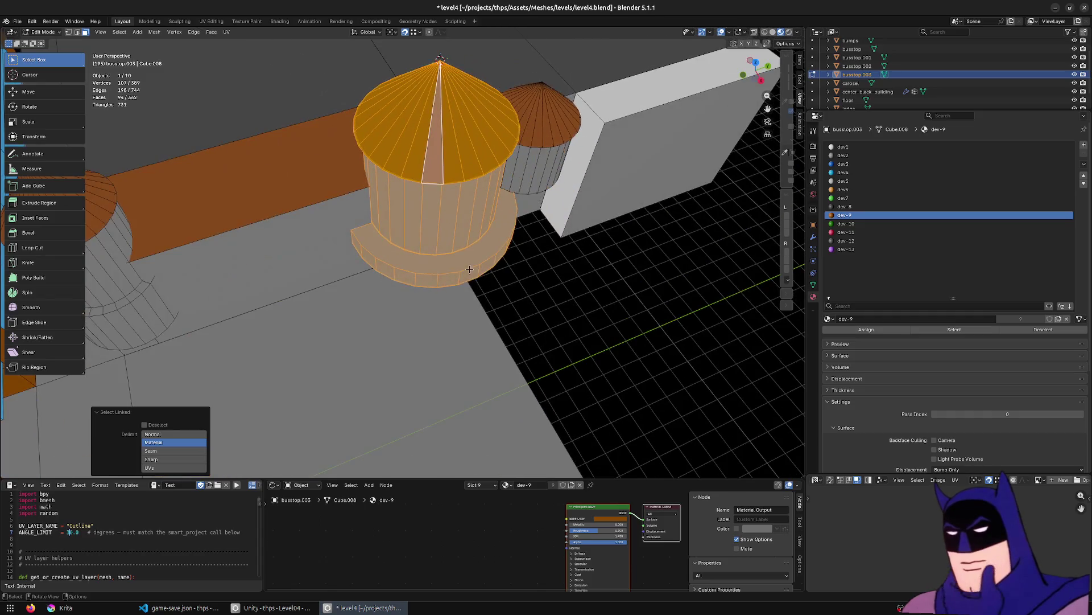
alt+click(462, 280)
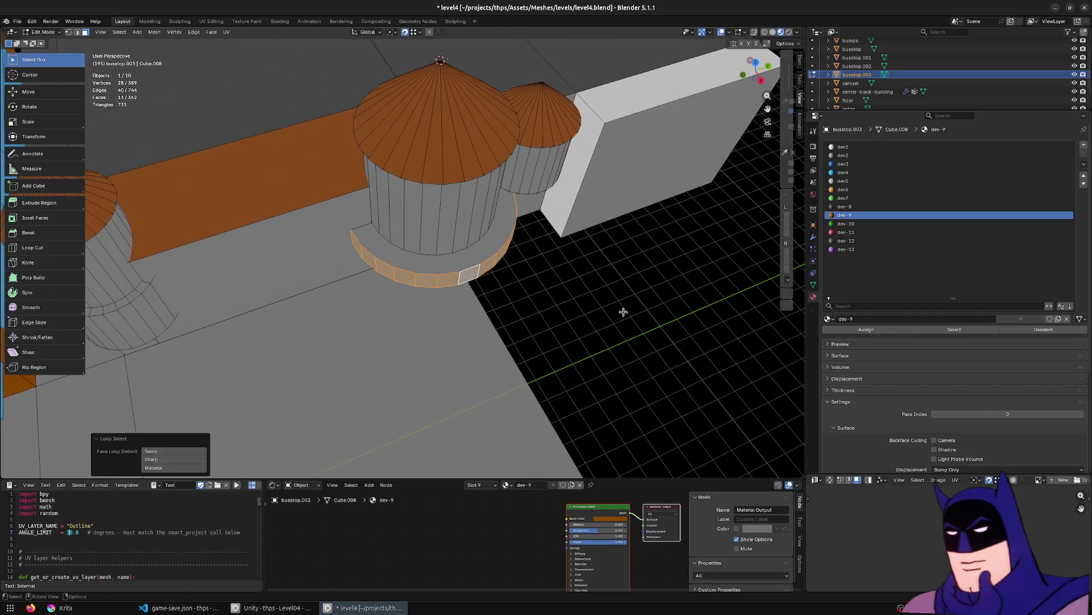
Shrink the base ring to 0.929, pivoting around the 3D cursor.
key(s)
key(Escape)
click(392, 33)
click(407, 63)
middle_drag(432, 114, 568, 251)
key(s)
key(Escape)
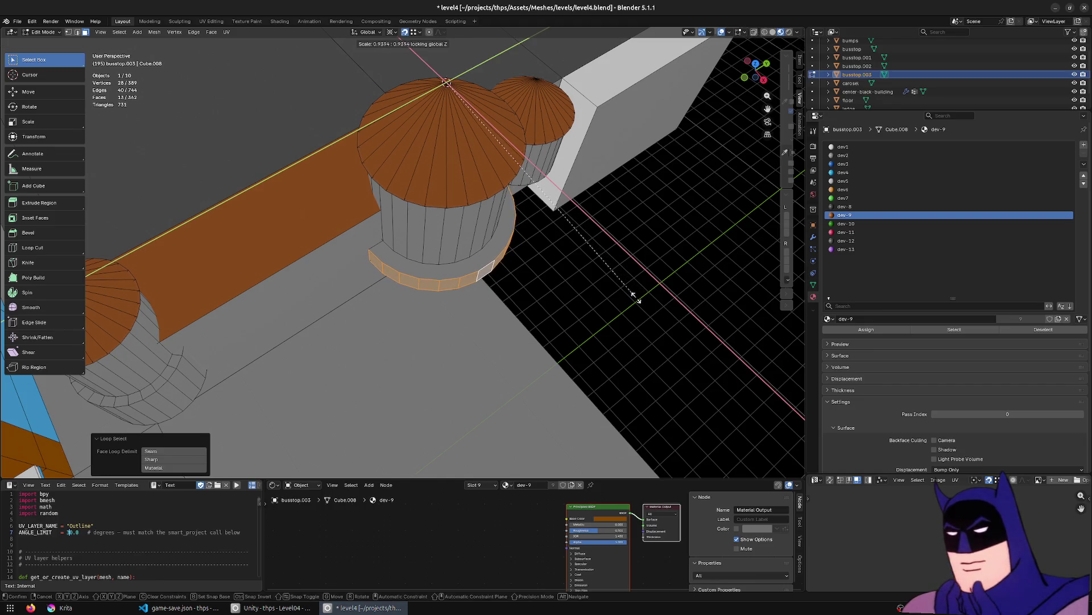
click(630, 295)
Select the whole tower and shift it -0.42 m along X.
mouse_move(630, 294)
middle_down()
mouse_move(518, 257)
mouse_move(441, 165)
mouse_move(499, 257)
middle_up()
click(498, 239)
key(l)
key(l)
key(l)
key(g)
key(x)
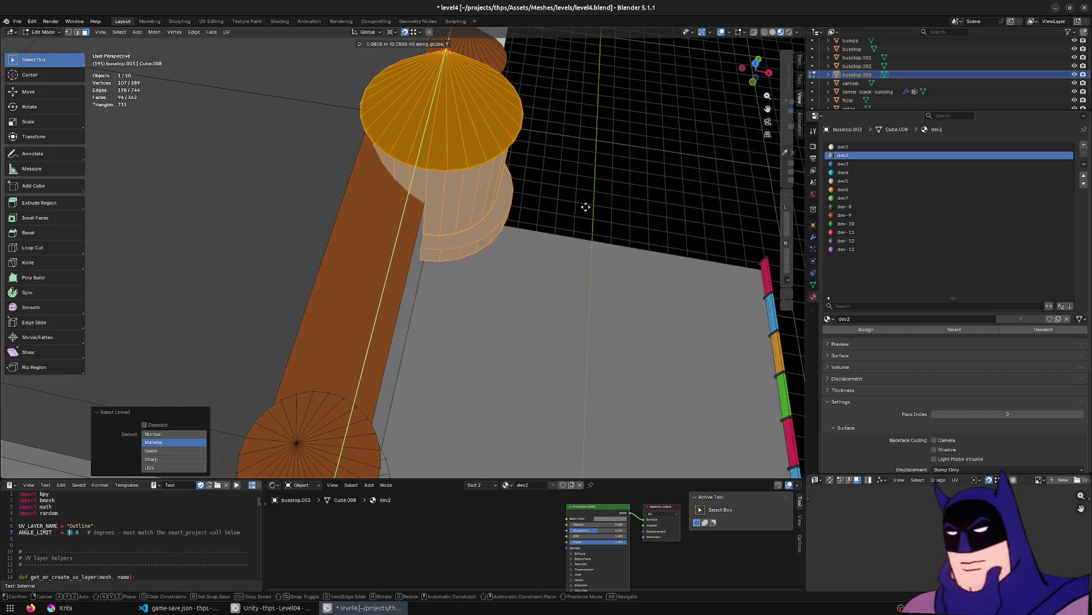
click(580, 206)
Select the small cone's tip and bring up the command search.
mouse_move(580, 206)
middle_down()
mouse_move(426, 174)
mouse_move(520, 127)
middle_up()
click(522, 129)
key(F3)
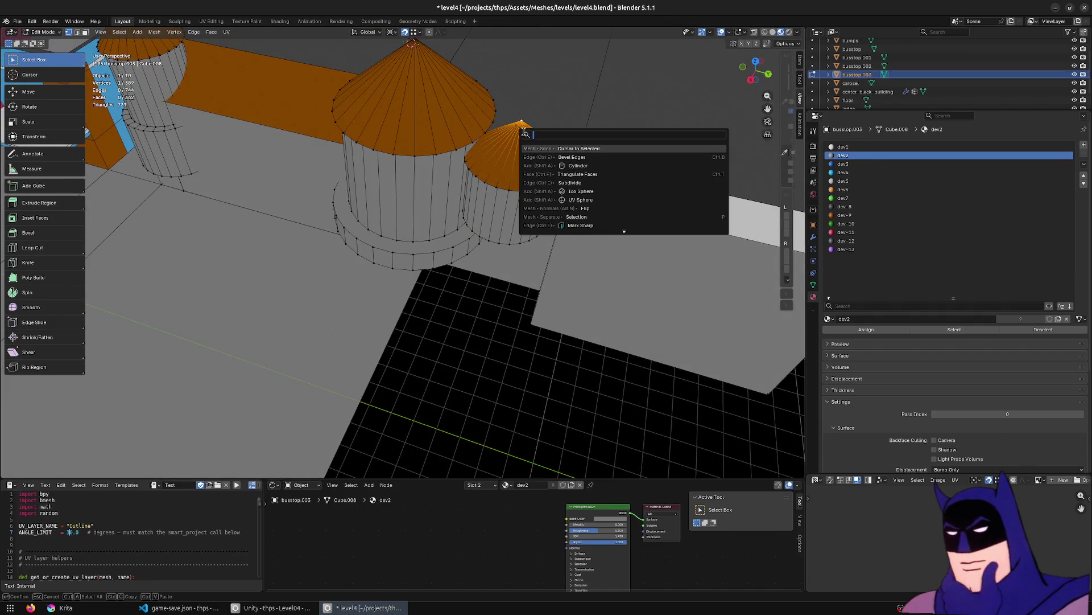
Select the small tower and shrink it sideways to 0.627, keeping its height.
key(Escape)
key(3)
click(516, 165)
key(l)
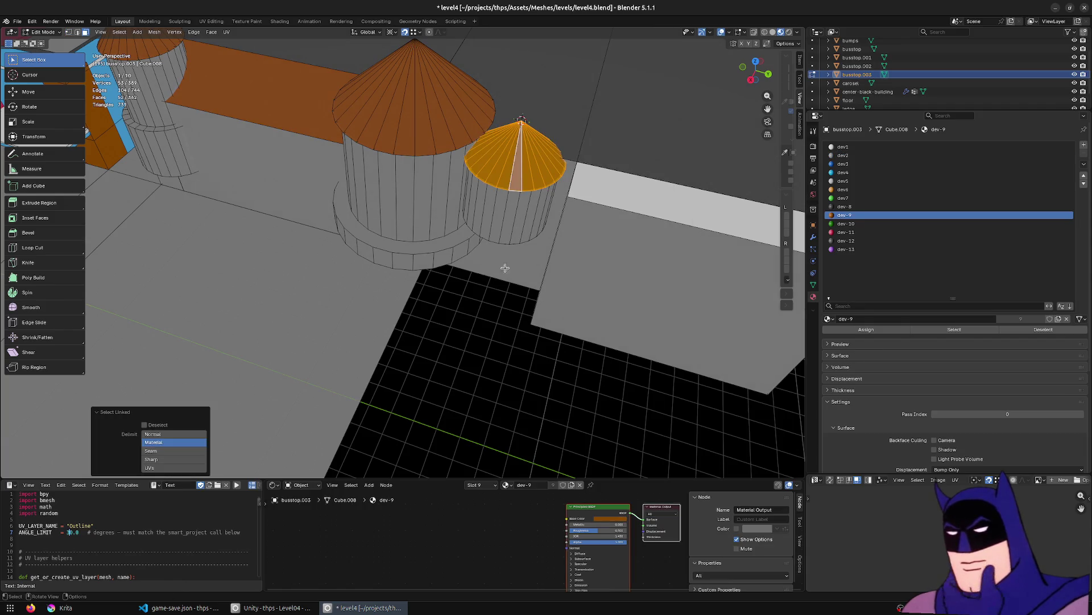
middle_drag(505, 212, 535, 193)
key(shift+z)
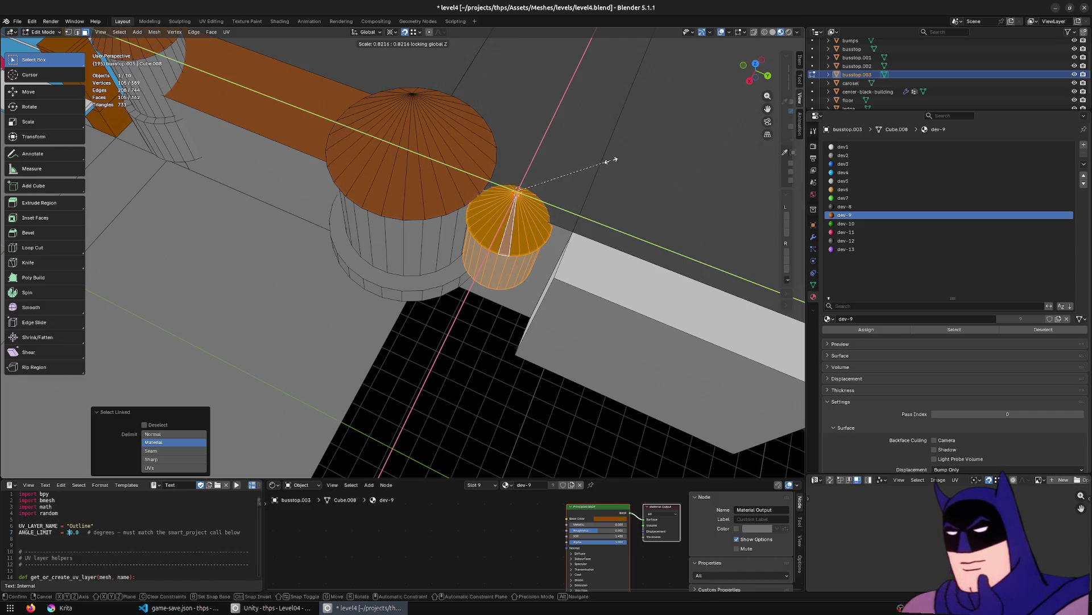
click(612, 161)
In top view, move the small tower about -0.40 m X and -0.355 m Y beside the big tower.
key(KP_7)
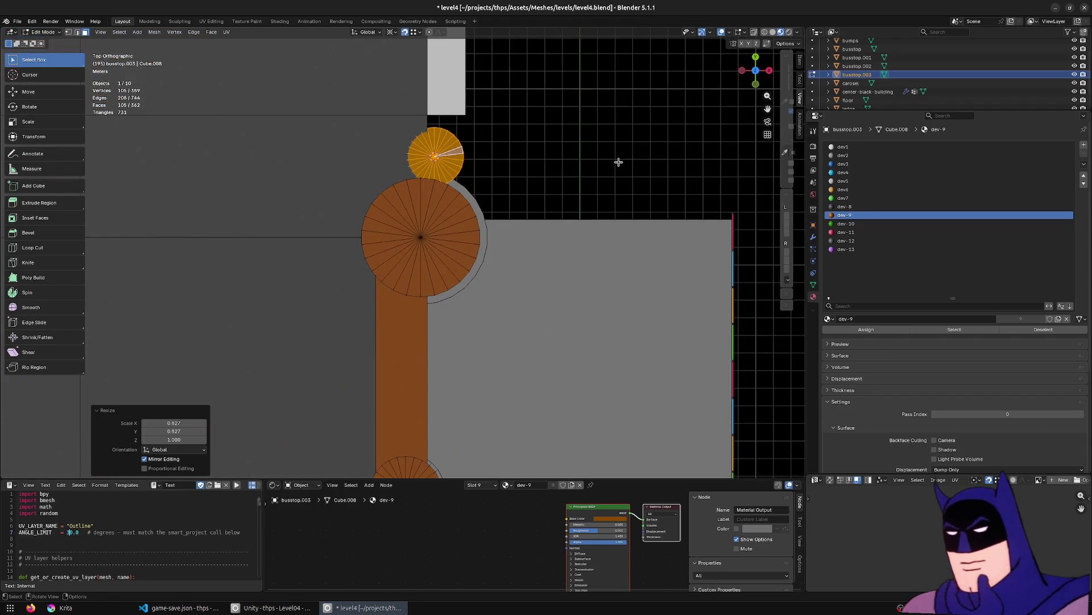
key(g)
click(611, 167)
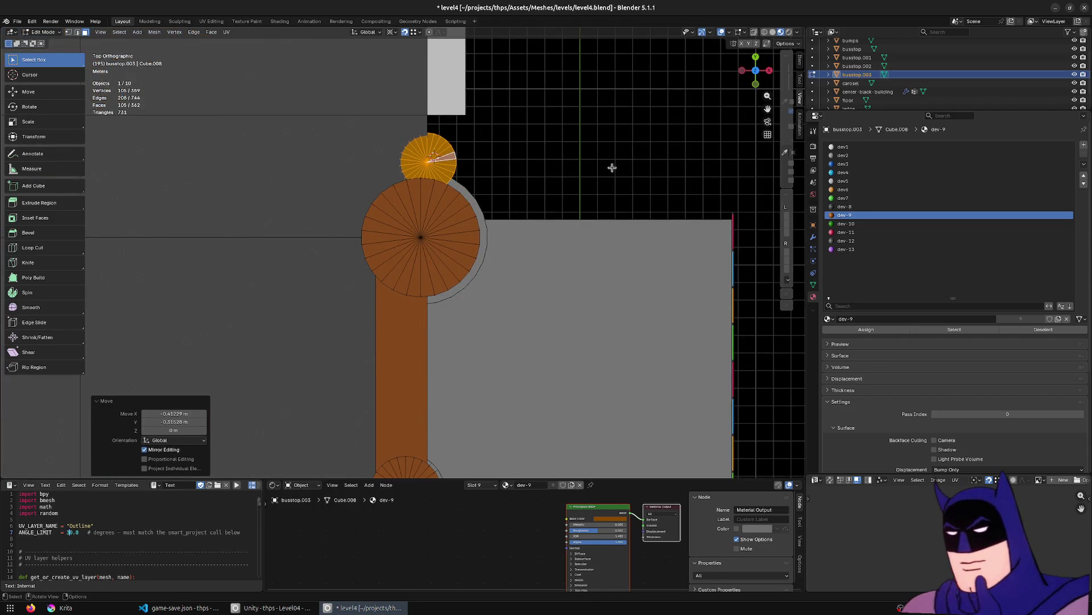
scroll(610, 165, up, 6)
Lower the small tower's roof peak vertically by about 0.56 m.
mouse_move(719, 205)
middle_down()
mouse_move(641, 161)
mouse_move(573, 232)
mouse_move(512, 97)
mouse_move(374, 80)
mouse_move(319, 102)
mouse_move(399, 119)
mouse_move(484, 112)
middle_up()
click(398, 102)
scroll(404, 91, down, 5)
key(g)
key(z)
click(354, 155)
key(g)
key(z)
click(373, 165)
middle_drag(373, 165, 478, 275)
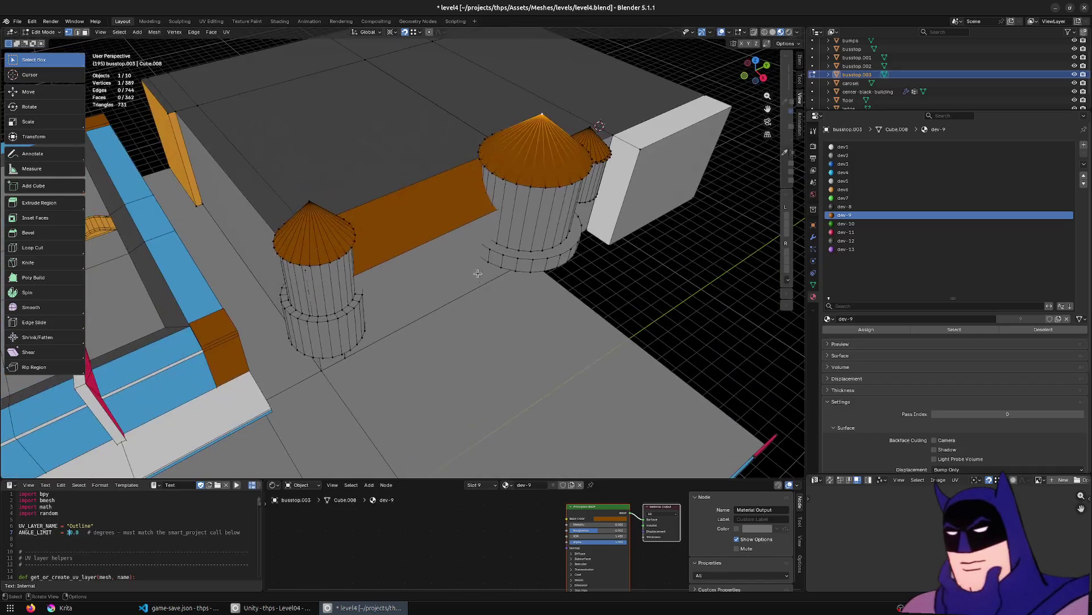
Extrude the selected wall face about 8.39 m along -Y in top view.
click(477, 275)
middle_drag(546, 303, 517, 312)
key(KP_7)
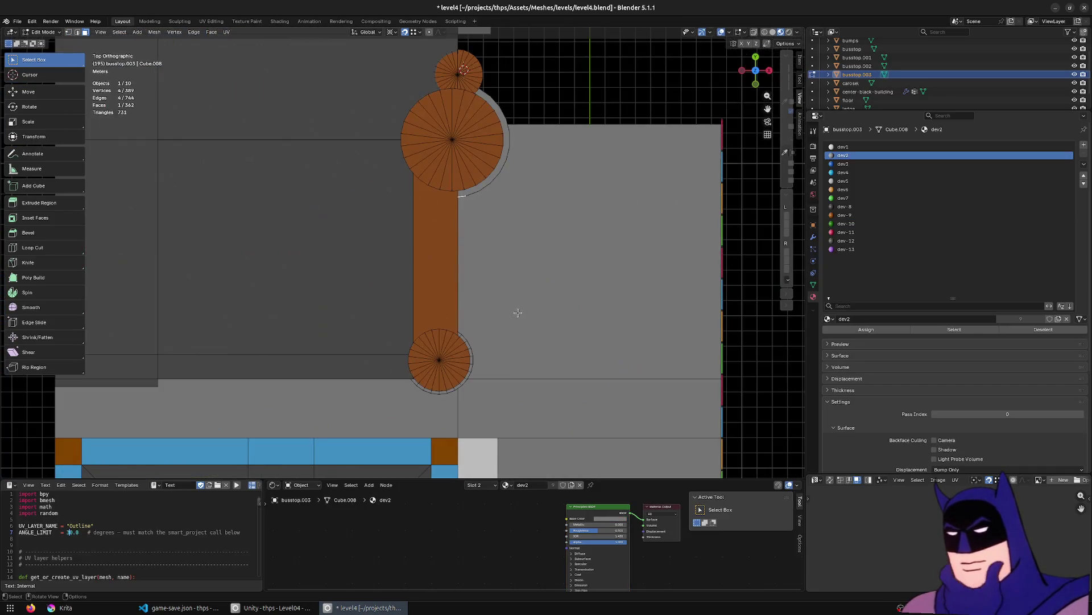
key(e)
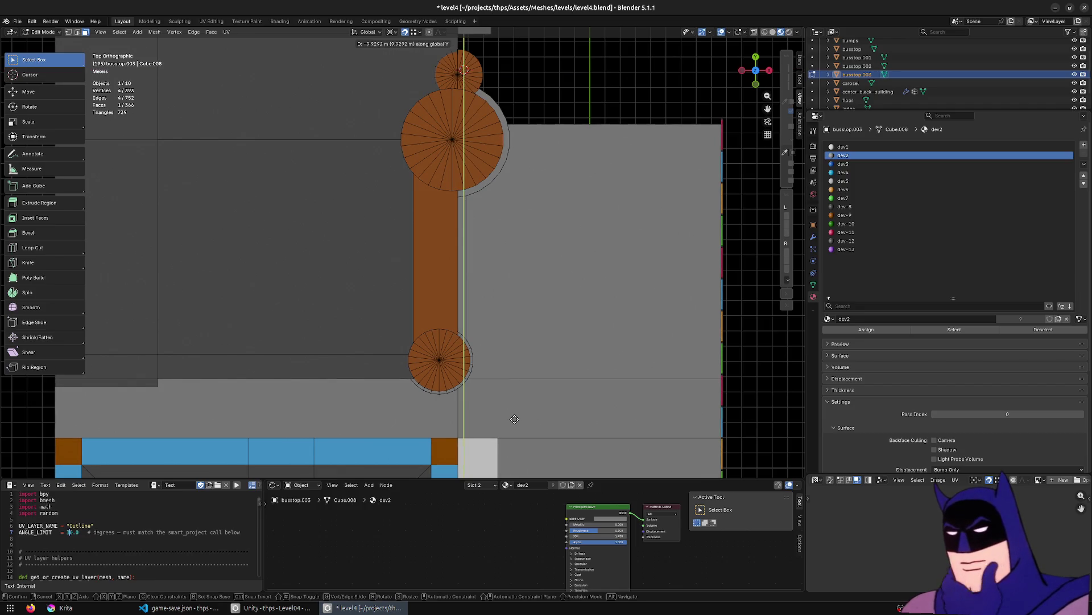
click(529, 395)
Flatten the new end face to zero along Y.
key(s)
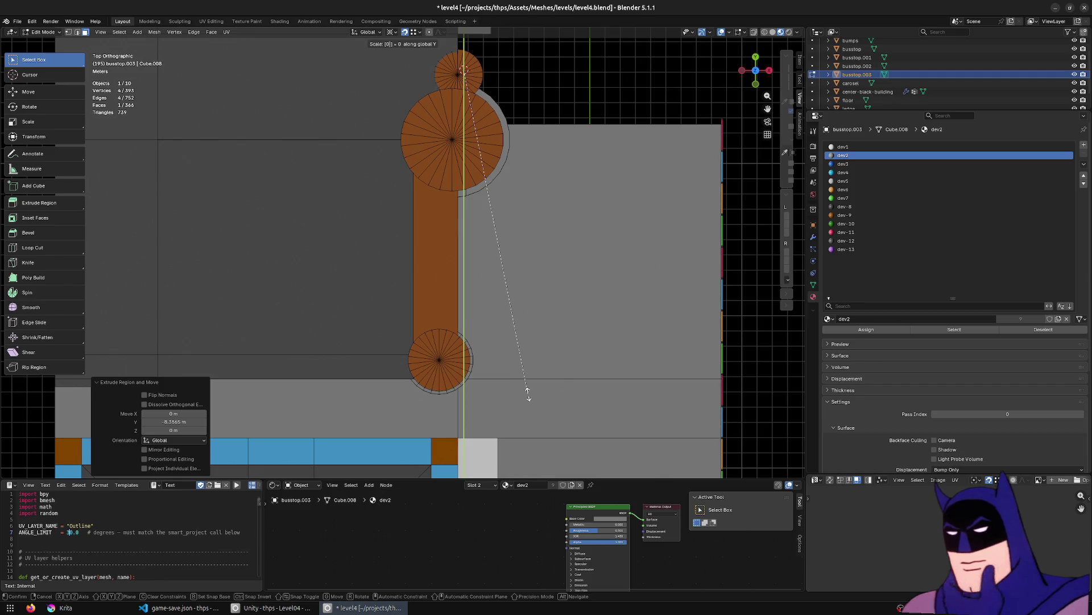
key(Return)
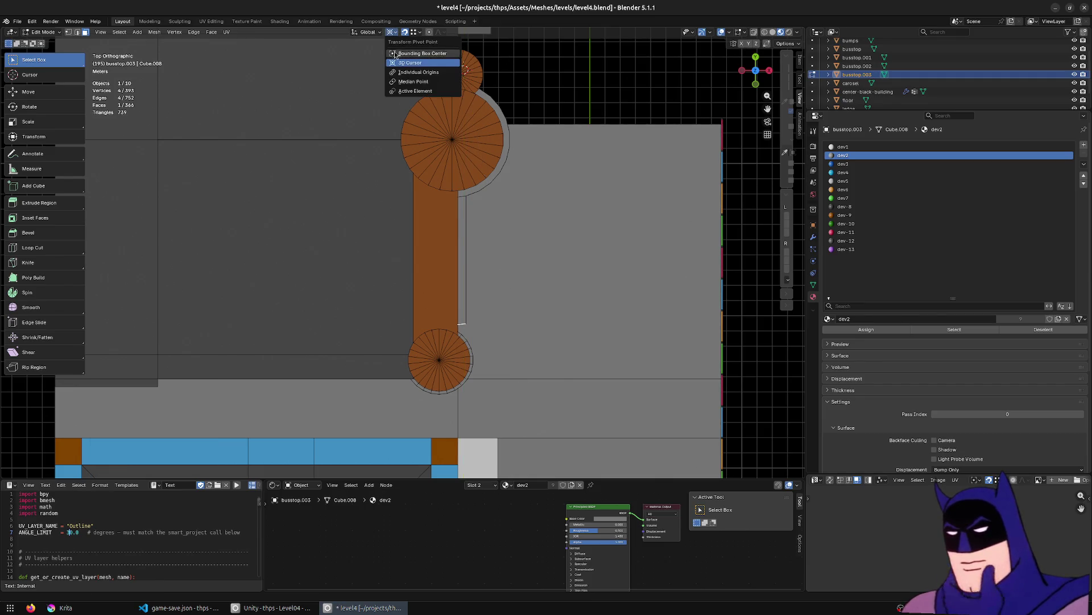
middle_drag(549, 224, 549, 223)
key(s)
key(0)
key(Return)
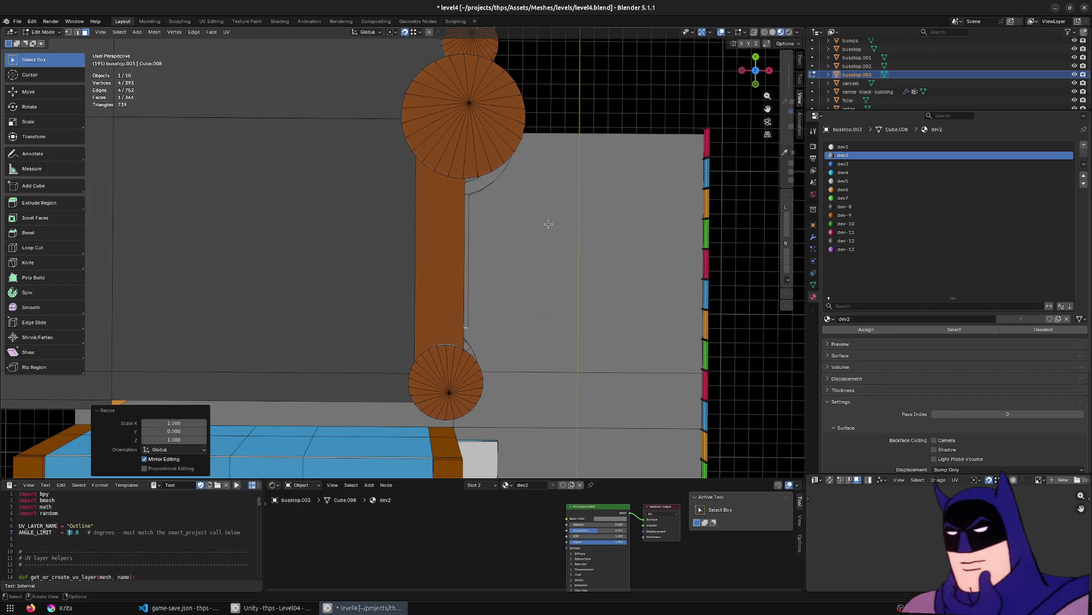
Move the flattened end face about 1.1 m along Y.
key(KP_7)
scroll(632, 254, up, 5)
key(g)
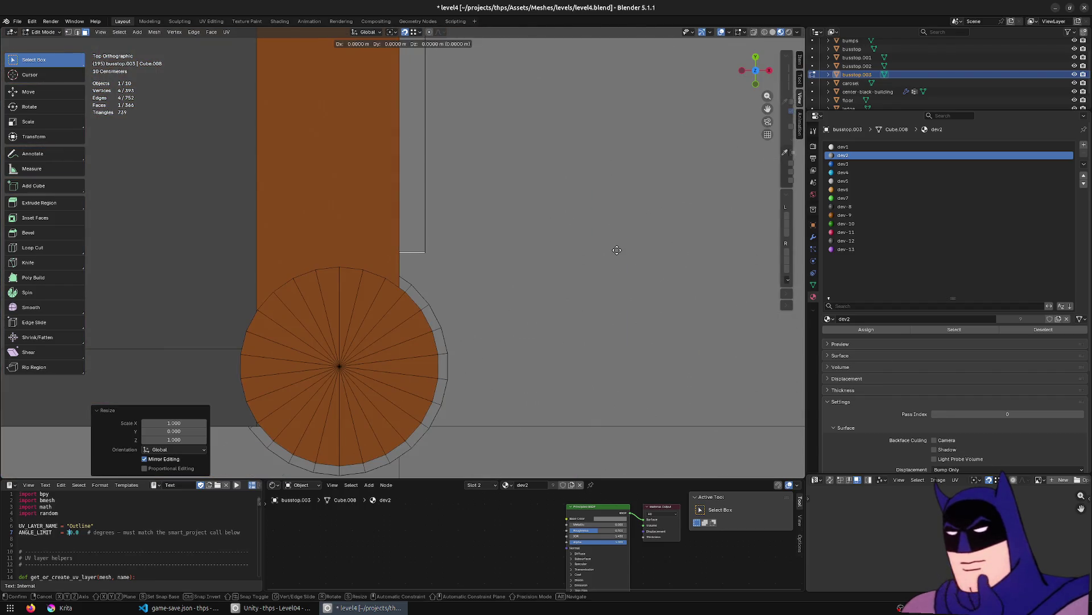
click(599, 304)
mouse_move(599, 303)
middle_down()
mouse_move(504, 214)
mouse_move(474, 318)
mouse_move(493, 309)
mouse_move(449, 304)
middle_up()
scroll(493, 308, up, 5)
alt+click(357, 296)
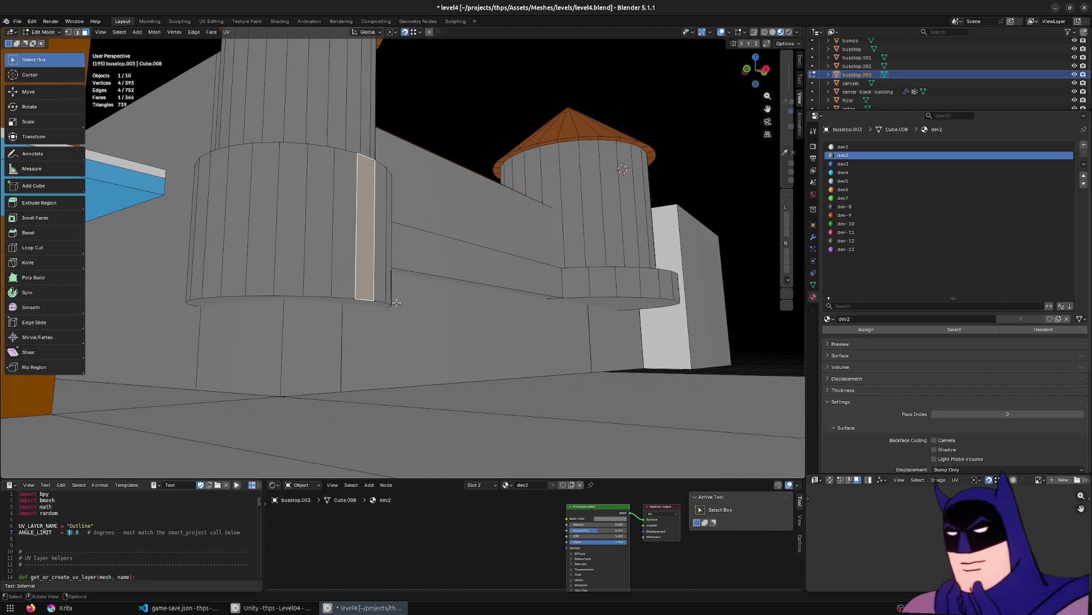
Raise the small tower's bottom rim loop vertically.
alt+click(368, 303)
key(g)
key(z)
click(381, 263)
mouse_move(382, 263)
middle_down()
mouse_move(427, 310)
mouse_move(369, 329)
mouse_move(480, 317)
mouse_move(446, 312)
mouse_move(321, 83)
middle_up()
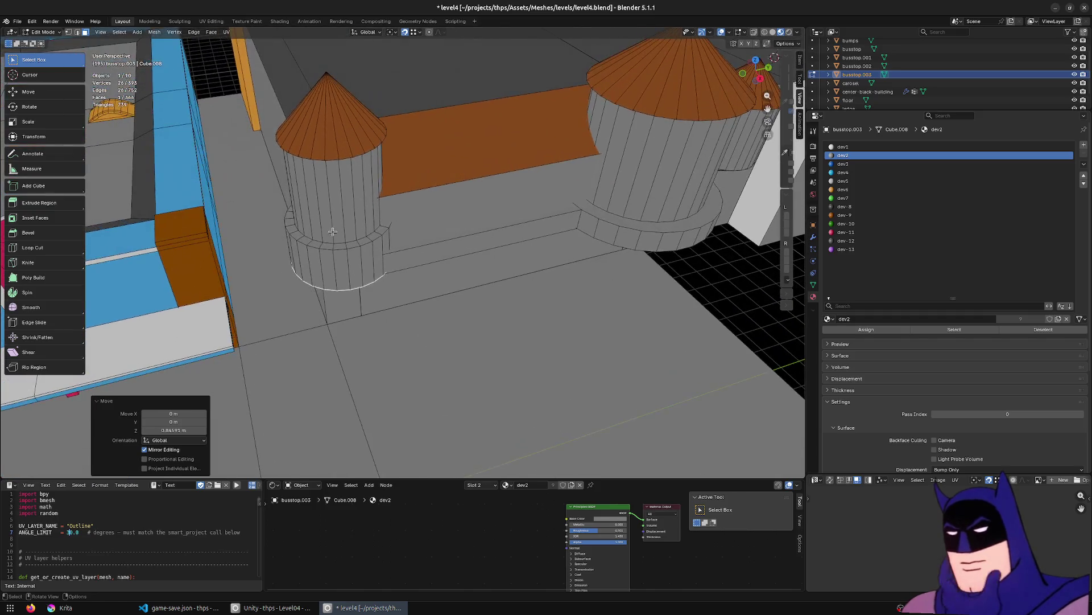
Snap the 3D cursor to the cone tip and shrink the base ring sideways to 0.971 around it.
key(F3)
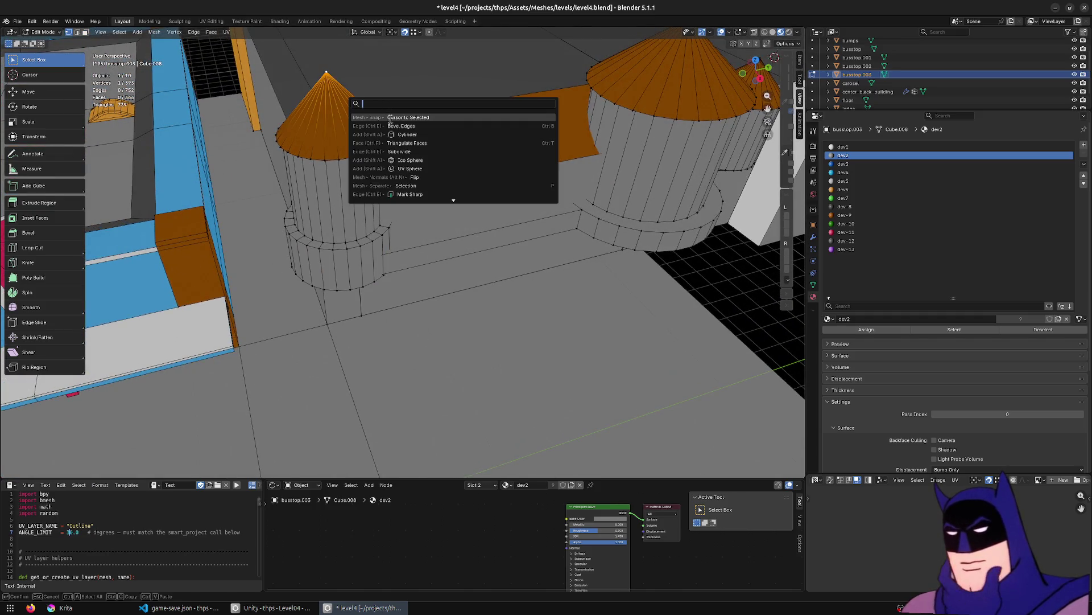
click(389, 118)
alt+click(347, 262)
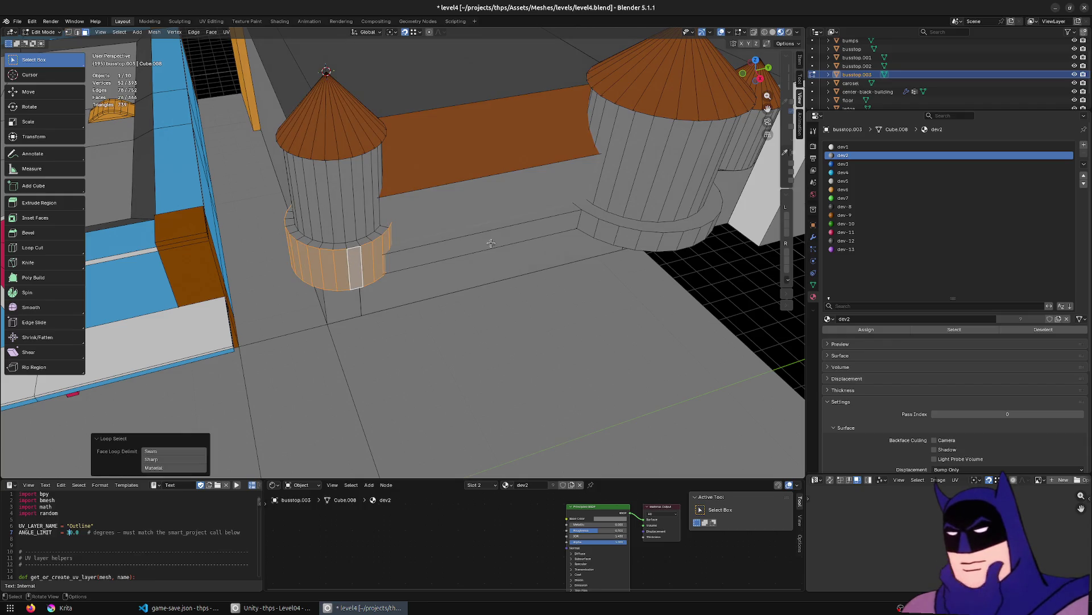
click(392, 33)
key(s)
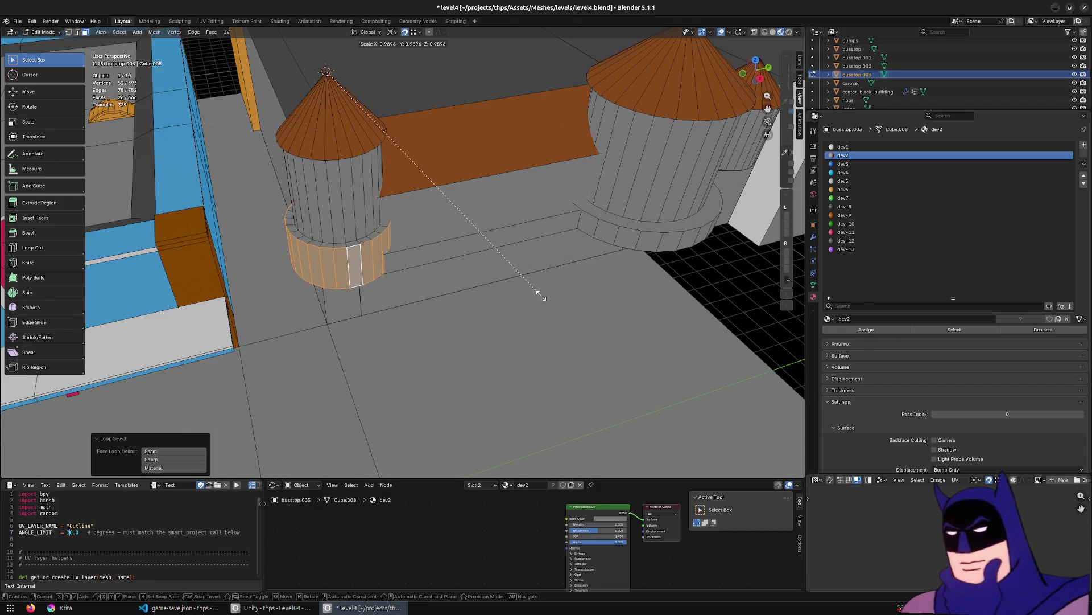
key(shift+z)
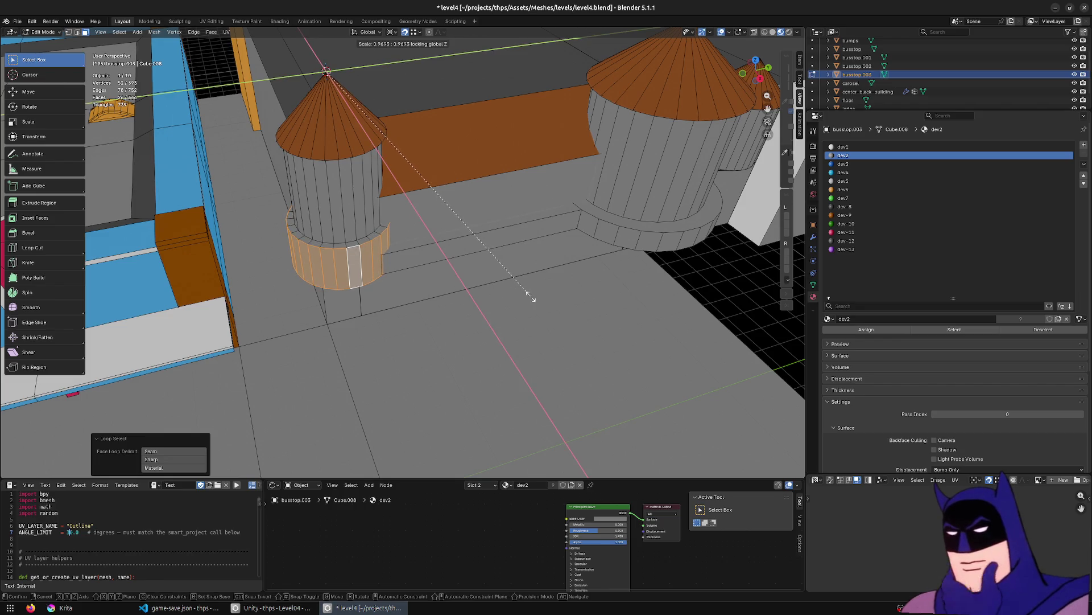
click(523, 296)
Push one face of the base band back 0.299 m along Y.
middle_drag(523, 296, 556, 268)
scroll(462, 240, up, 5)
key(Tab)
key(Tab)
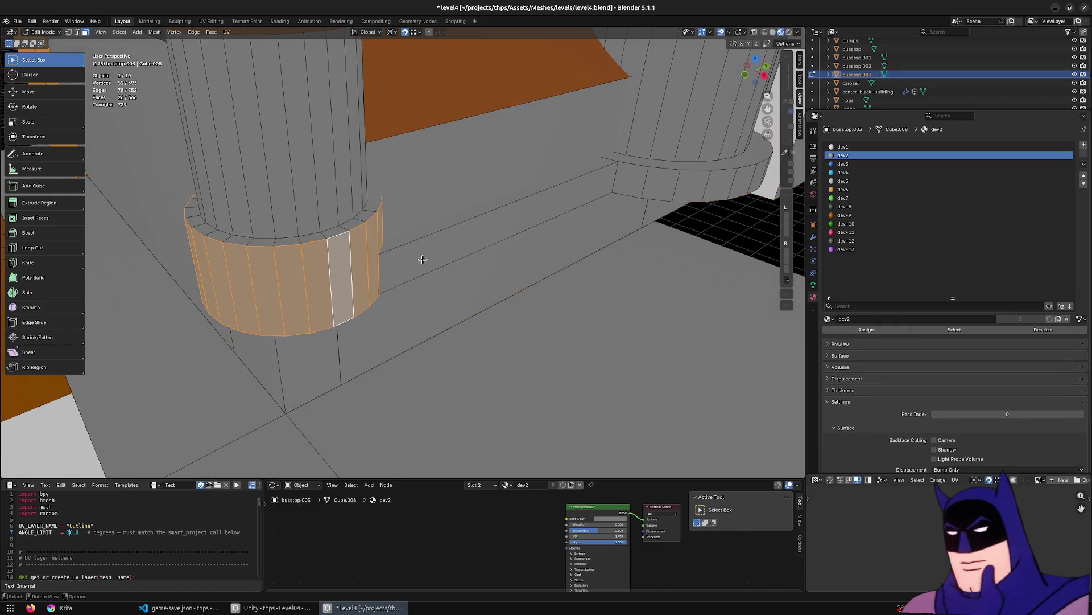
key(alt+z)
click(368, 269)
key(alt+z)
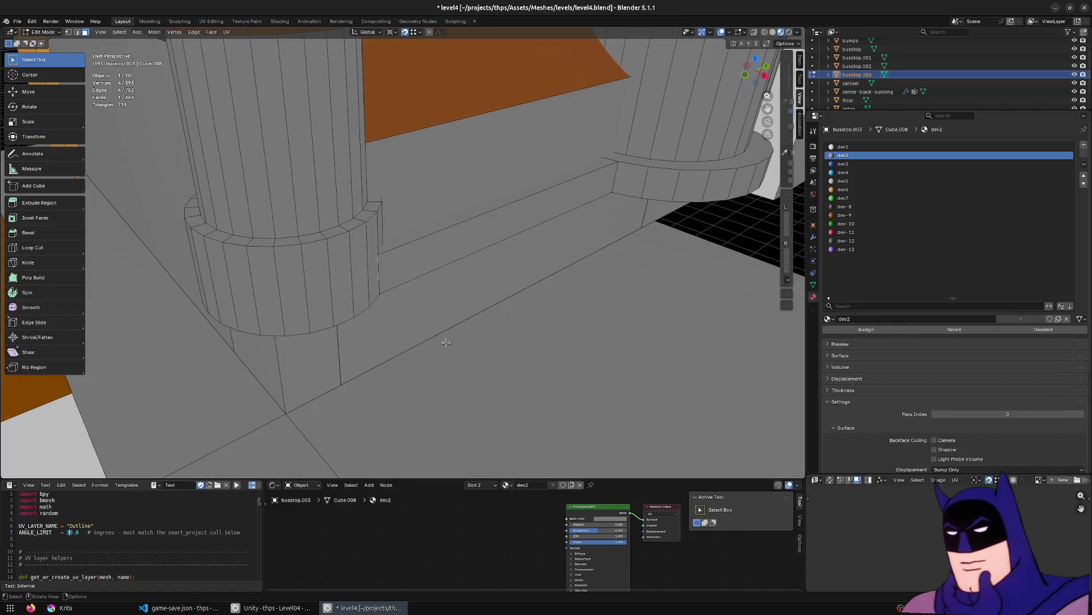
key(g)
key(y)
click(452, 349)
Save level4.blend and move over to the Unity editor.
key(Tab)
scroll(501, 265, down, 5)
middle_drag(500, 250, 494, 430)
key(ctrl+s)
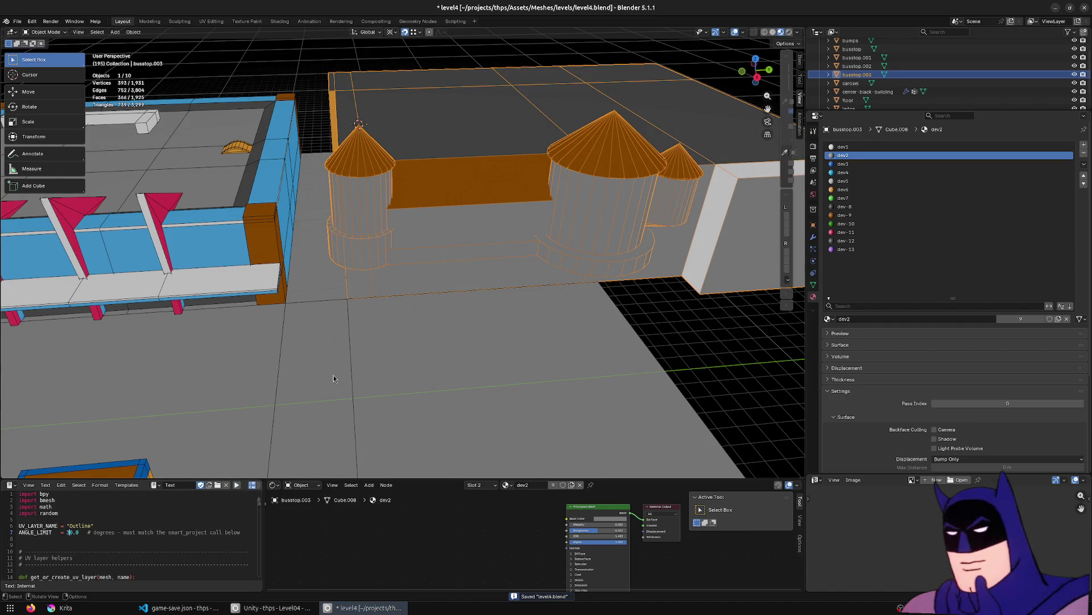
click(272, 607)
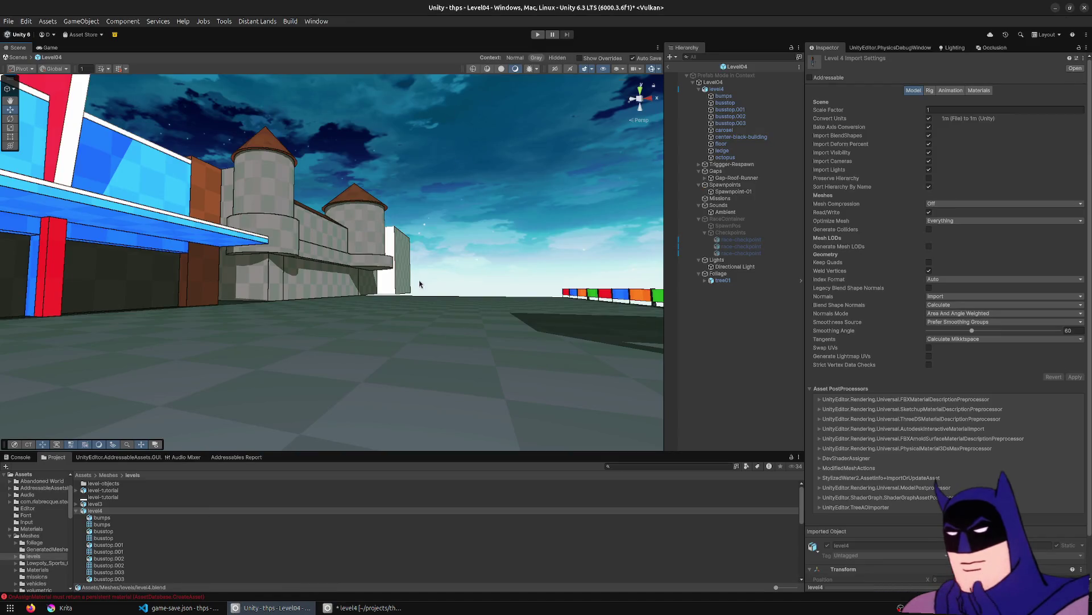
Fly the Scene camera toward the castle and save level4.blend so Unity reimports it.
key(w)
mouse_move(430, 238)
right_down()
mouse_move(394, 205)
mouse_move(430, 251)
mouse_move(338, 255)
right_up()
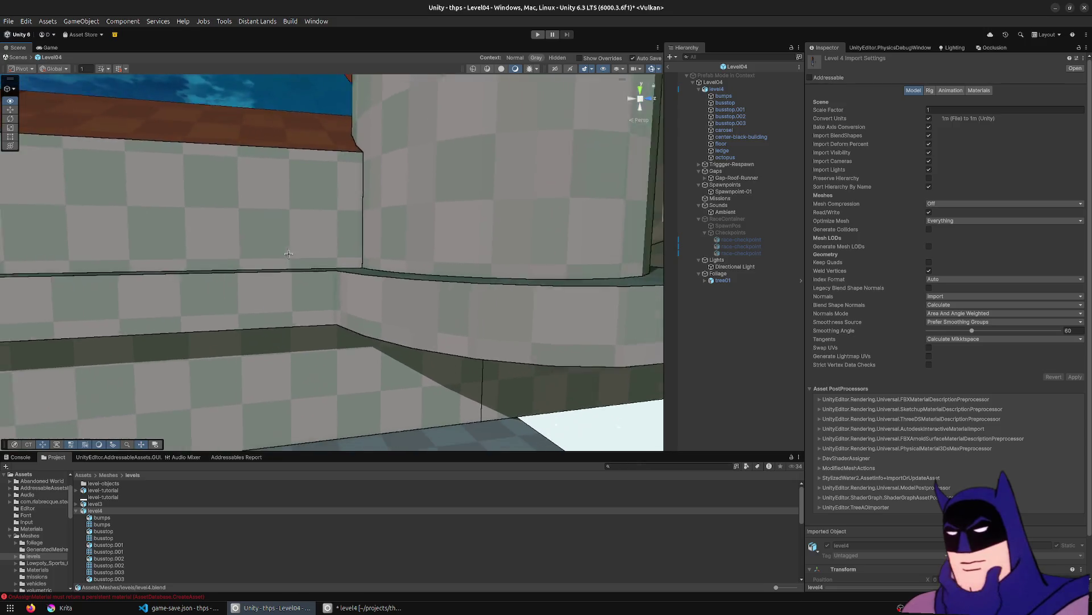
key(alt+Tab)
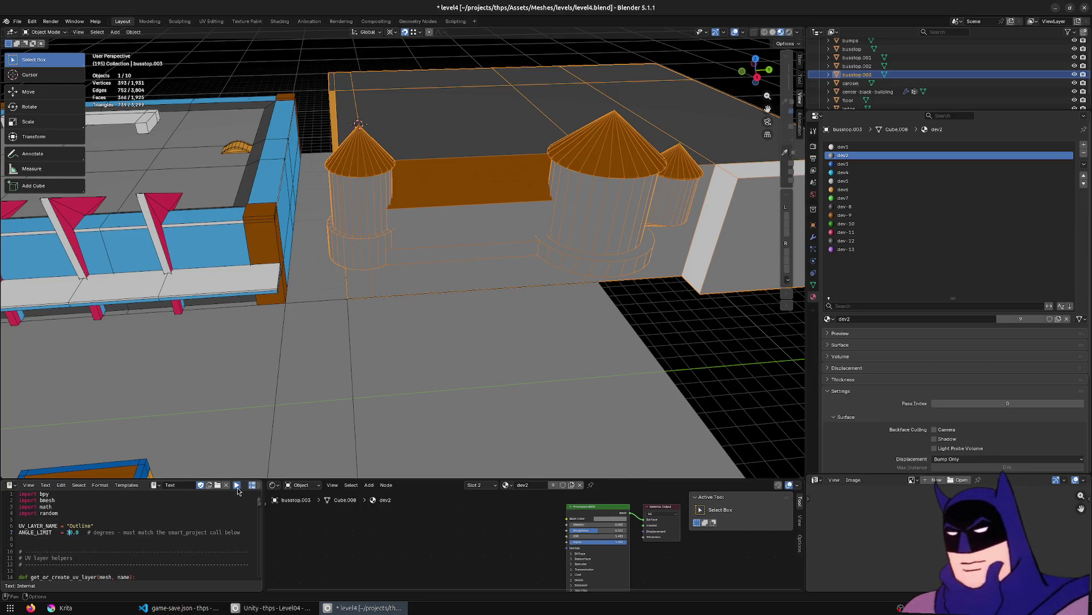
key(ctrl+s)
key(alt+Tab)
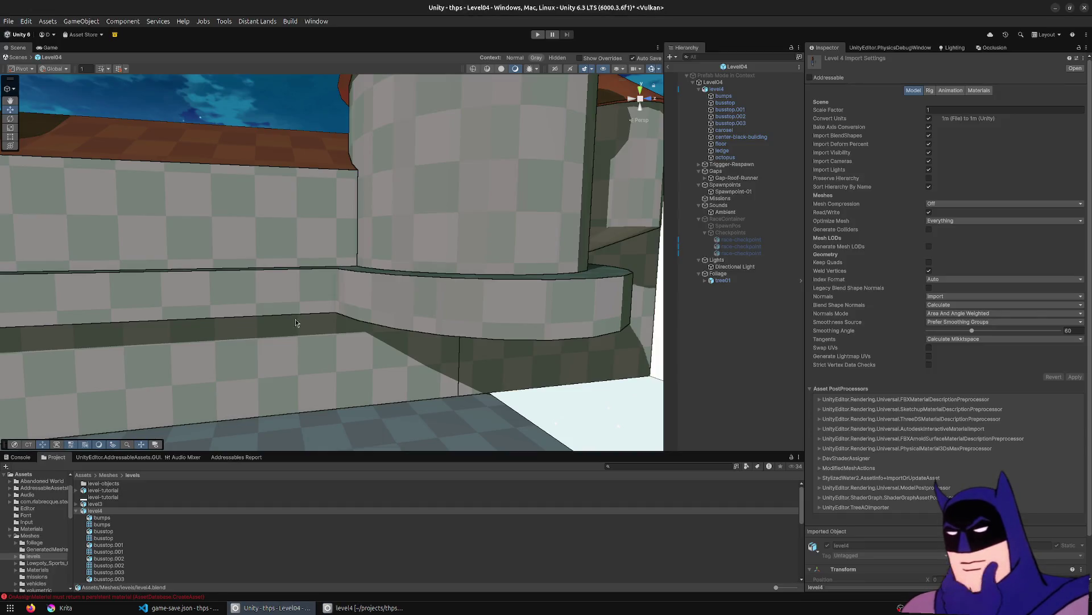
Inspect the reimported tower ledge and base from several angles, then start Play mode.
mouse_move(496, 246)
right_down()
mouse_move(356, 340)
mouse_move(452, 319)
mouse_move(449, 303)
mouse_move(438, 334)
mouse_move(553, 305)
mouse_move(534, 280)
mouse_move(374, 316)
right_up()
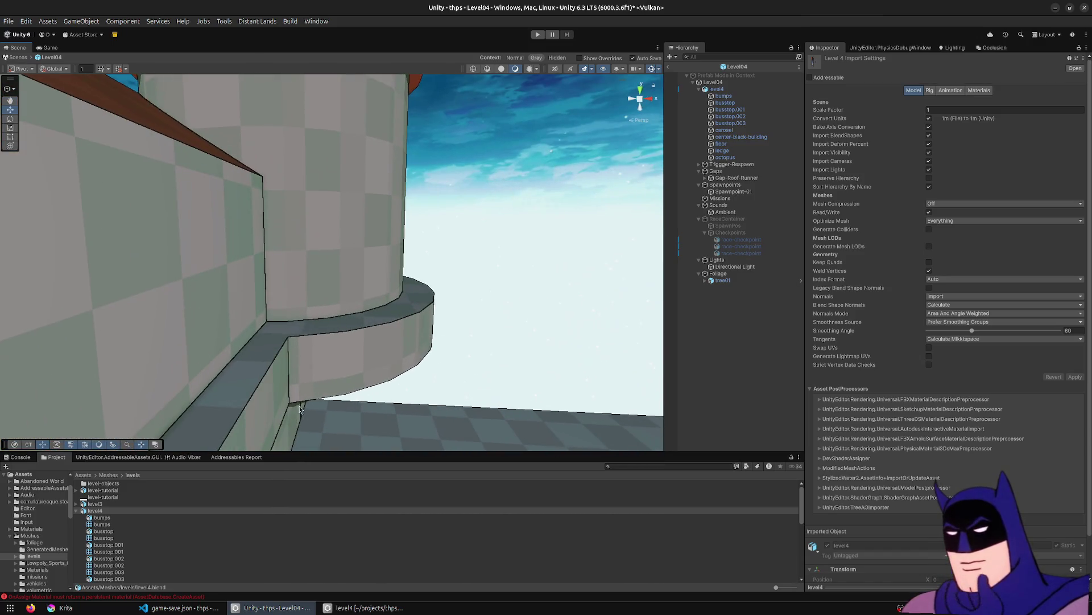
mouse_move(465, 300)
right_down()
mouse_move(470, 278)
mouse_move(468, 310)
mouse_move(476, 268)
mouse_move(281, 316)
mouse_move(214, 269)
mouse_move(227, 242)
mouse_move(297, 188)
mouse_move(239, 340)
mouse_move(457, 265)
right_up()
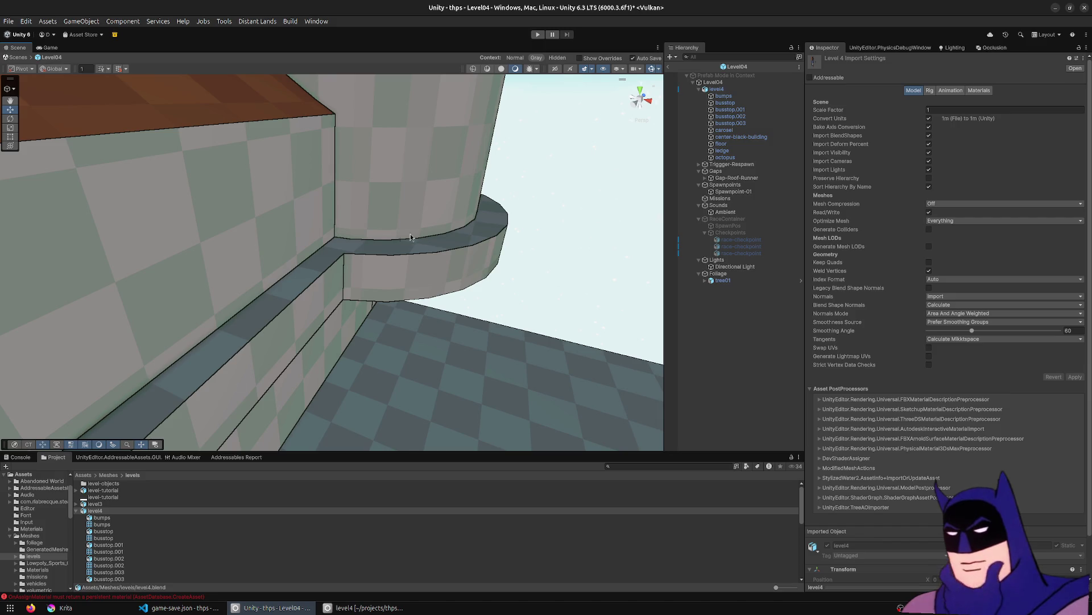
mouse_move(524, 225)
right_down()
mouse_move(556, 200)
mouse_move(556, 169)
right_up()
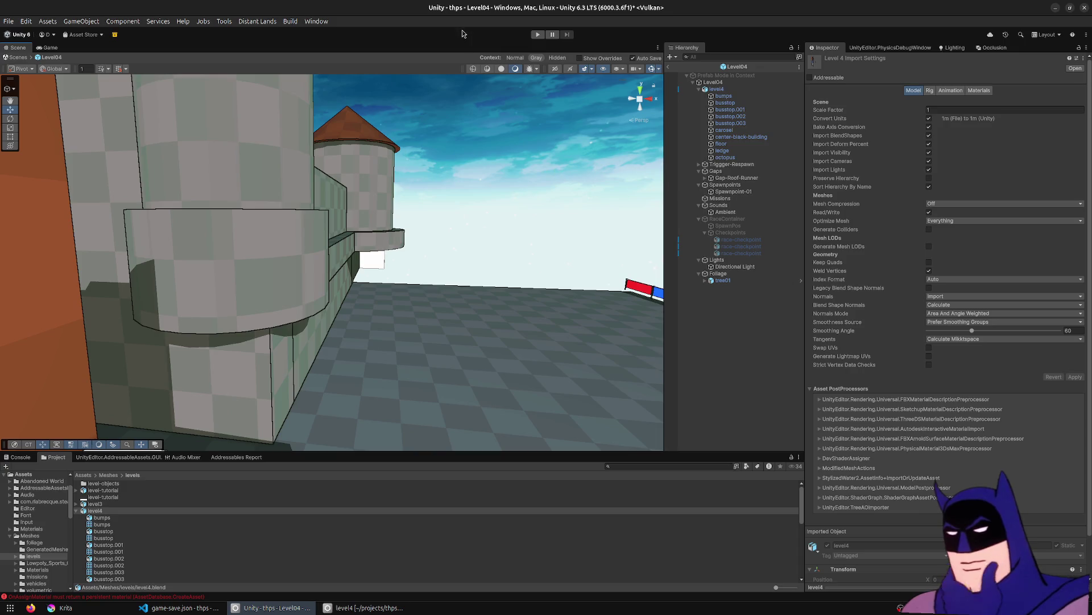
click(541, 37)
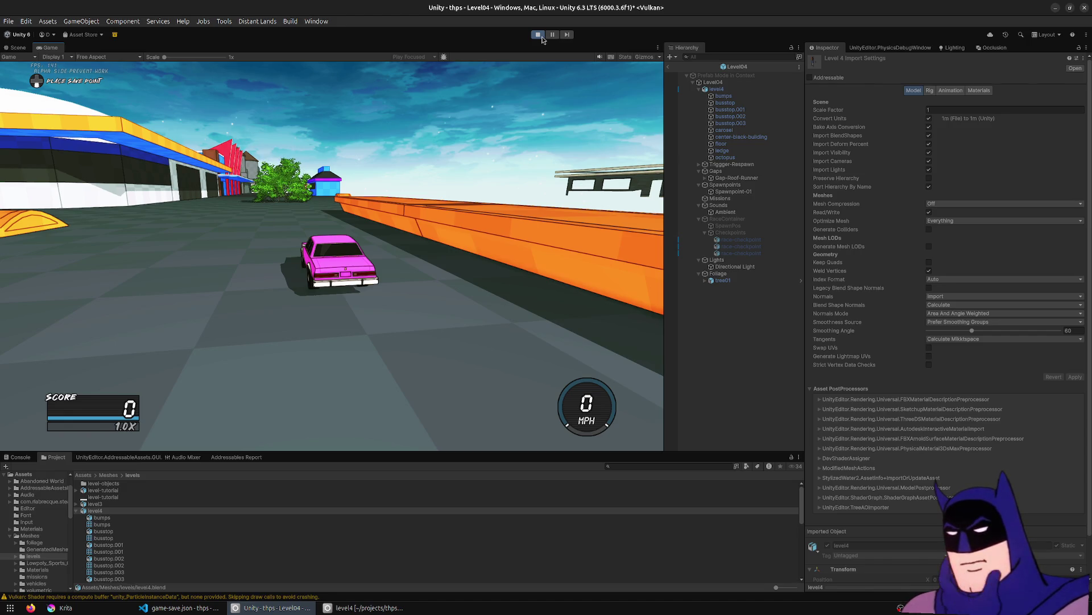
key(s)
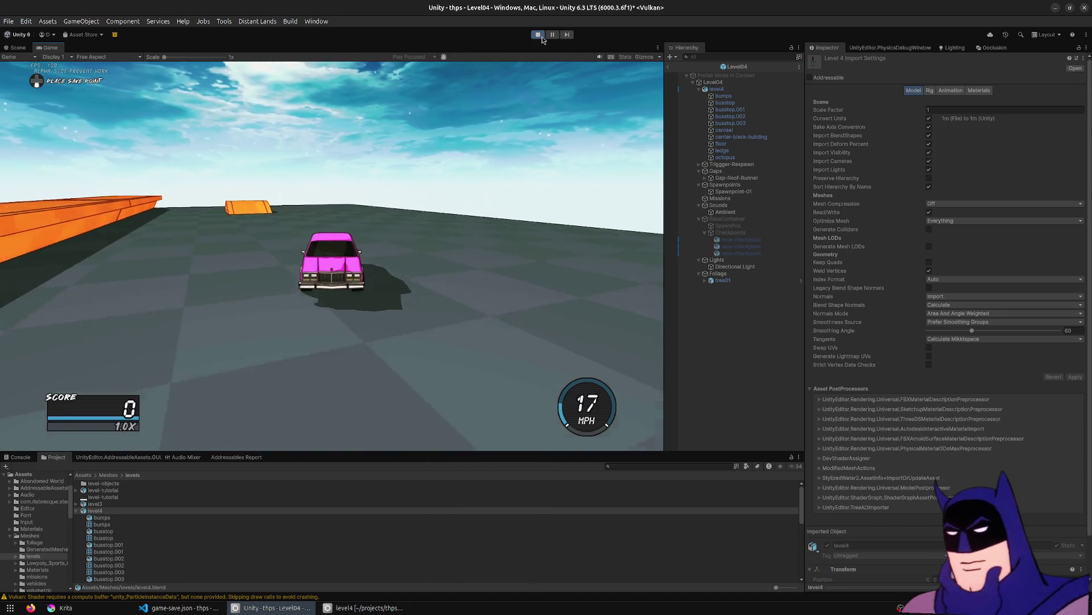
key(e)
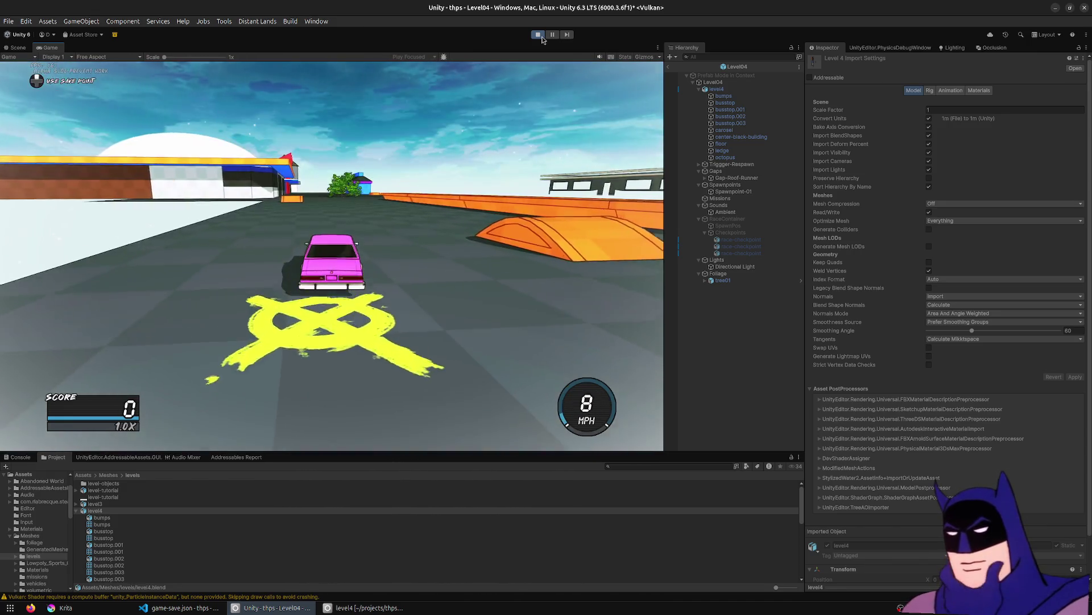
key(w)
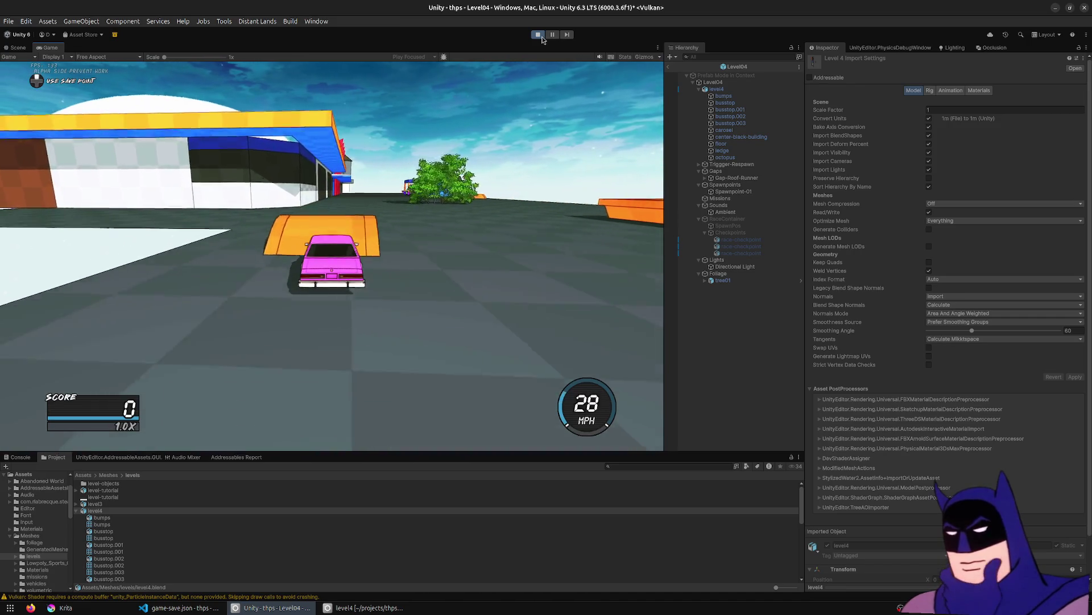
key(a)
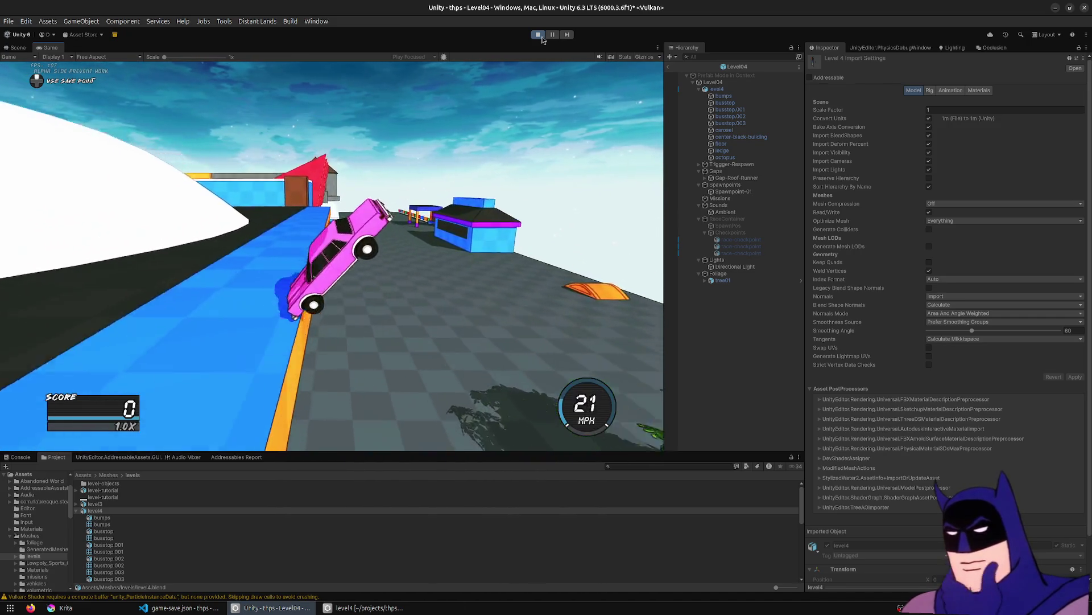
key(1)
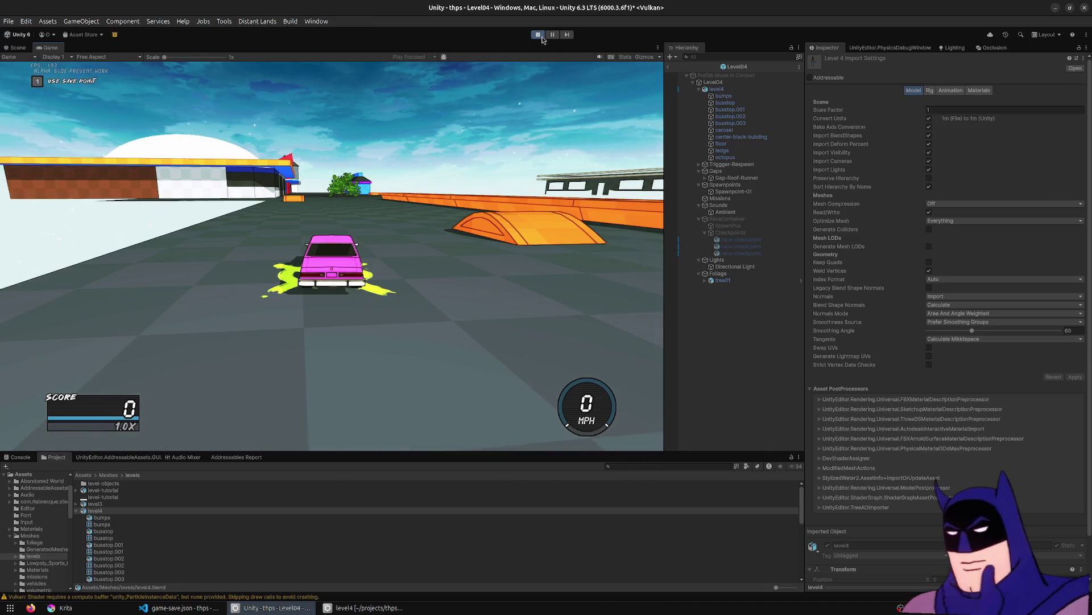
key(w)
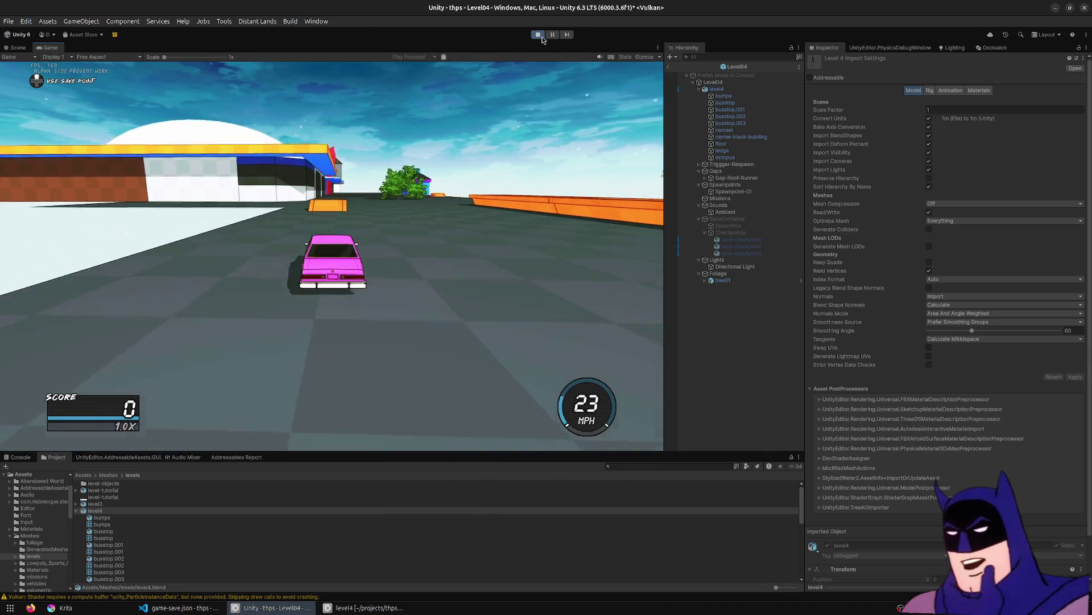
key(a)
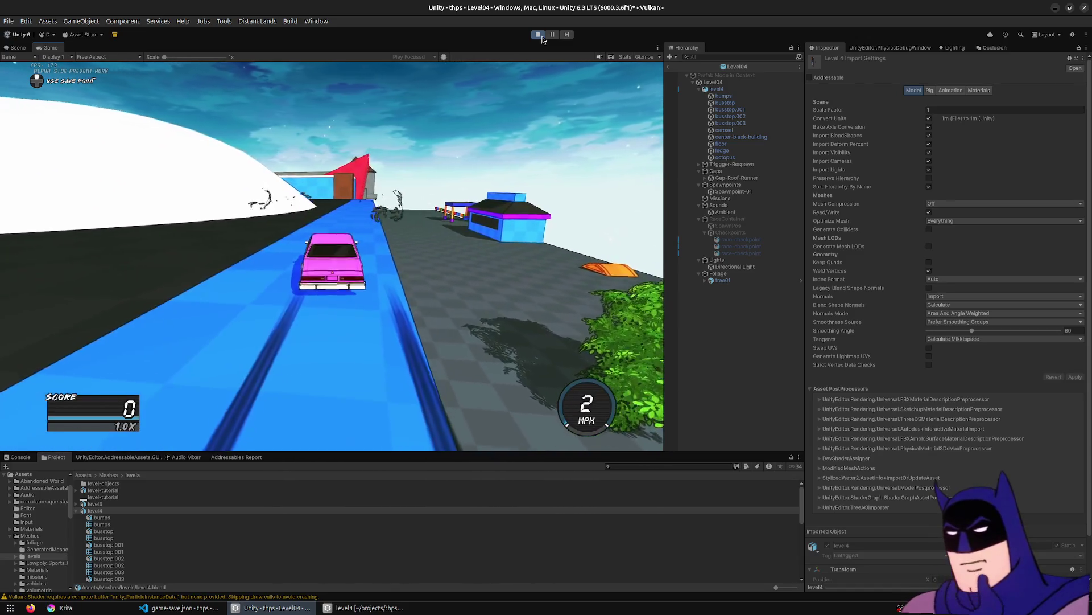
key(w)
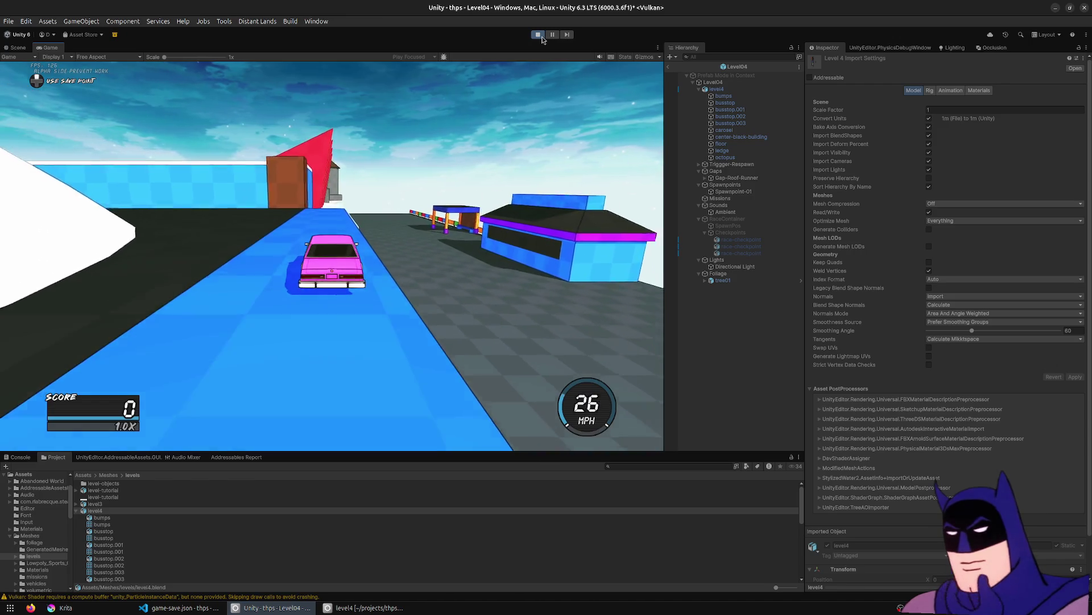
key(w)
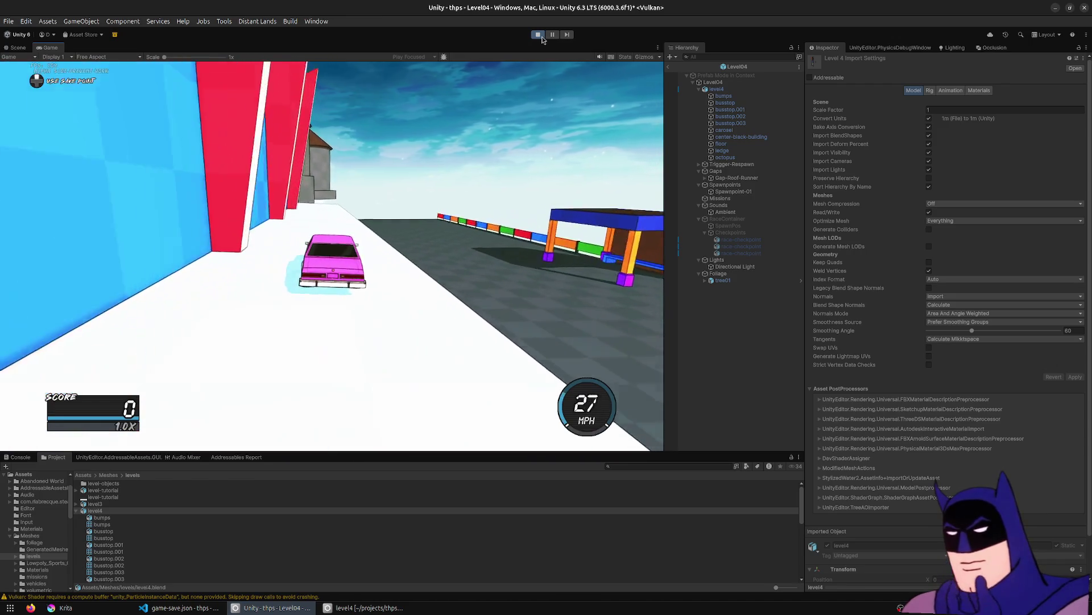
key(w)
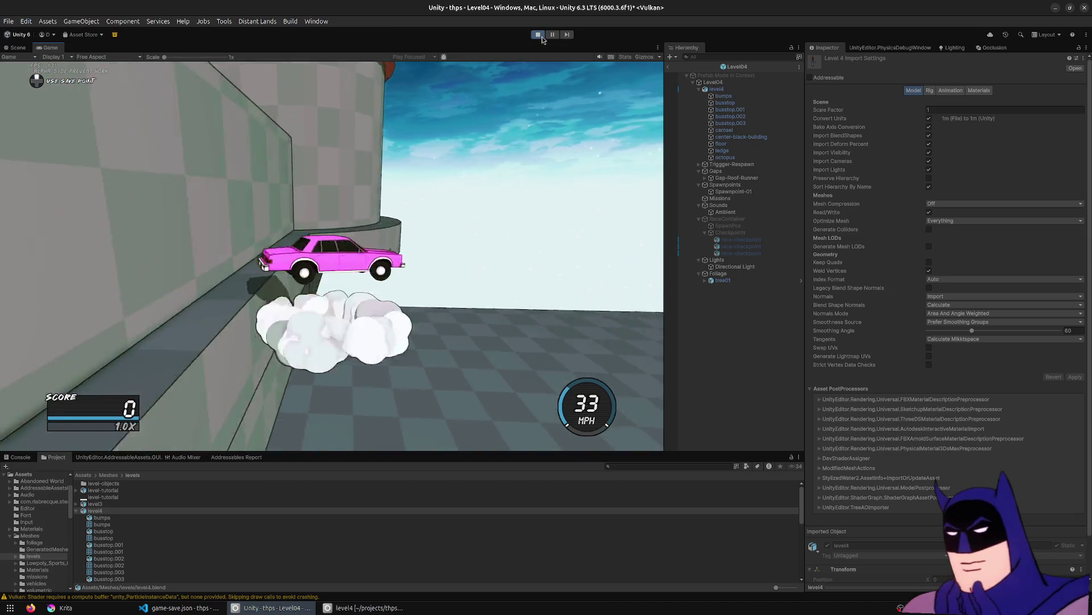
key(w)
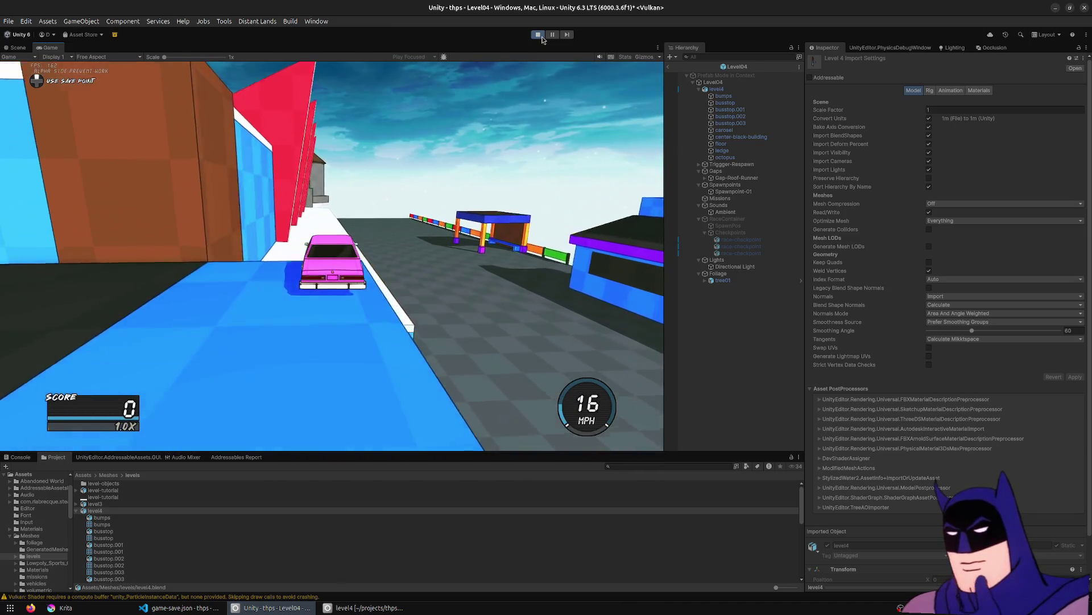
key(w)
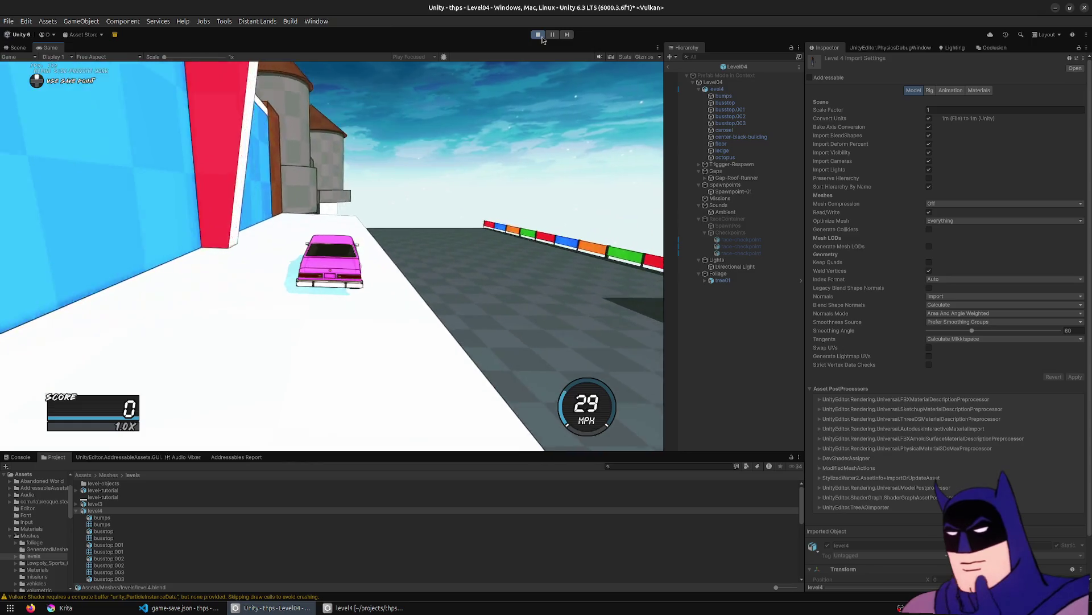
key(w)
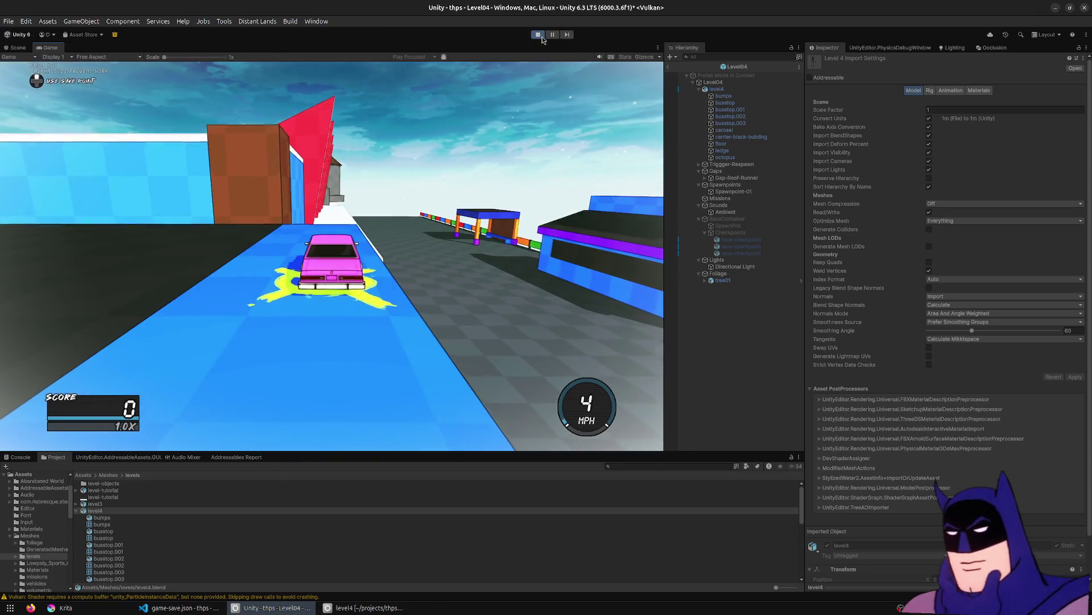
key(w)
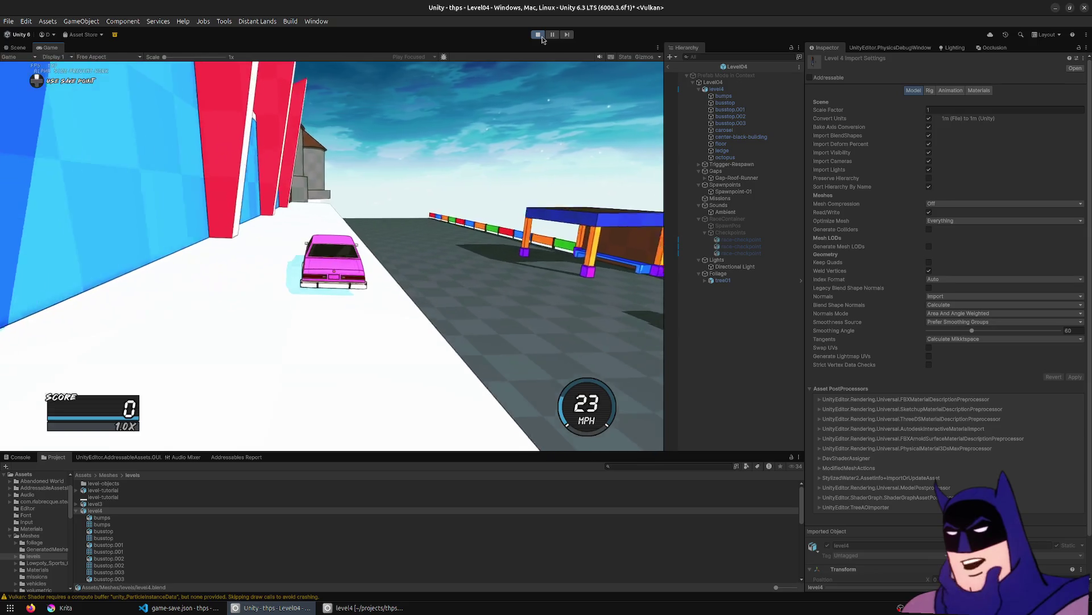
key(w)
key(w)
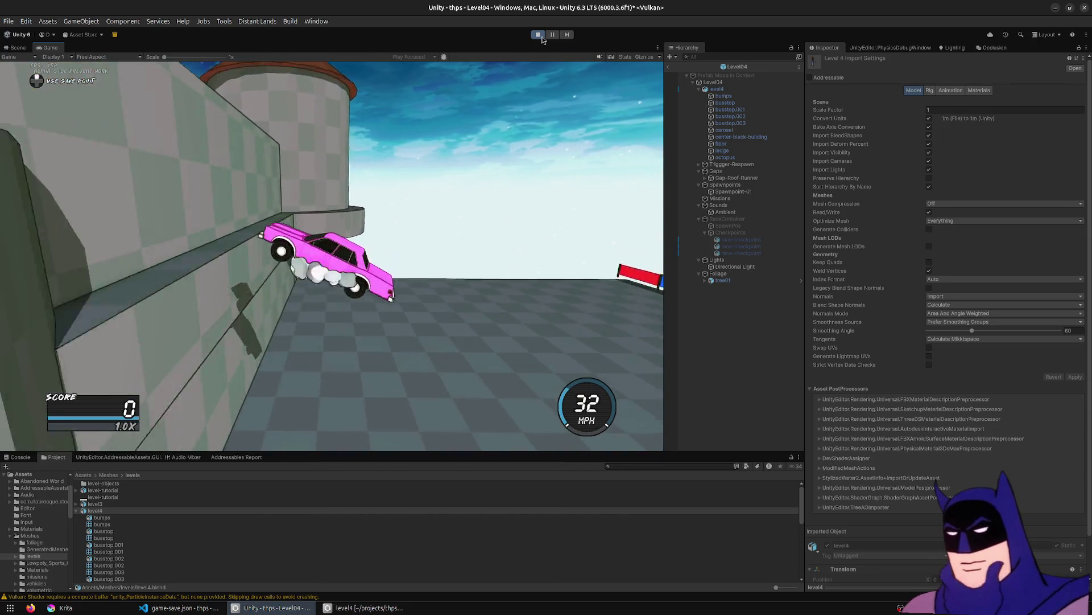
key(w)
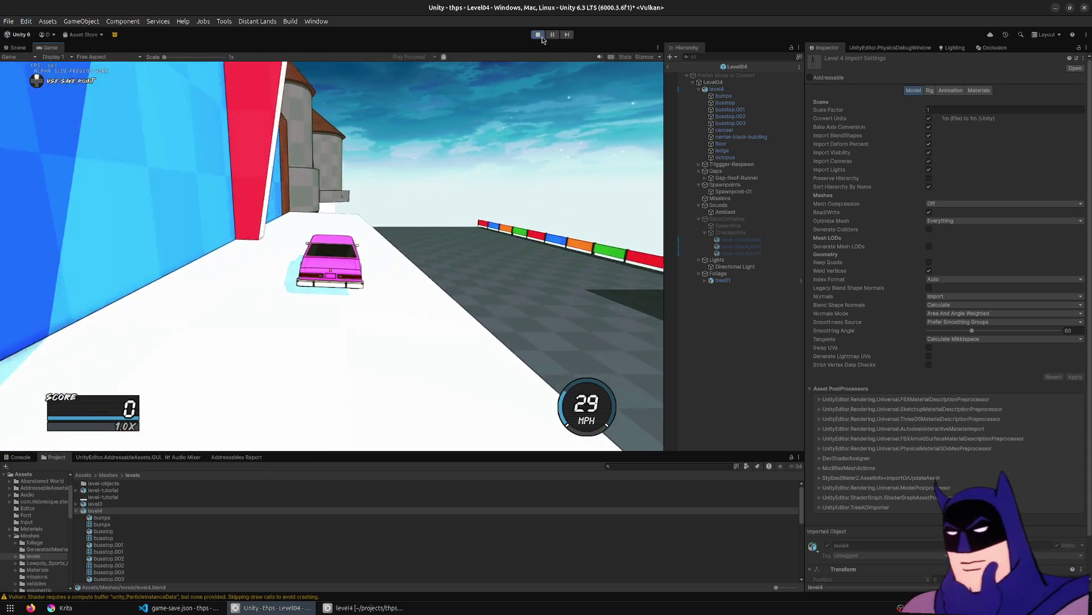
key(w)
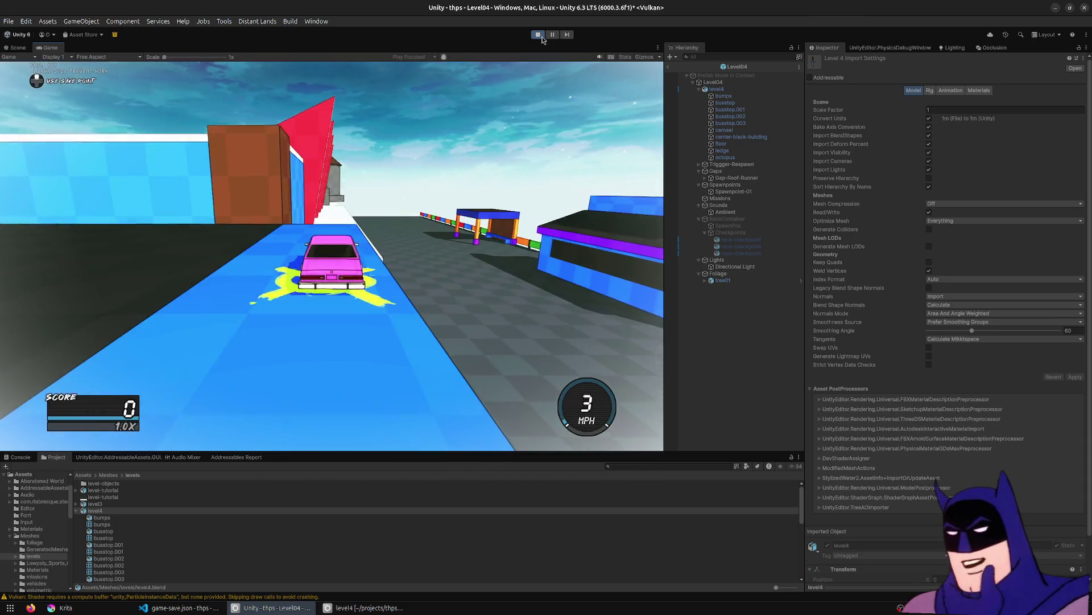
key(w)
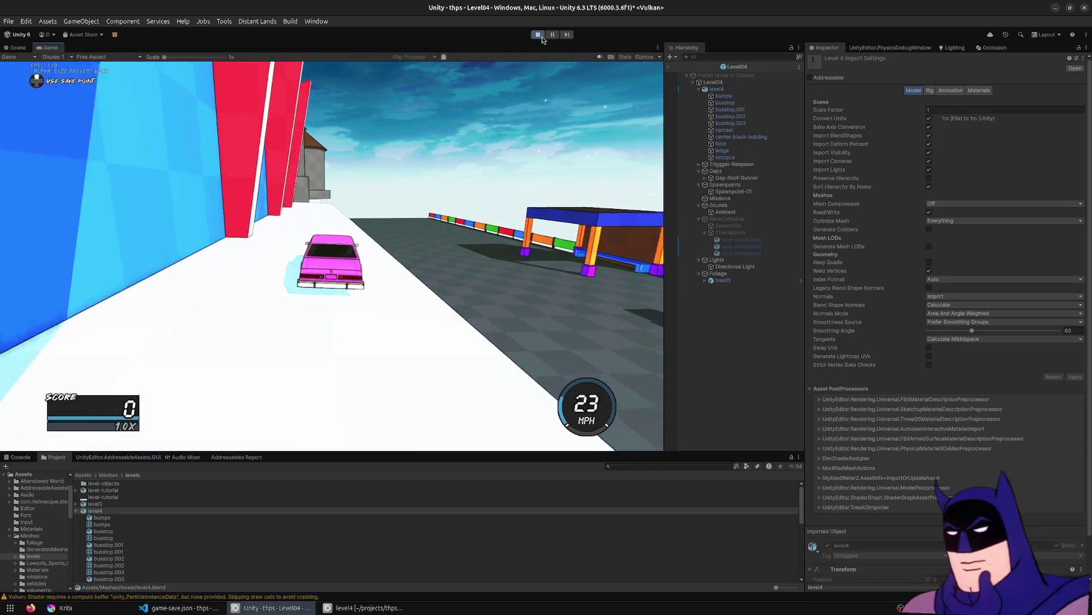
key(w)
key(w)
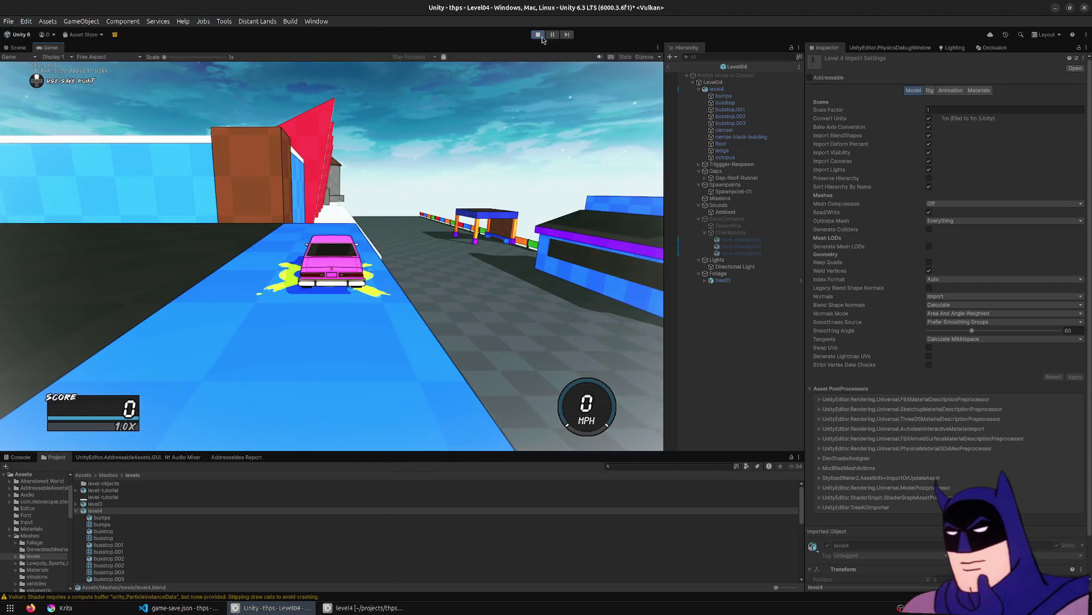
key(w)
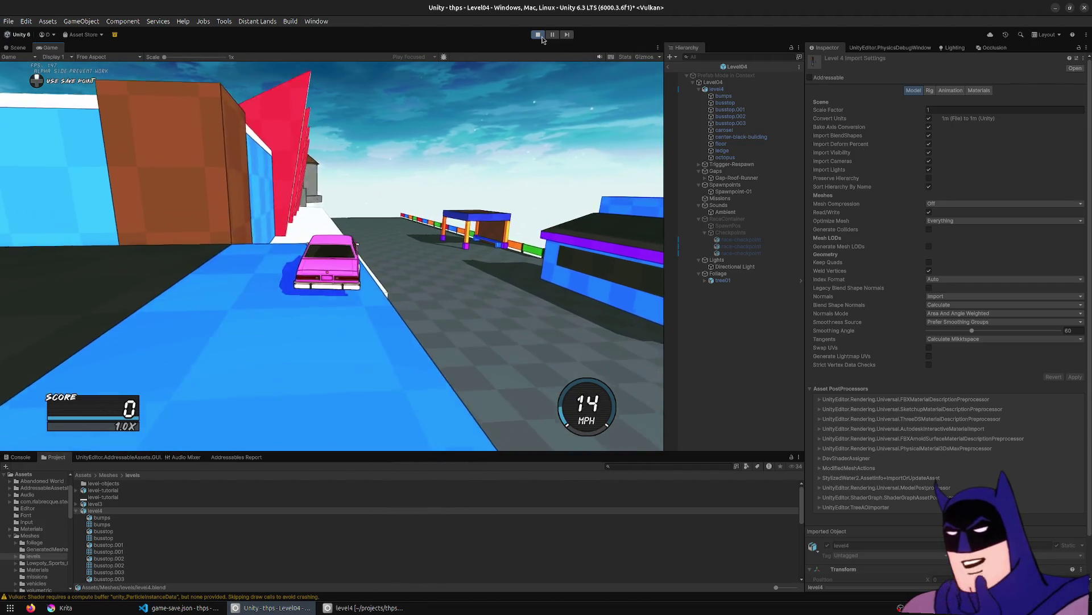
key(w)
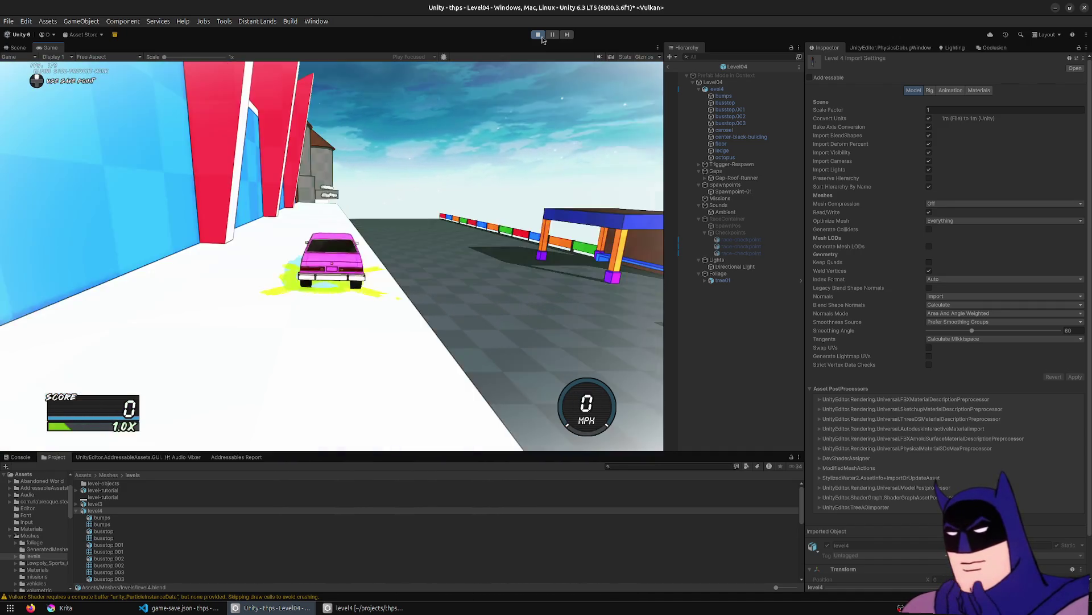
key(w)
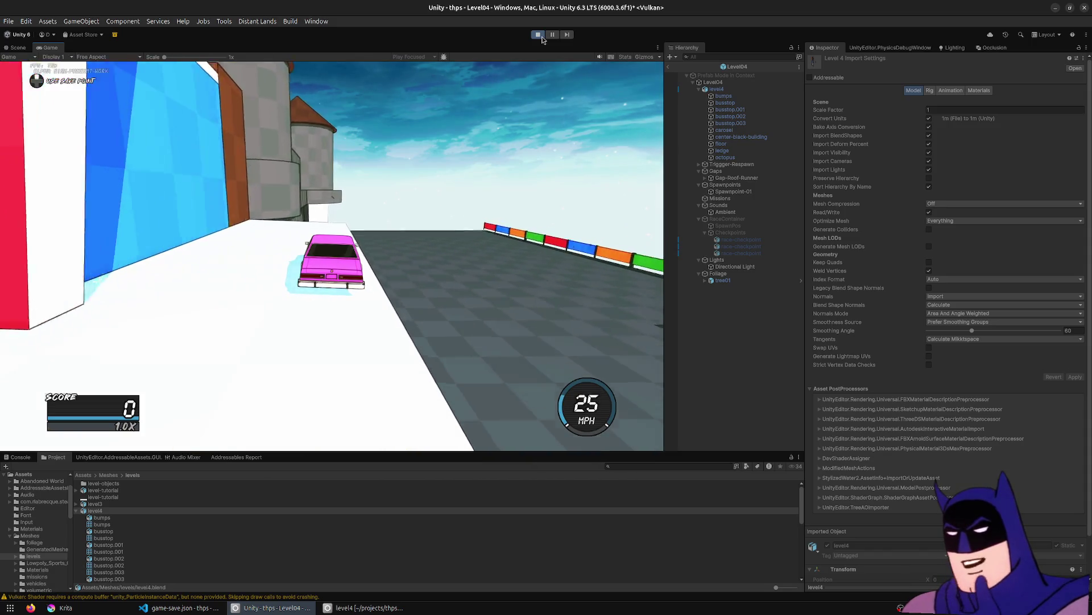
key(w)
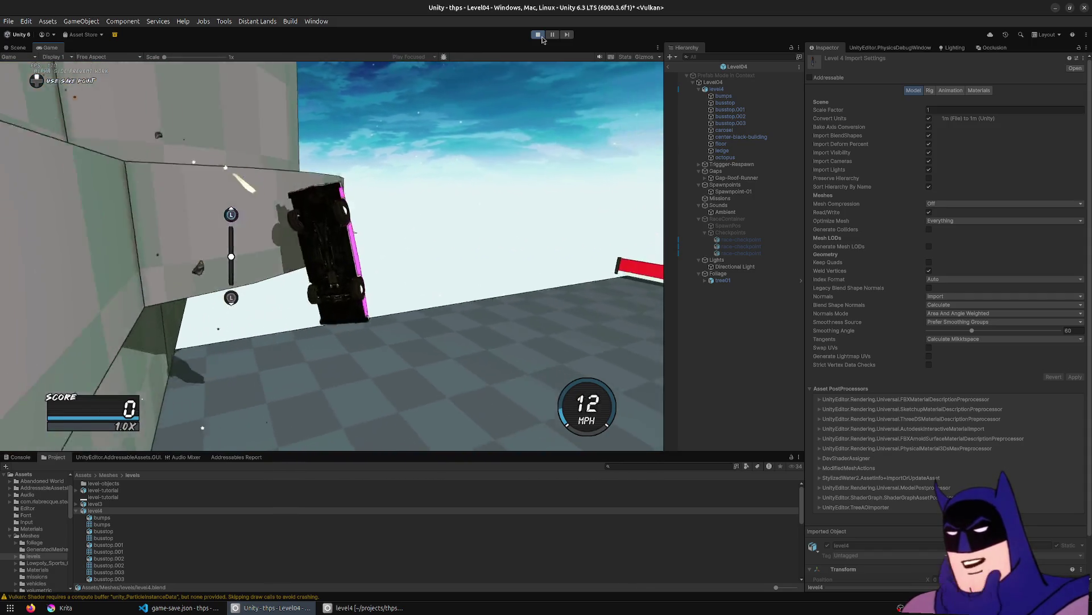
key(w)
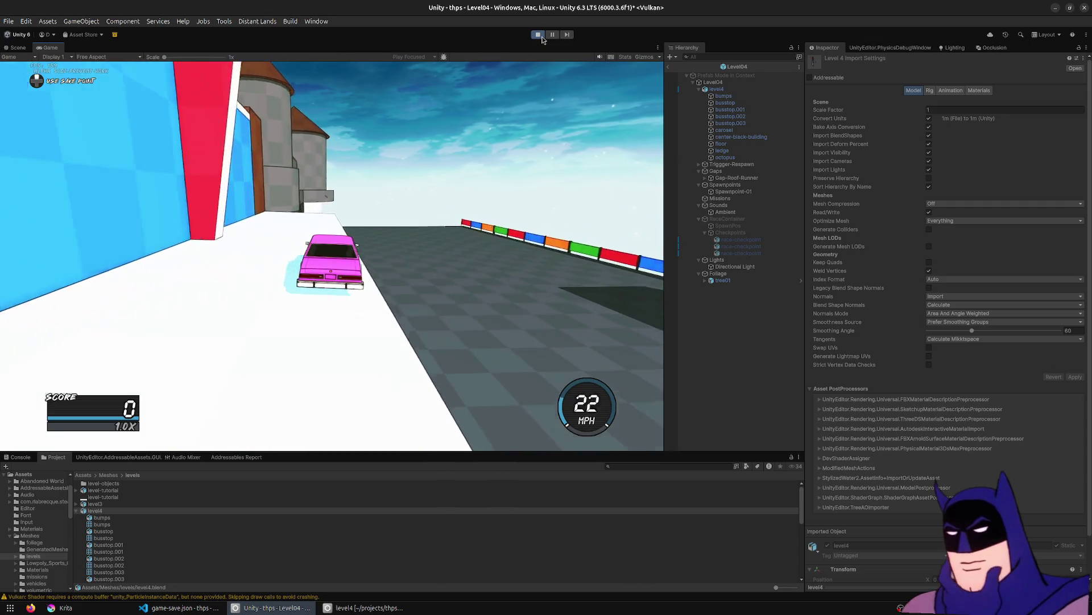
key(a)
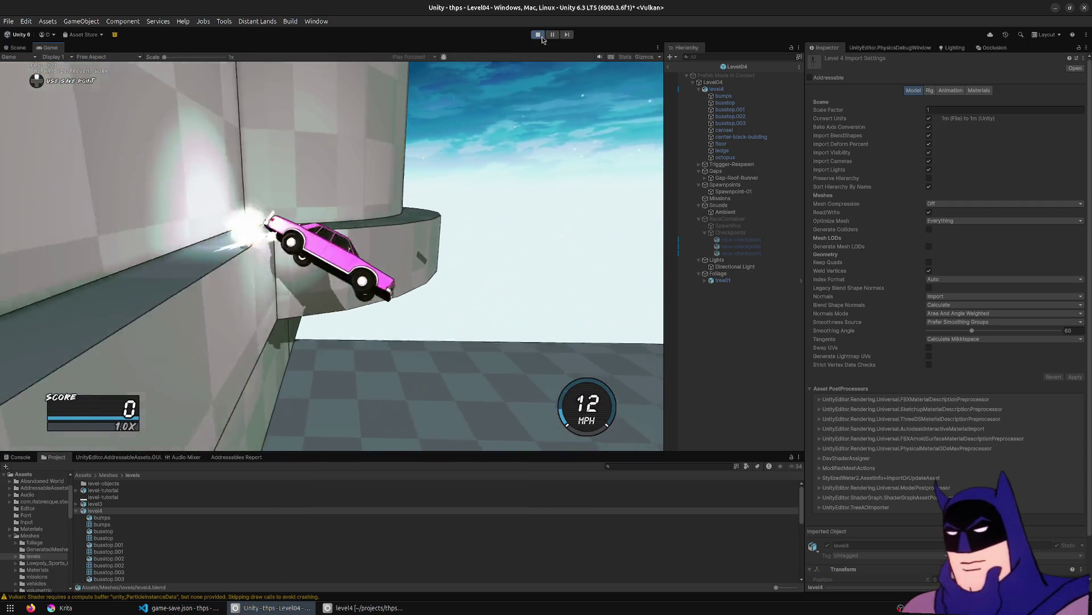
key(w)
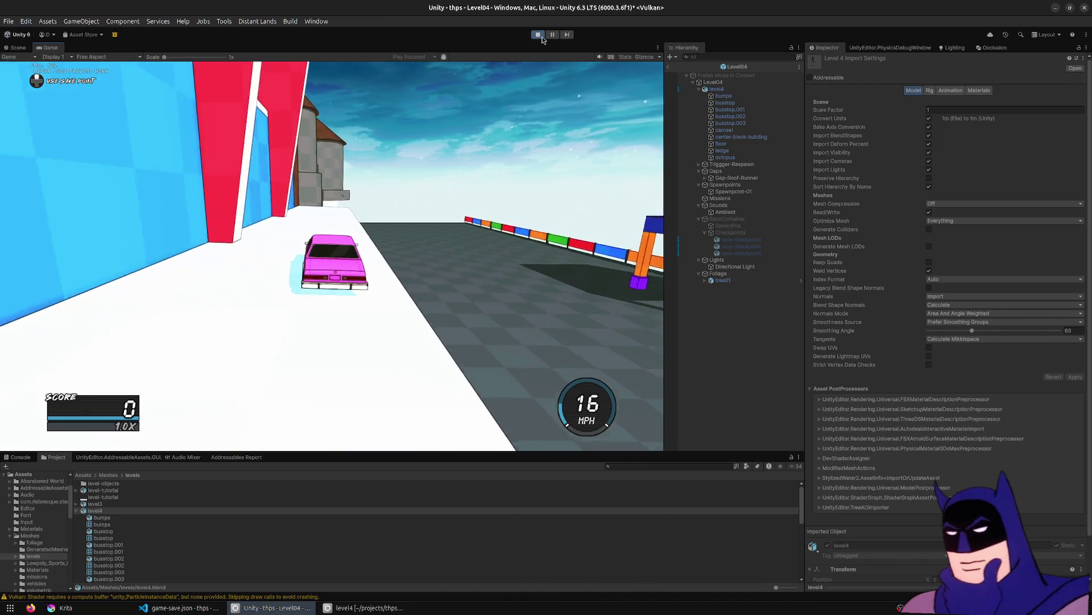
key(a)
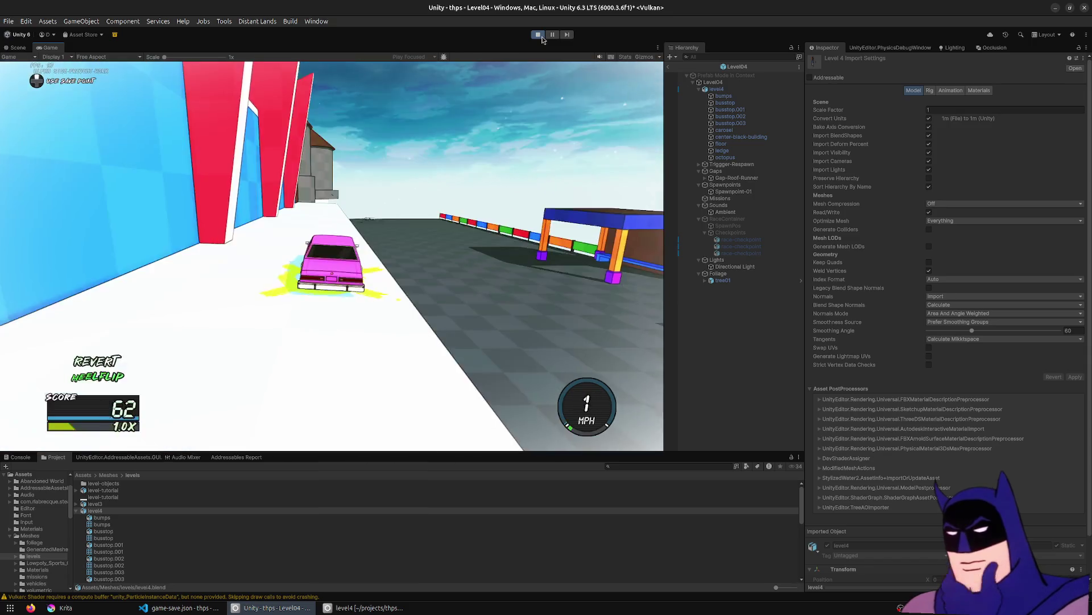
key(w)
key(w)
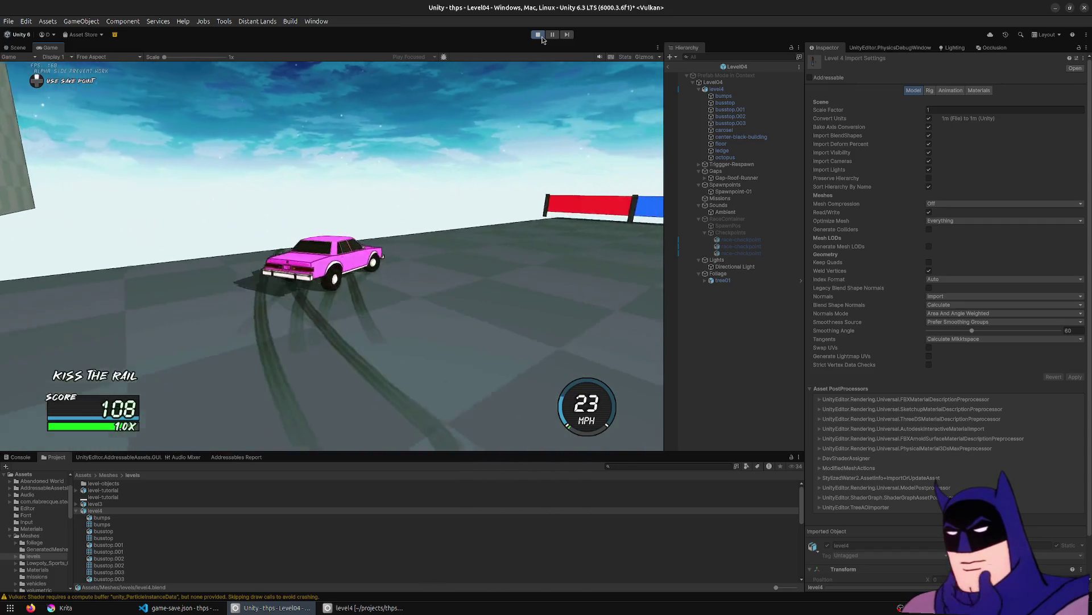
key(r)
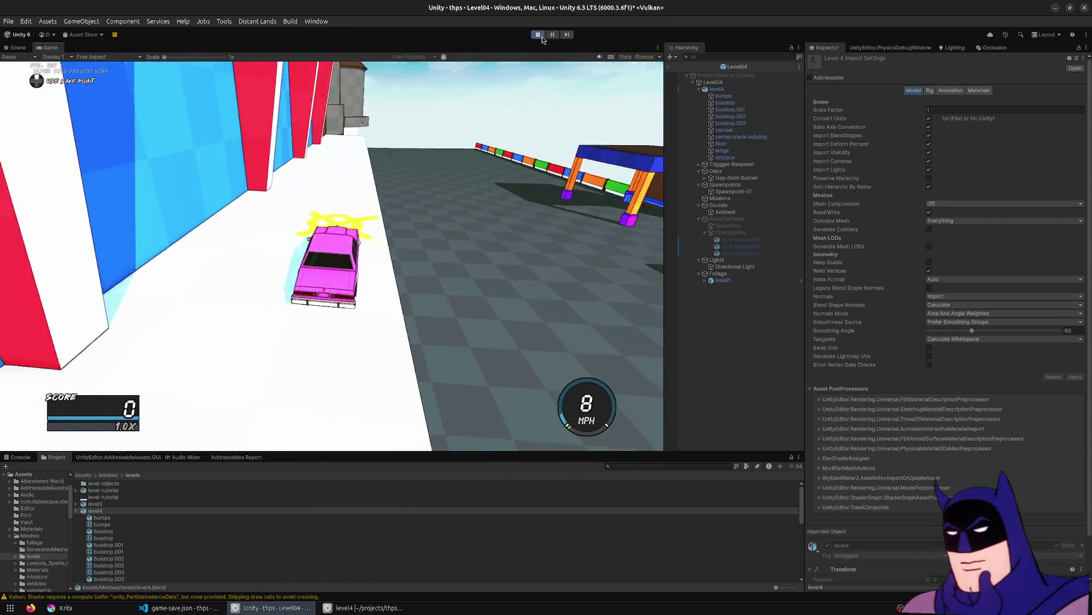
key(r)
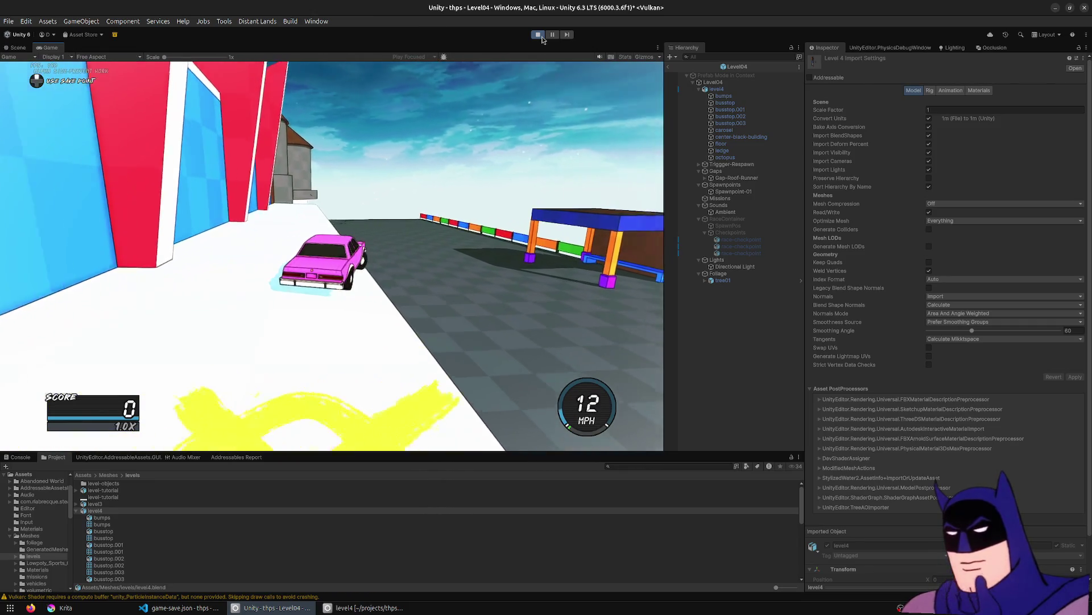
Drive the car over the ramp and along the castle wall, then stop Play mode.
key(r)
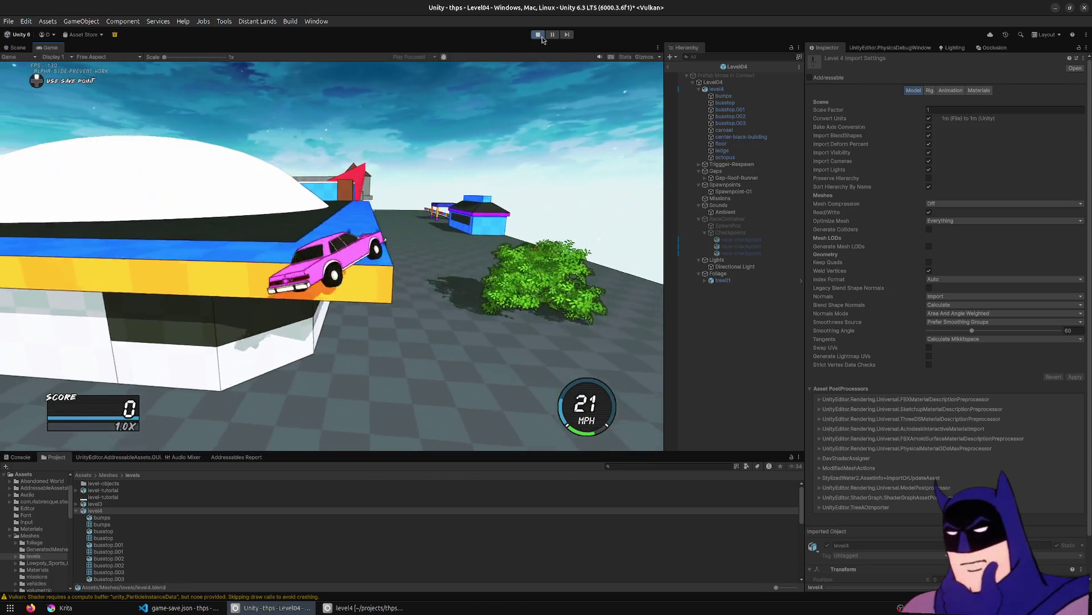
key(w)
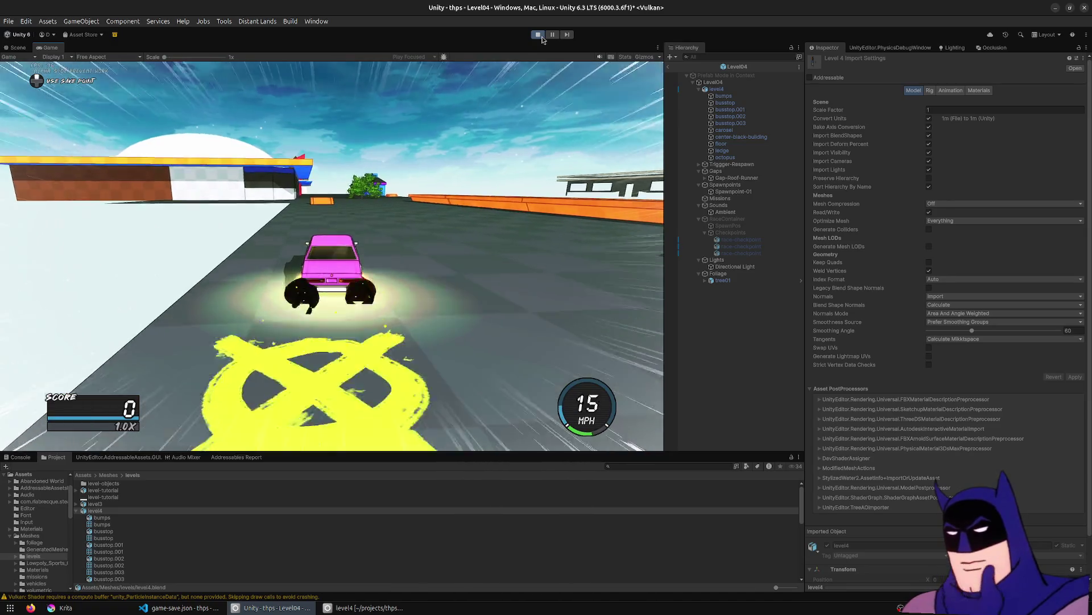
key(d)
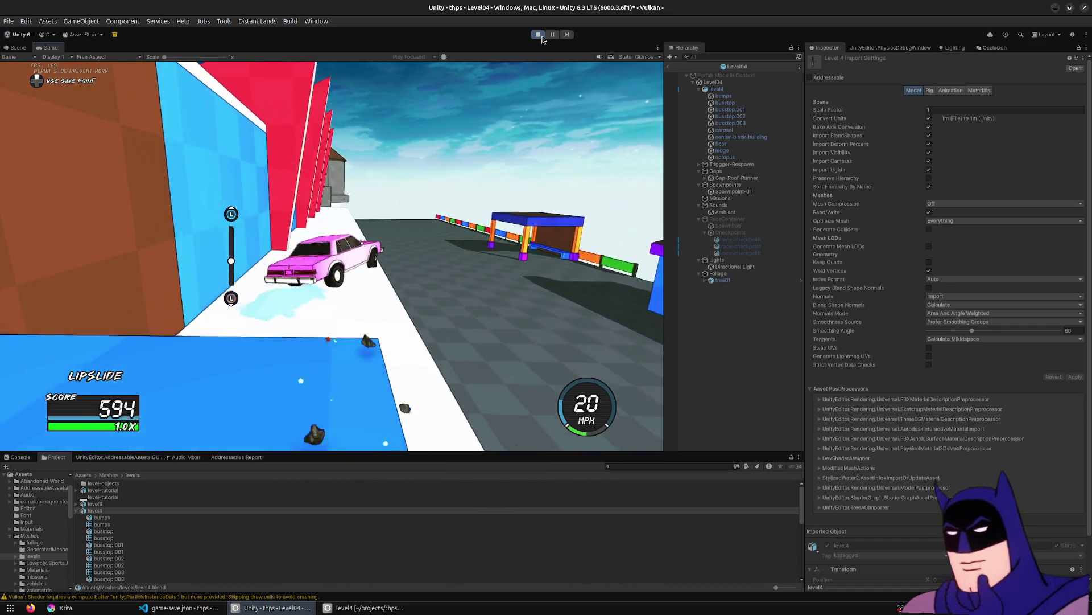
key(w)
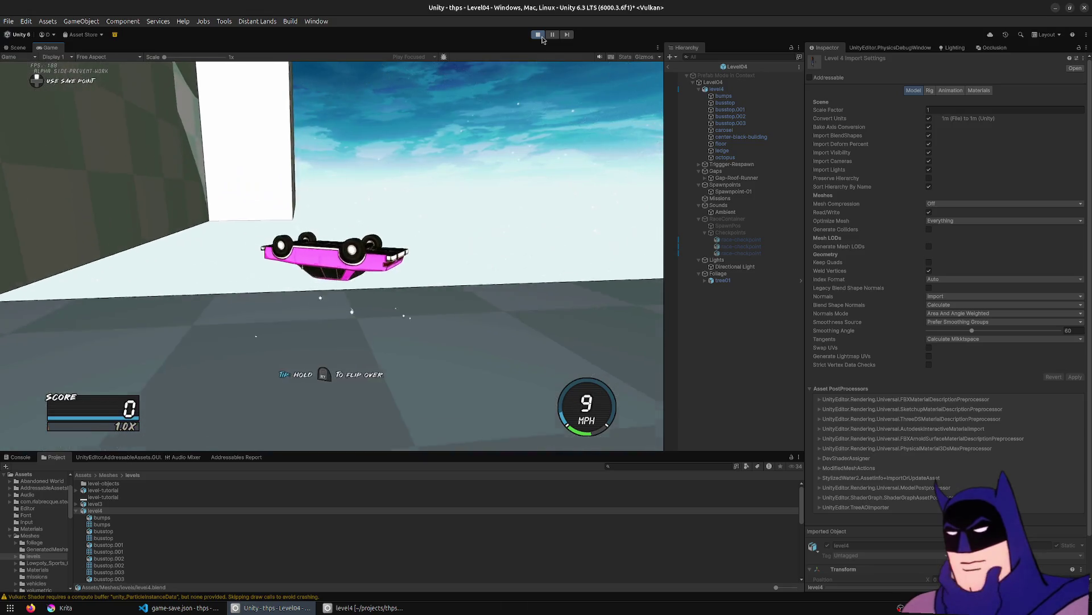
click(541, 37)
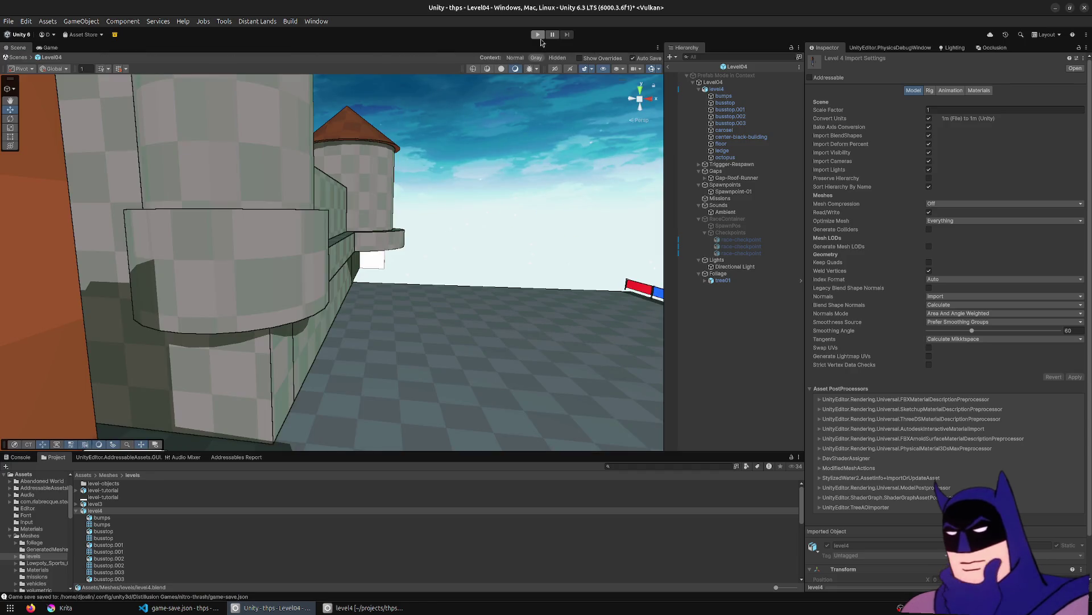
Fly the Scene camera around the castle wall and tower ledge, then return to level4.blend in Blender.
mouse_move(512, 296)
right_down()
mouse_move(510, 325)
mouse_move(339, 393)
mouse_move(395, 328)
mouse_move(264, 255)
mouse_move(585, 357)
mouse_move(289, 363)
mouse_move(531, 355)
mouse_move(471, 326)
mouse_move(374, 213)
right_up()
key(w)
key(s)
mouse_move(459, 227)
right_down()
mouse_move(122, 251)
mouse_move(125, 284)
mouse_move(411, 229)
mouse_move(224, 340)
right_up()
mouse_move(260, 258)
right_down()
mouse_move(363, 235)
mouse_move(305, 239)
right_up()
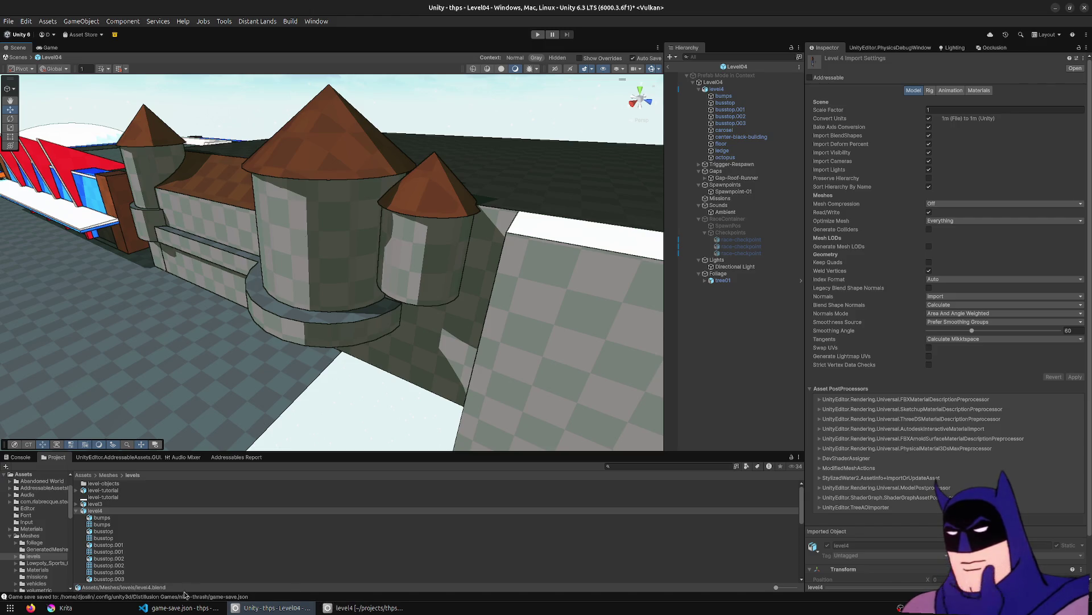
click(361, 607)
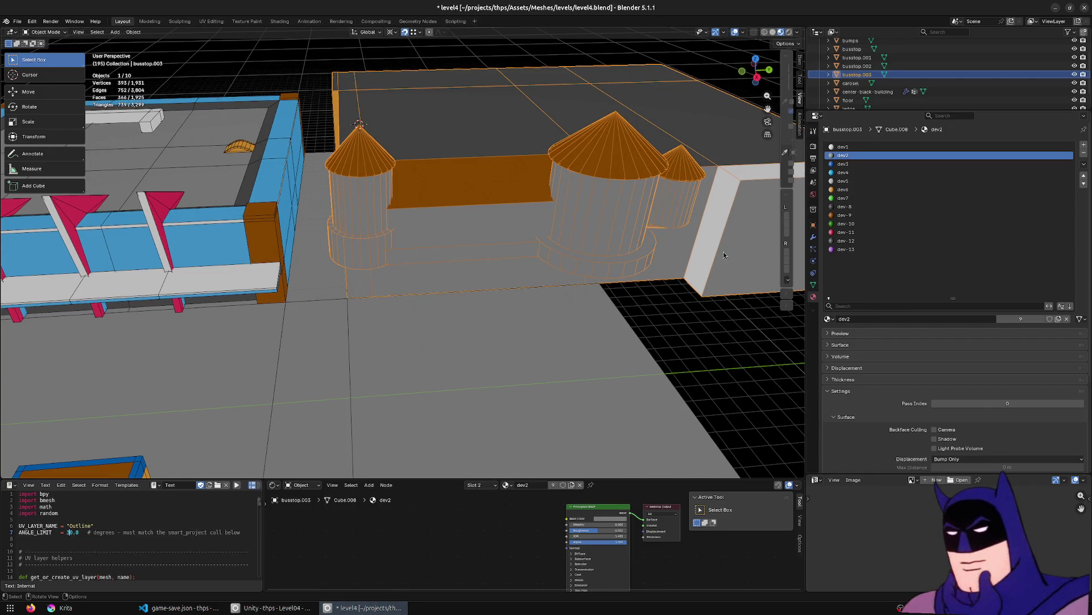
In Edit Mode, assign material dev-12 to the block's top faces and dev2 to its end face.
key(Tab)
key(KP_Decimal)
mouse_move(712, 205)
middle_down()
mouse_move(535, 202)
mouse_move(531, 176)
mouse_move(561, 108)
middle_up()
click(527, 222)
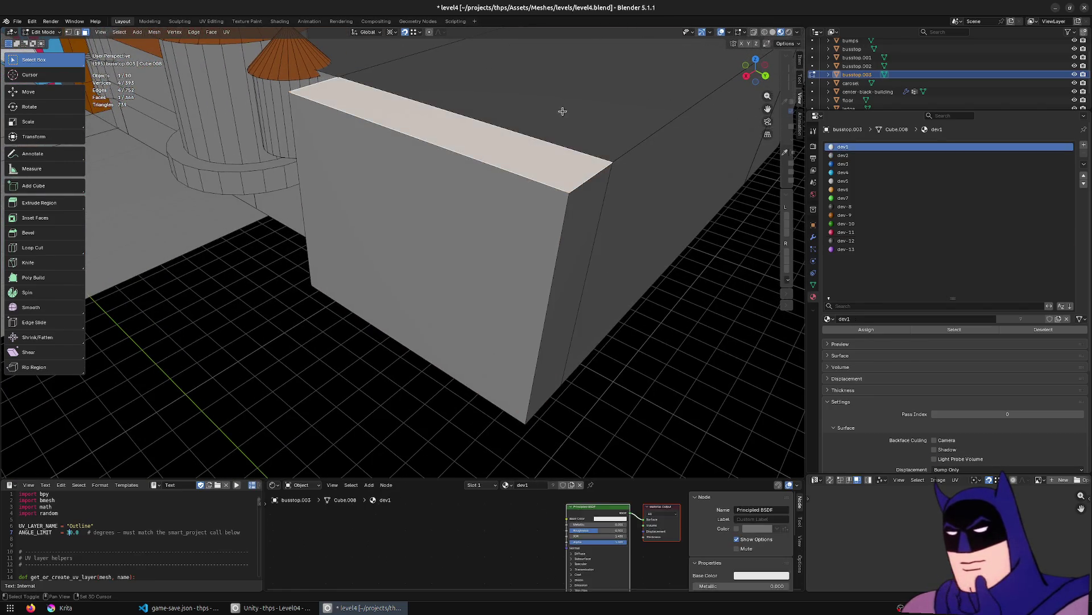
click(561, 107)
click(877, 334)
middle_drag(455, 318, 410, 293)
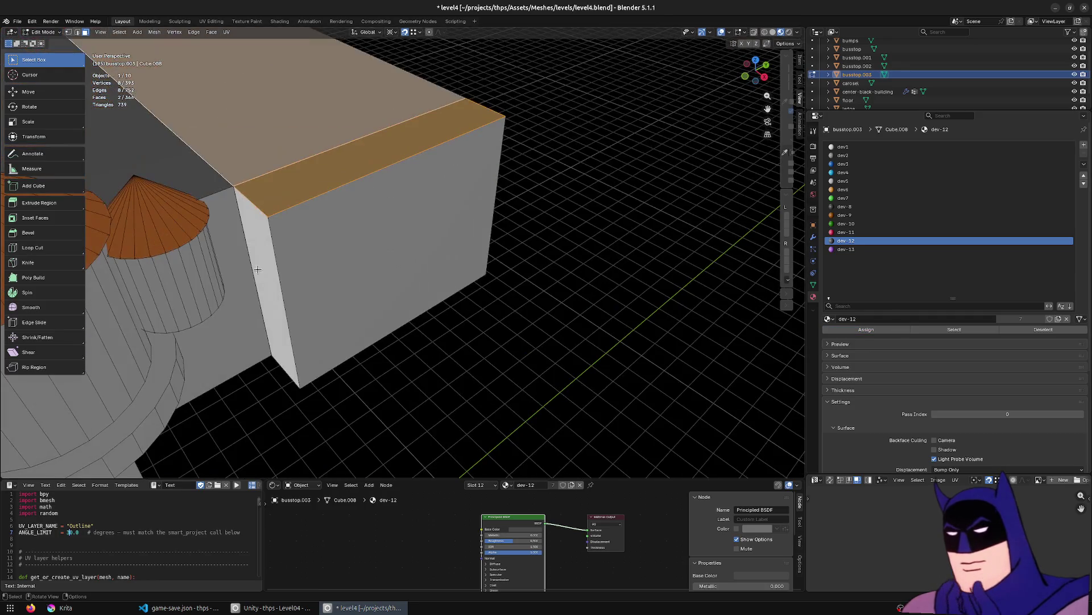
click(277, 264)
click(859, 330)
Select the wall block's front face and frame the view on it.
middle_drag(569, 273, 467, 262)
click(467, 262)
click(542, 204)
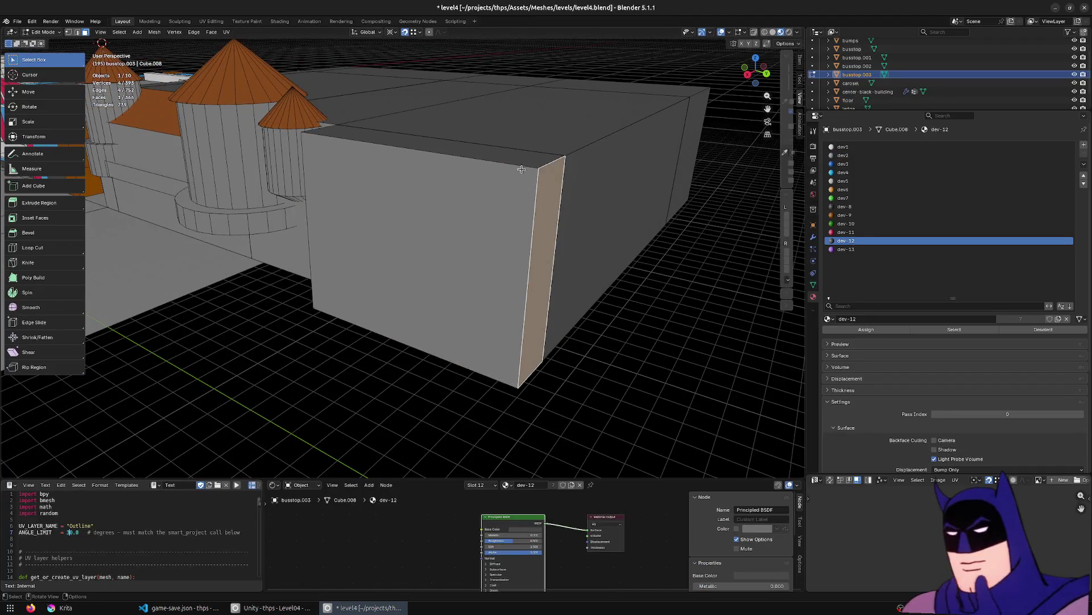
double_click(513, 178)
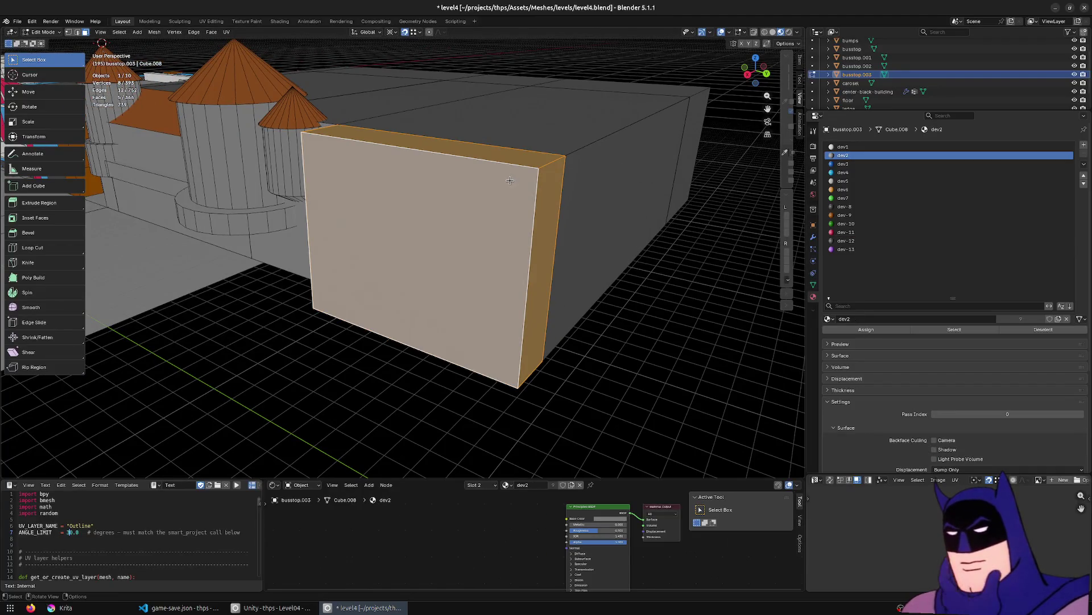
click(451, 273)
key(KP_Decimal)
Add a horizontal edge loop around the block and lower it along Z.
click(62, 252)
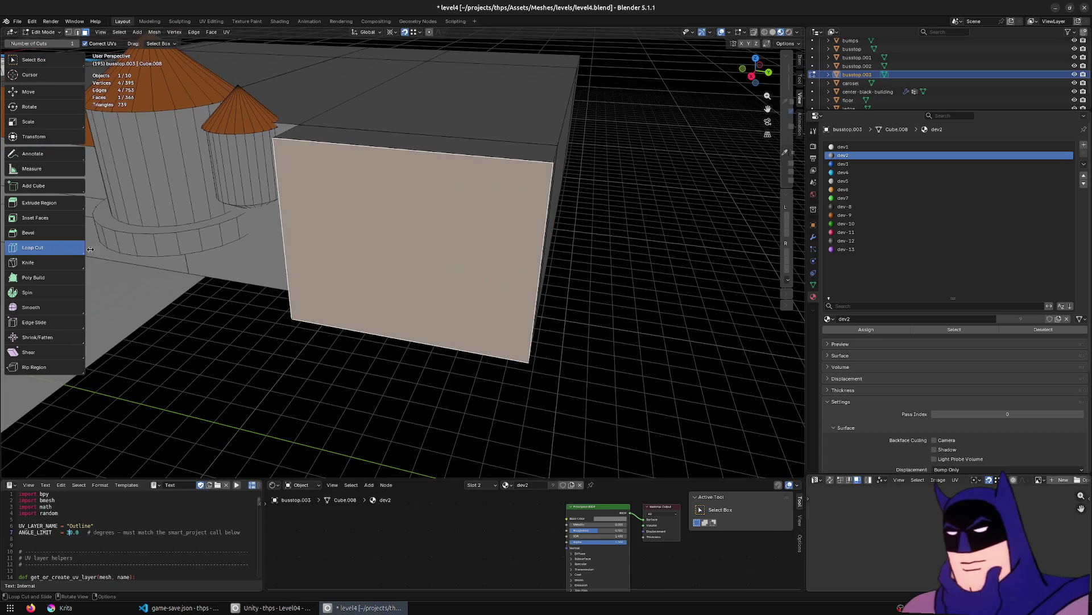
click(536, 263)
mouse_move(536, 263)
middle_down()
mouse_move(668, 310)
mouse_move(657, 304)
middle_up()
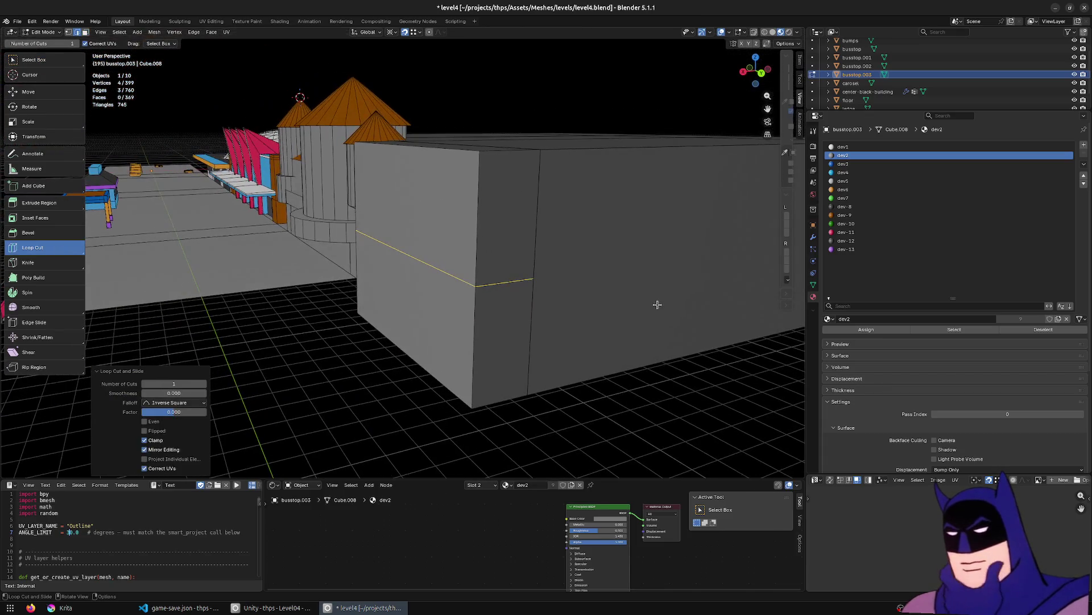
click(40, 61)
middle_drag(318, 284, 377, 321)
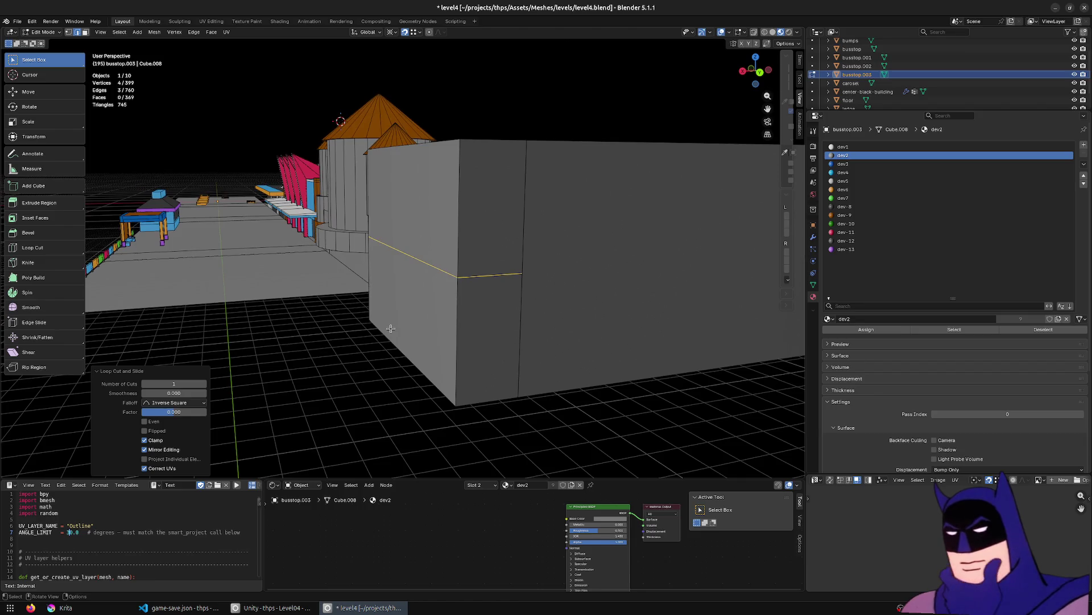
key(g)
key(z)
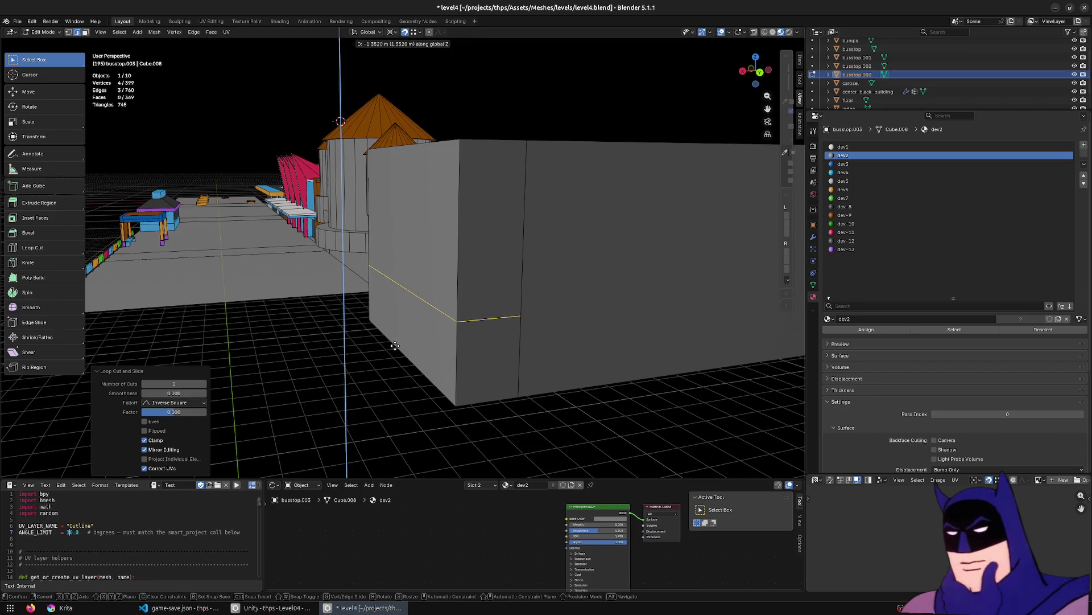
click(396, 345)
Select the block's top edge and try moving it vertically, then cancel the move.
middle_drag(395, 346, 308, 263)
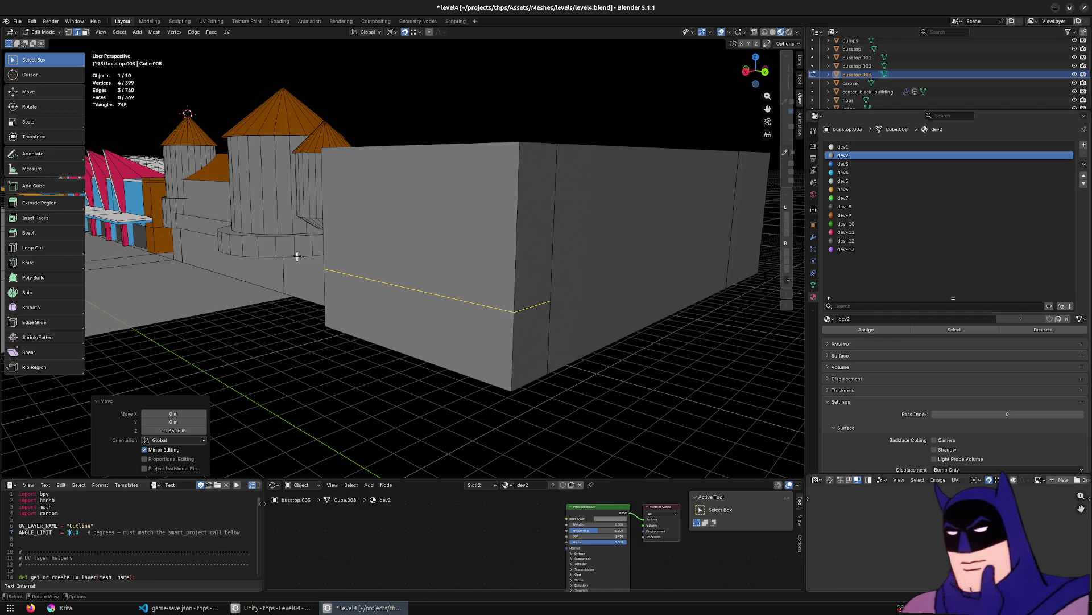
scroll(298, 257, up, 3)
mouse_move(398, 233)
middle_down()
mouse_move(507, 206)
mouse_move(484, 183)
mouse_move(535, 213)
middle_up()
click(507, 206)
key(2)
click(515, 210)
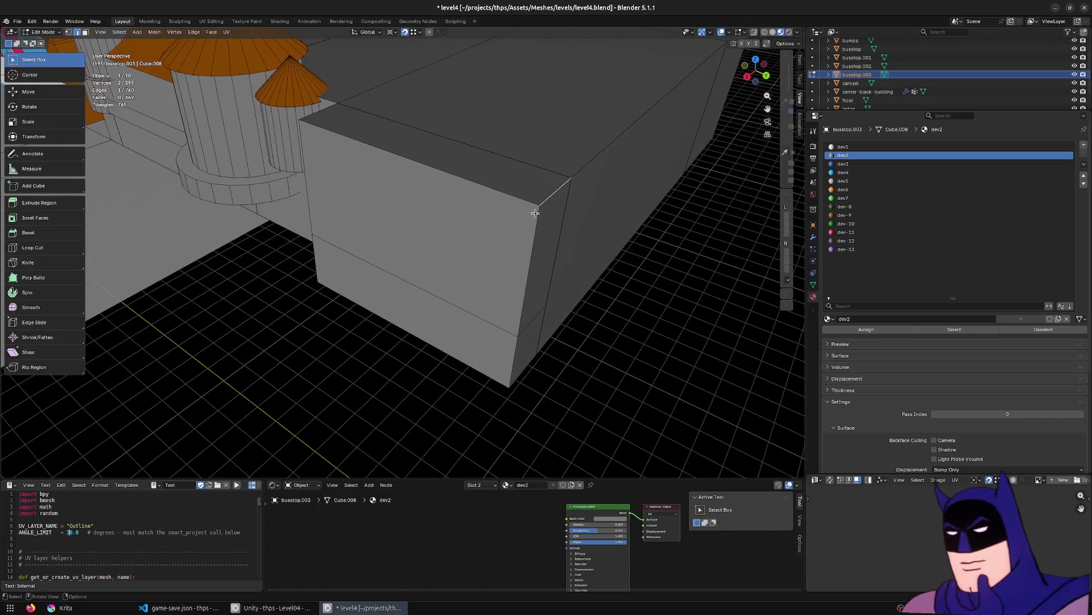
key(2)
click(552, 194)
key(g)
key(z)
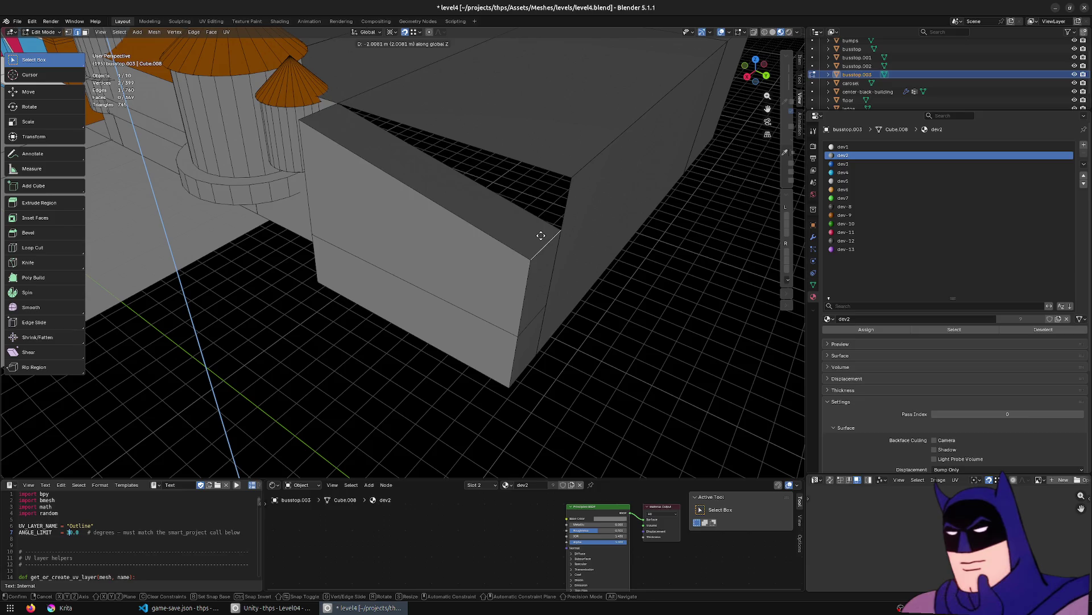
key(Escape)
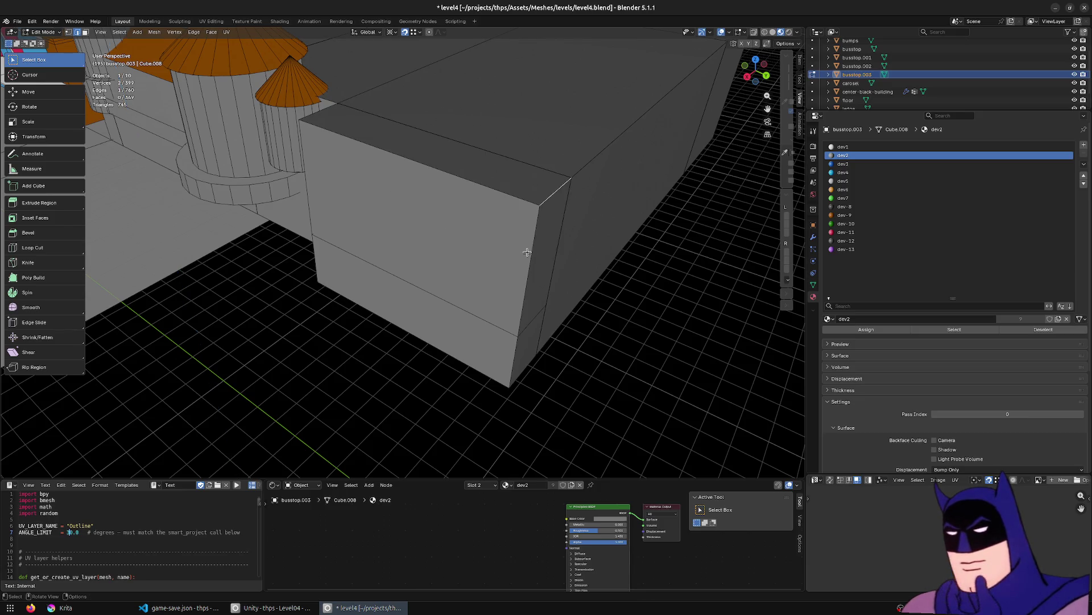
Select the block's top face and start lowering it along Z.
click(458, 161)
key(g)
key(z)
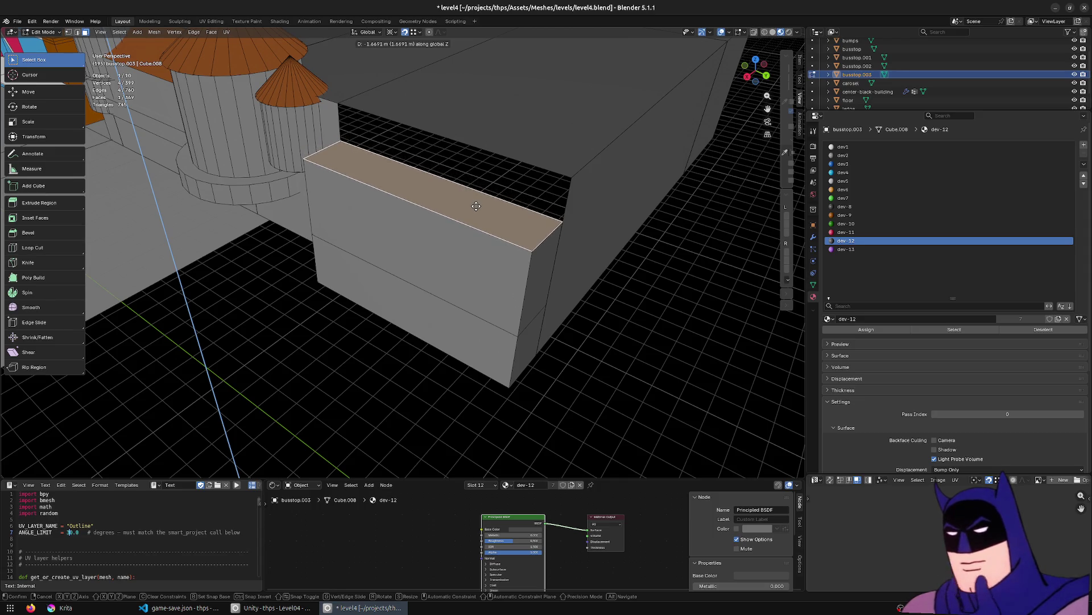
Drop the top about 1.67 m, then cut four loops across the top face.
click(476, 206)
click(17, 246)
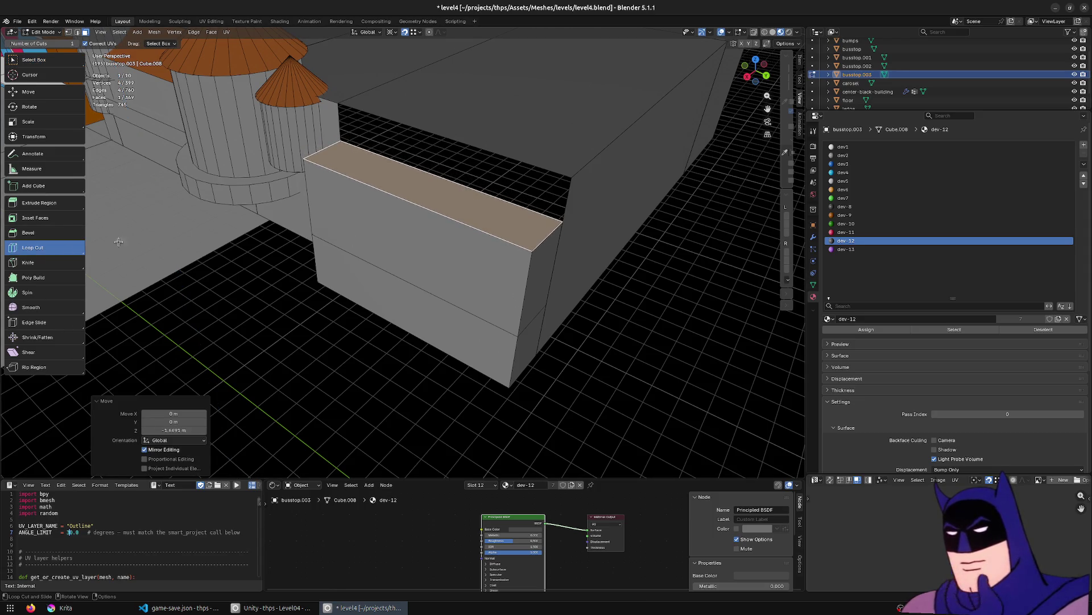
click(456, 201)
click(205, 384)
click(206, 385)
click(205, 385)
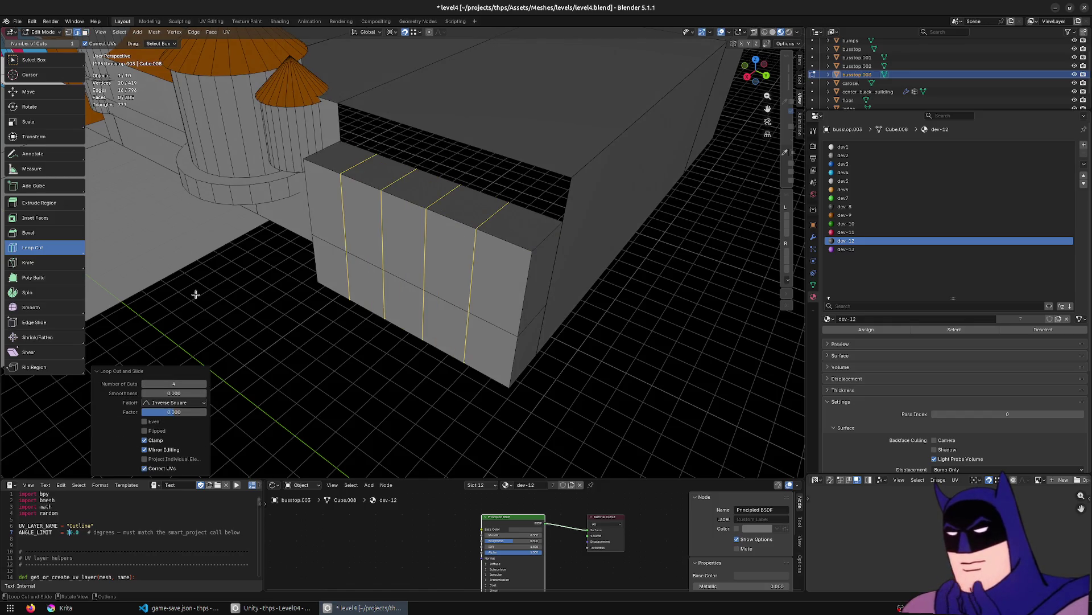
Raise the middle top face about 1.17 m along Z.
click(49, 61)
middle_drag(353, 239, 392, 204)
click(390, 187)
key(g)
key(z)
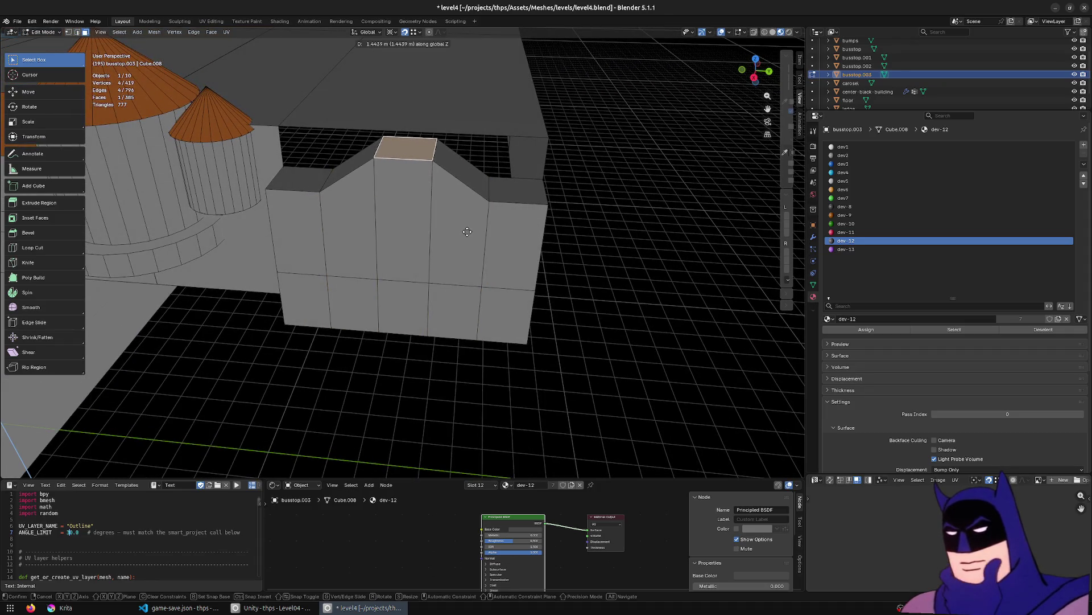
click(459, 239)
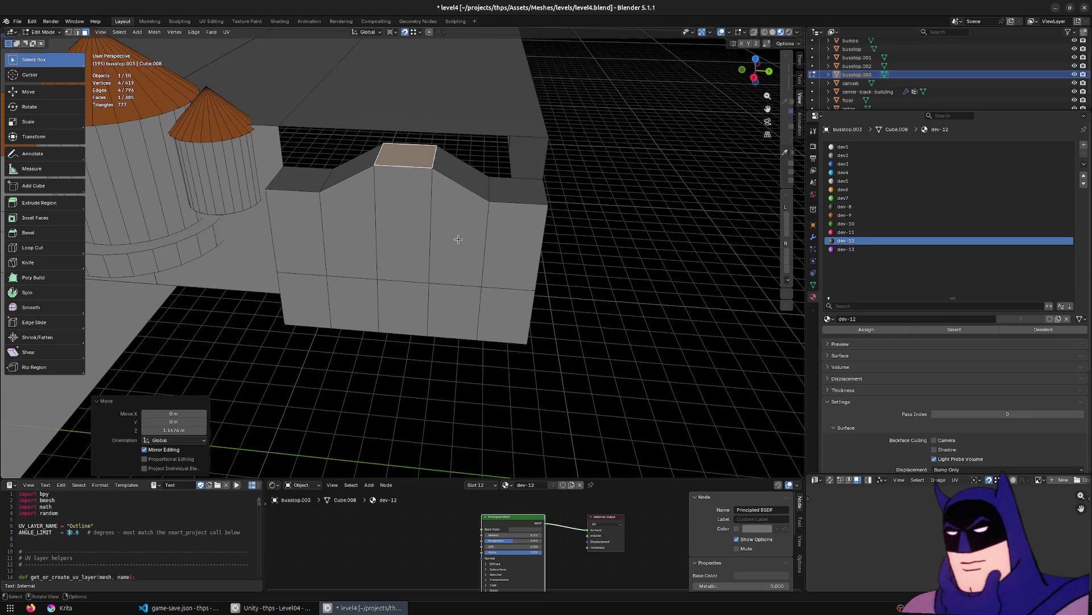
Raise the two opposite sloped edges along Z to form a curve.
key(2)
click(336, 197)
shift+click(491, 189)
key(g)
key(z)
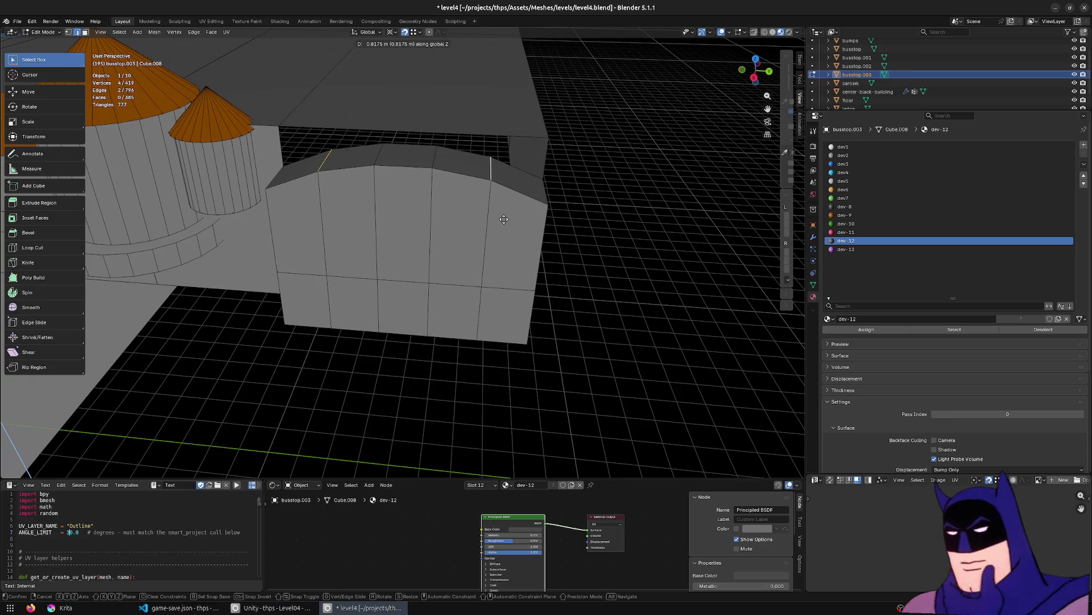
click(504, 219)
Squeeze the arch's vertical edge loops along Y to a scale of 0.660.
middle_drag(473, 261, 447, 268)
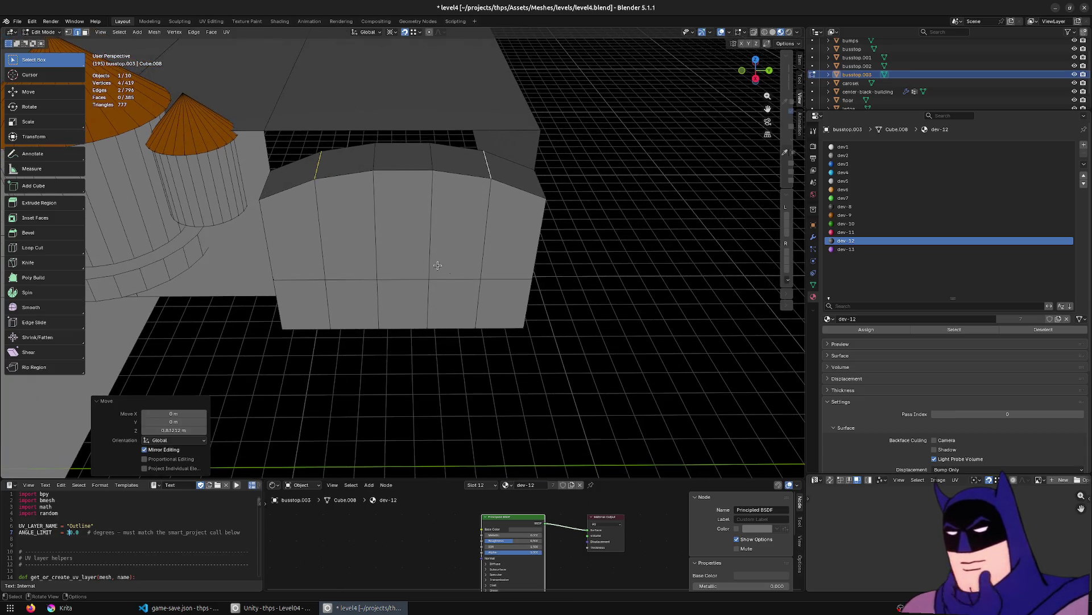
alt+click(479, 222)
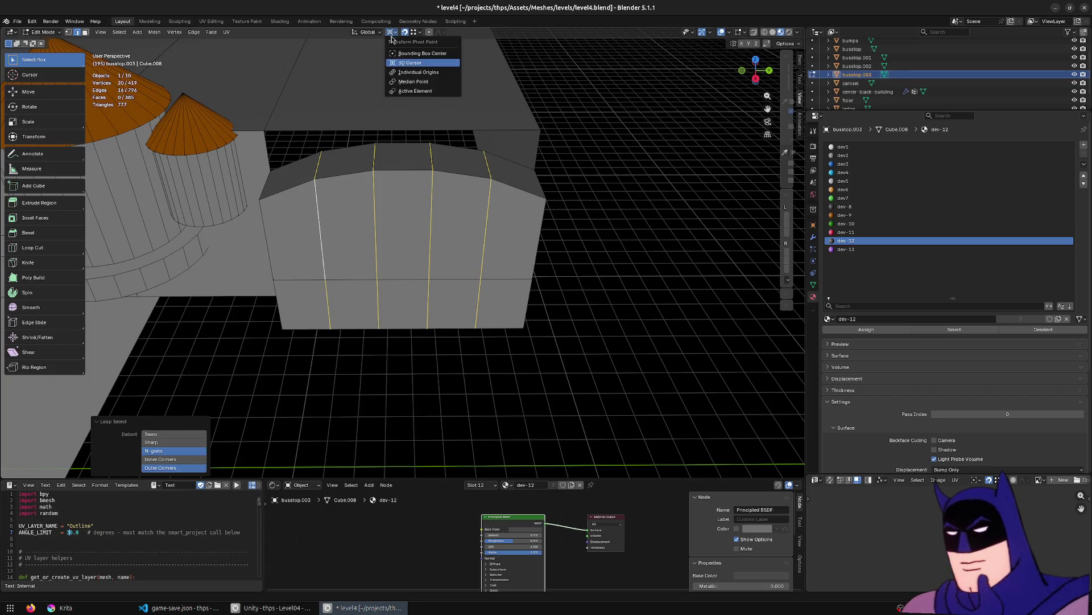
key(s)
key(x)
key(y)
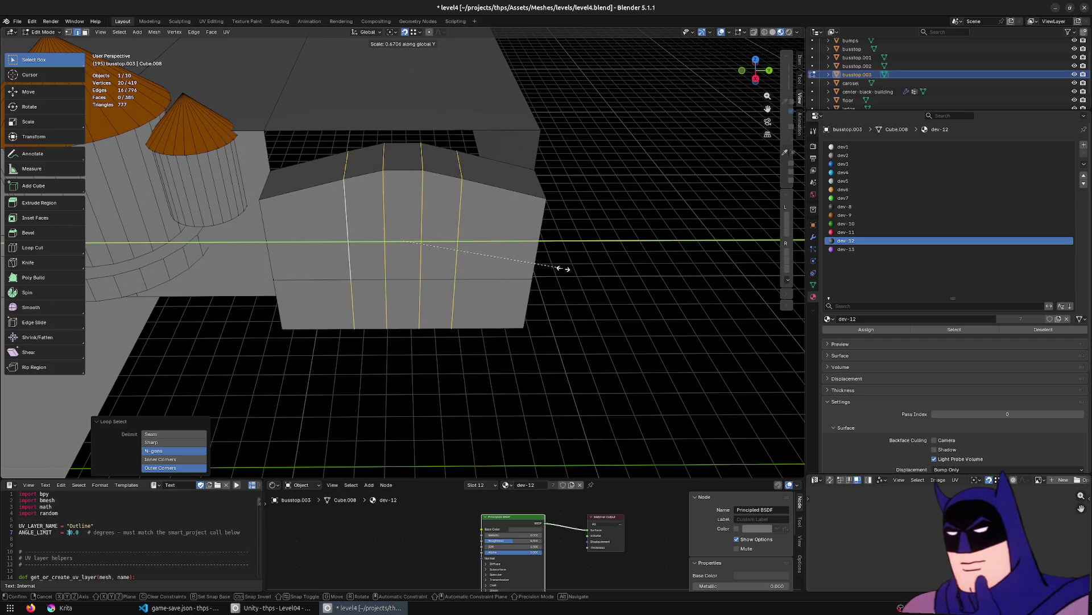
click(560, 267)
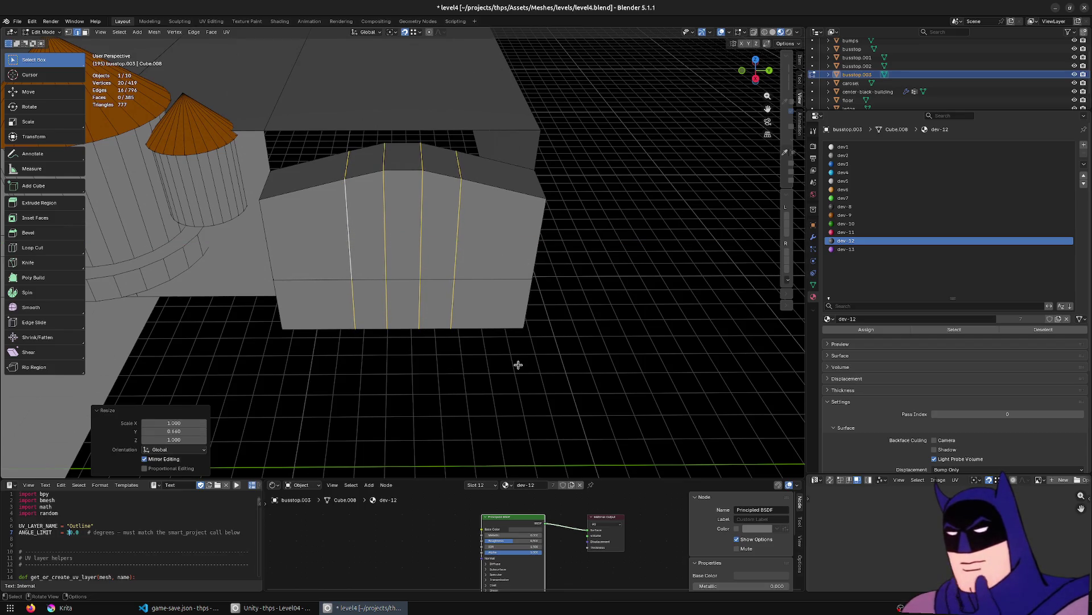
Cut another centred vertical loop into the block.
click(46, 248)
click(308, 211)
right_click(307, 212)
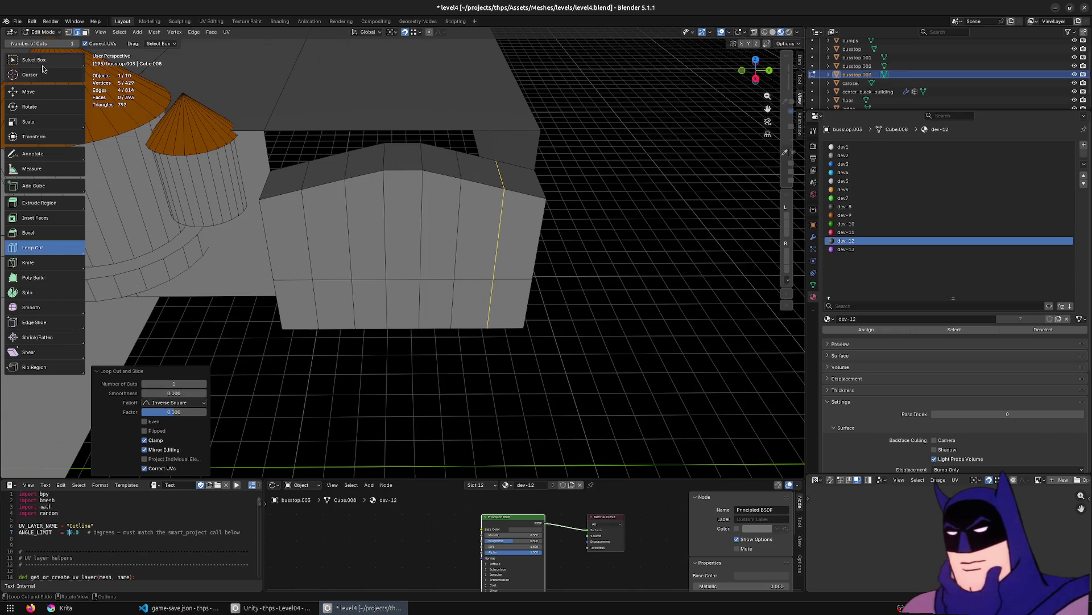
Lower the outer top edges of the arch 0.416 m along Z.
click(34, 60)
click(306, 170)
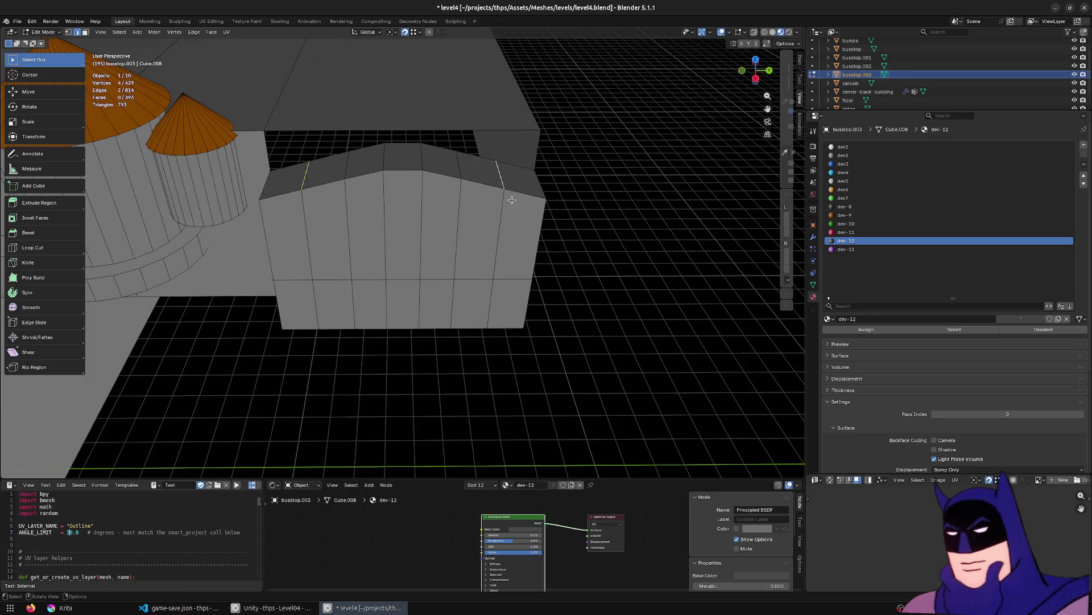
key(g)
key(z)
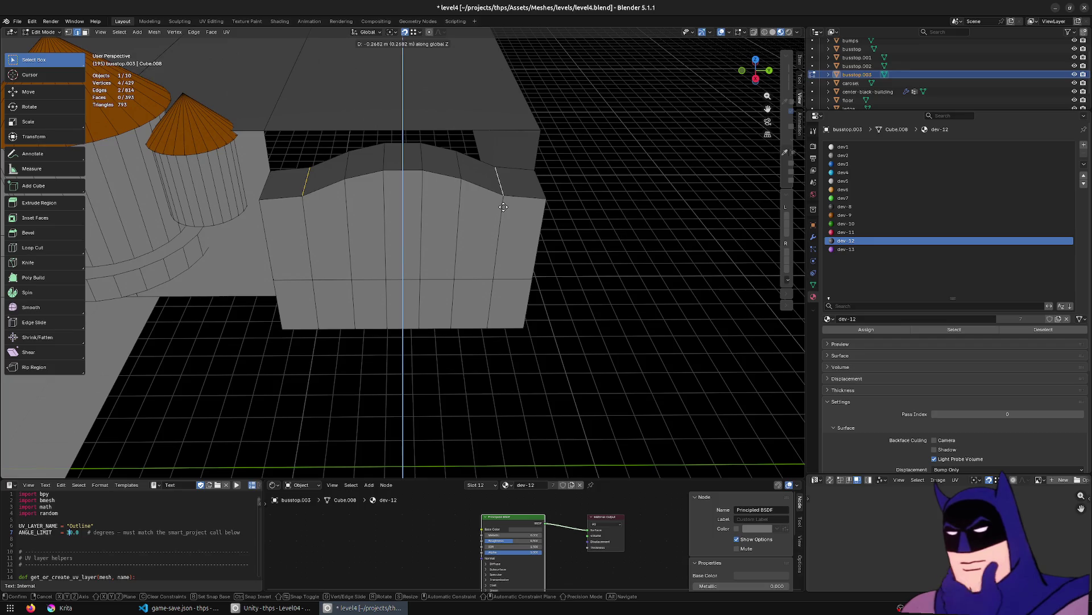
click(541, 204)
Subdivide the row of arch-top faces, then dissolve them again.
middle_drag(471, 238, 461, 234)
click(295, 184)
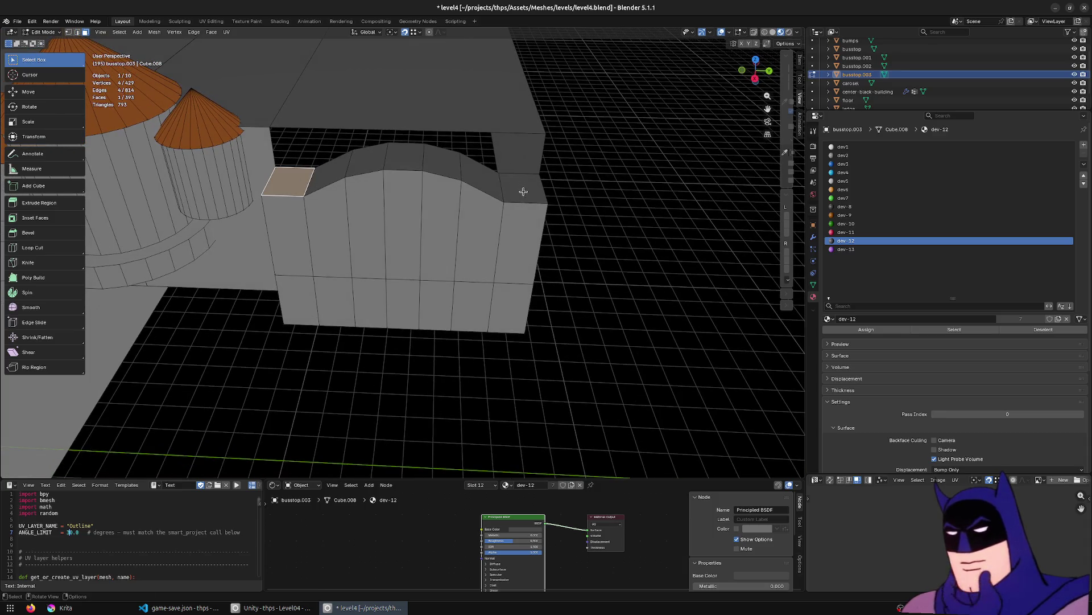
ctrl+click(523, 191)
right_click(524, 191)
text(sub)
key(Return)
mouse_move(227, 398)
middle_down()
mouse_move(487, 344)
mouse_move(378, 275)
mouse_move(327, 262)
mouse_move(281, 276)
mouse_move(421, 267)
mouse_move(361, 261)
mouse_move(576, 178)
middle_up()
key(ctrl+x)
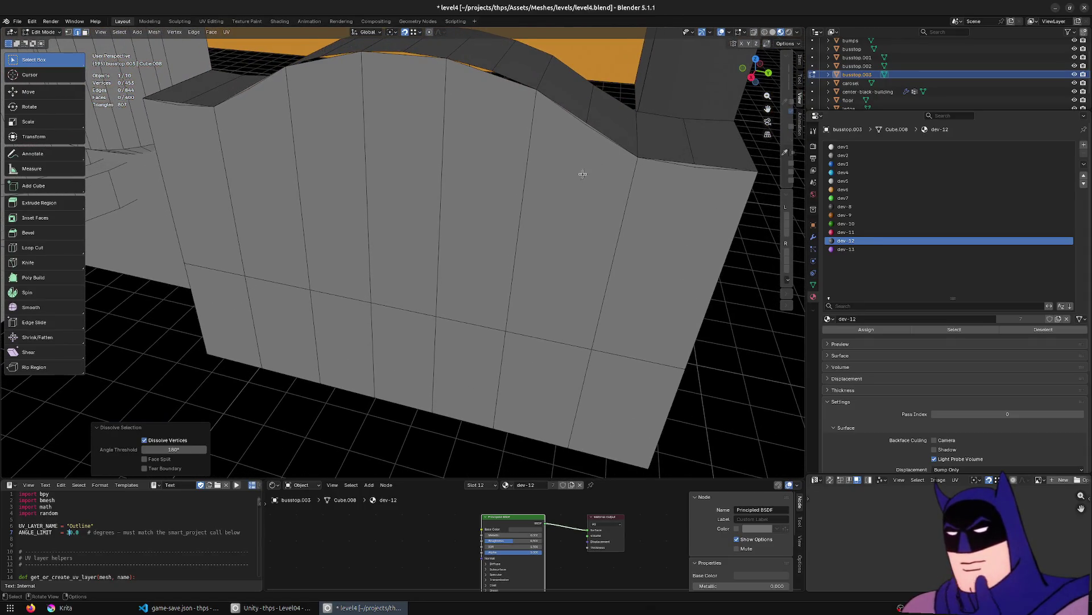
Select the row of side wall faces below the arch and delete them.
click(629, 128)
shift+middle_drag(630, 128, 597, 169)
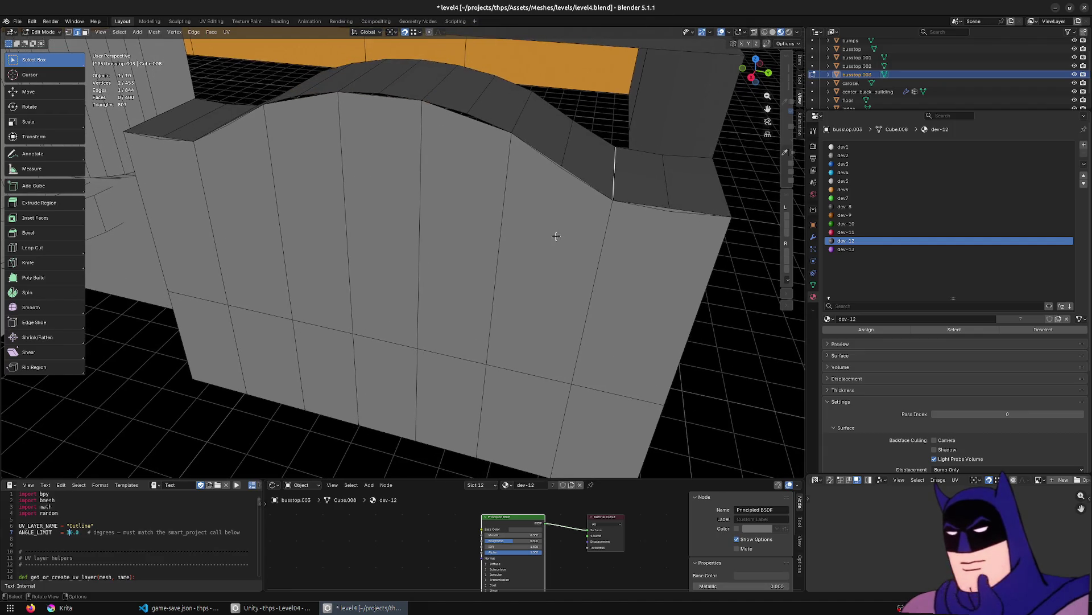
key(3)
mouse_move(556, 236)
middle_down()
mouse_move(586, 244)
mouse_move(463, 309)
mouse_move(285, 281)
mouse_move(333, 276)
middle_up()
click(585, 244)
ctrl+click(284, 282)
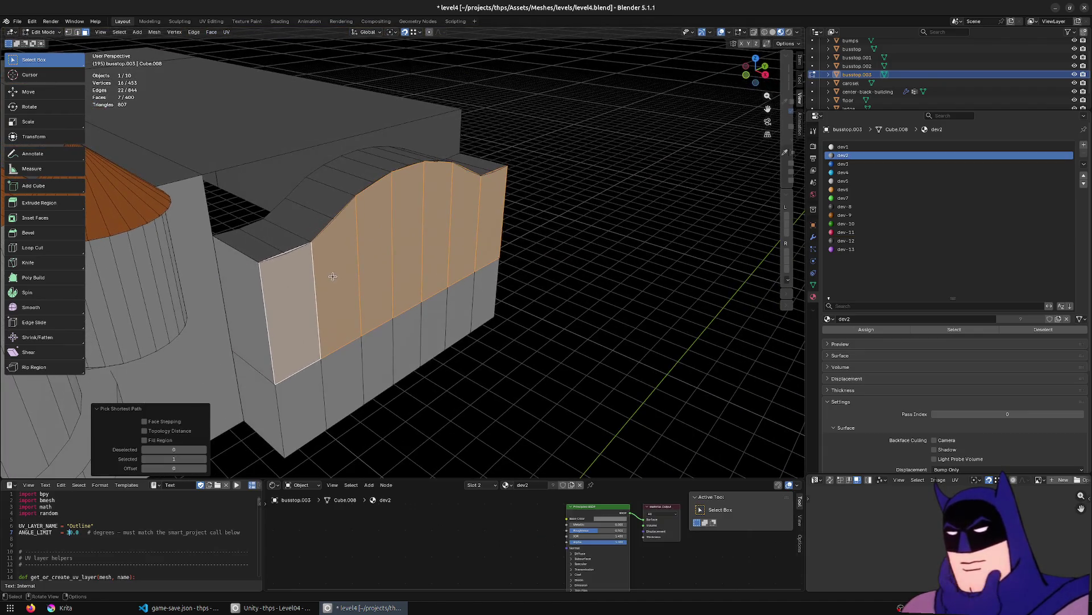
shift+click(253, 302)
mouse_move(253, 301)
middle_down()
mouse_move(552, 283)
mouse_move(224, 282)
mouse_move(278, 258)
mouse_move(248, 206)
middle_up()
key(x)
click(224, 282)
Add a connecting edge across the wall top and inspect the curved strip.
key(ctrl+r)
click(337, 226)
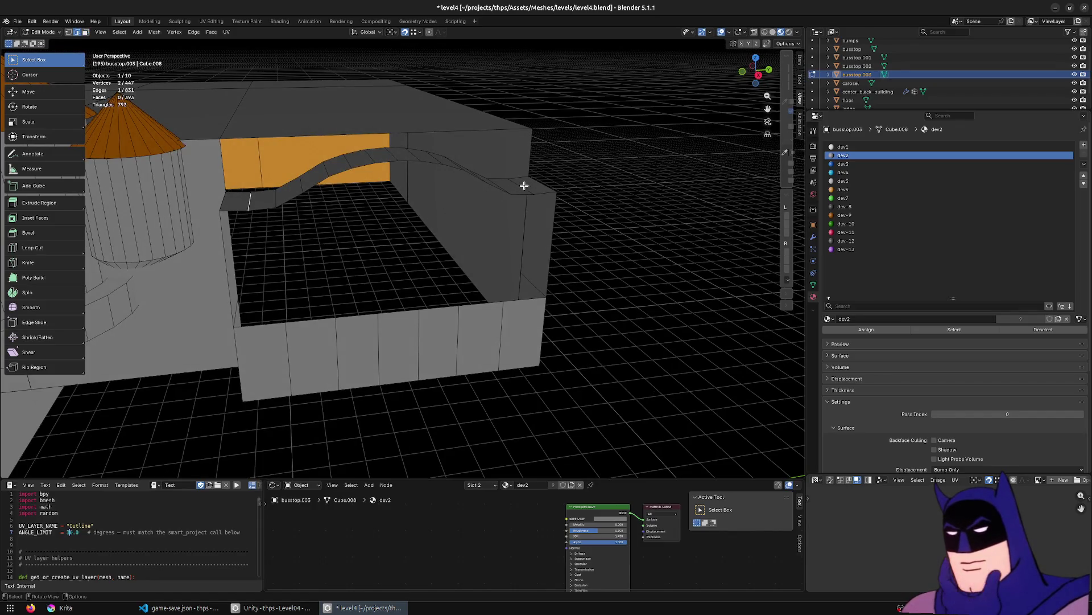
middle_drag(524, 185, 494, 208)
mouse_move(561, 252)
middle_down()
mouse_move(521, 249)
mouse_move(573, 268)
mouse_move(543, 236)
mouse_move(332, 247)
mouse_move(199, 225)
middle_up()
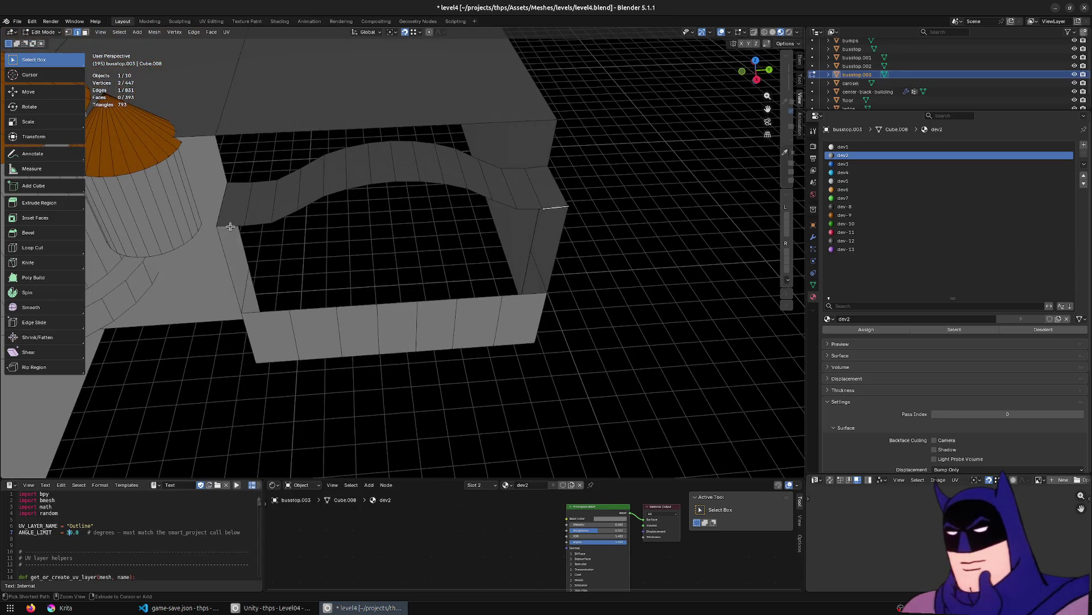
Extrude the curved strip's edge loop downward and flatten it with sz0.
ctrl+click(230, 226)
middle_drag(326, 261, 255, 236)
mouse_move(248, 234)
middle_down()
mouse_move(236, 244)
mouse_move(349, 252)
middle_up()
key(e)
key(z)
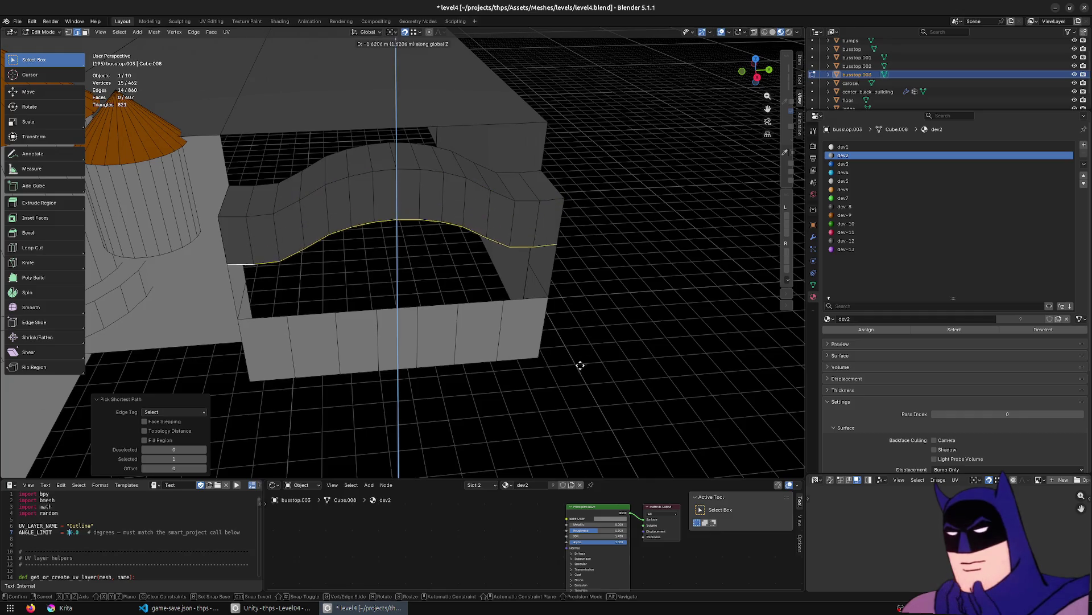
click(581, 367)
text(sz0)
key(Return)
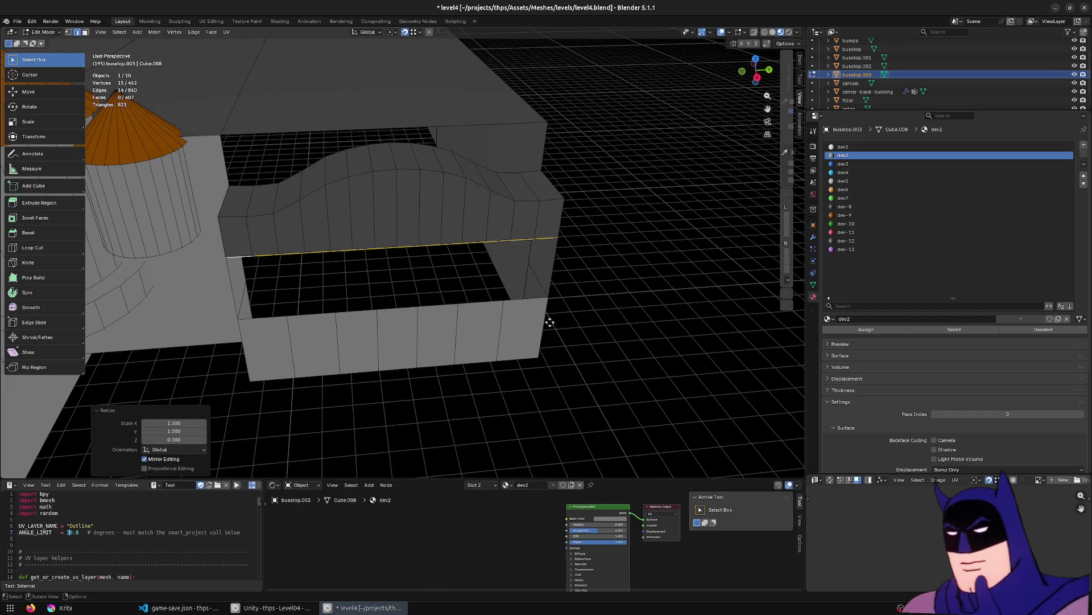
Lower the flattened loop 2.3256 m and merge overlapping vertices by distance.
key(g)
key(z)
click(549, 329)
mouse_move(549, 329)
middle_down()
mouse_move(496, 295)
mouse_move(507, 297)
middle_up()
key(a)
key(m)
click(508, 297)
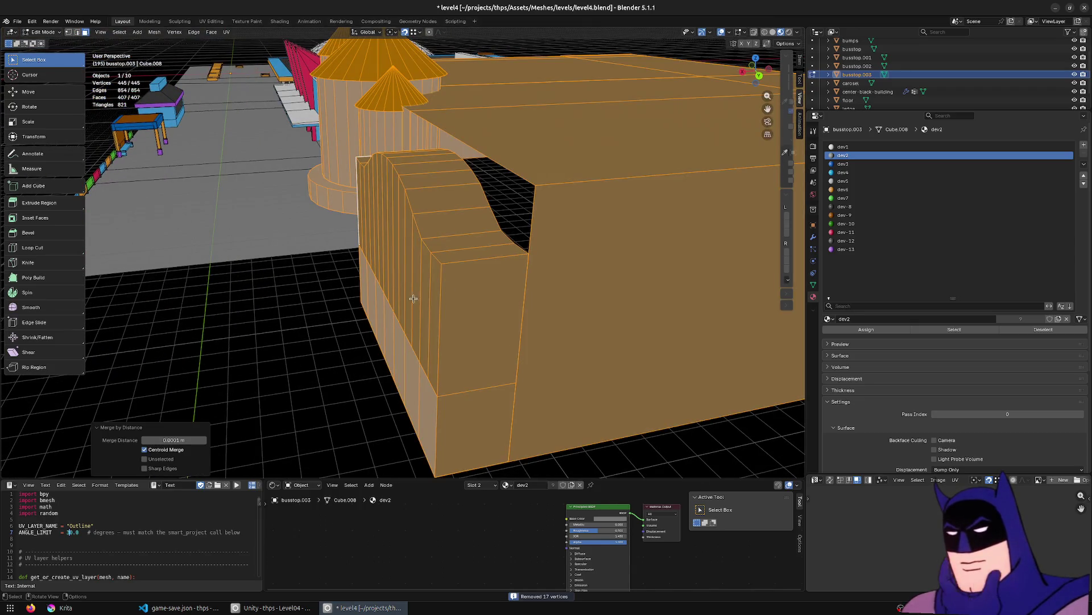
Select the row of top faces and move them along X.
click(411, 300)
mouse_move(417, 298)
middle_down()
mouse_move(407, 295)
mouse_move(446, 309)
middle_up()
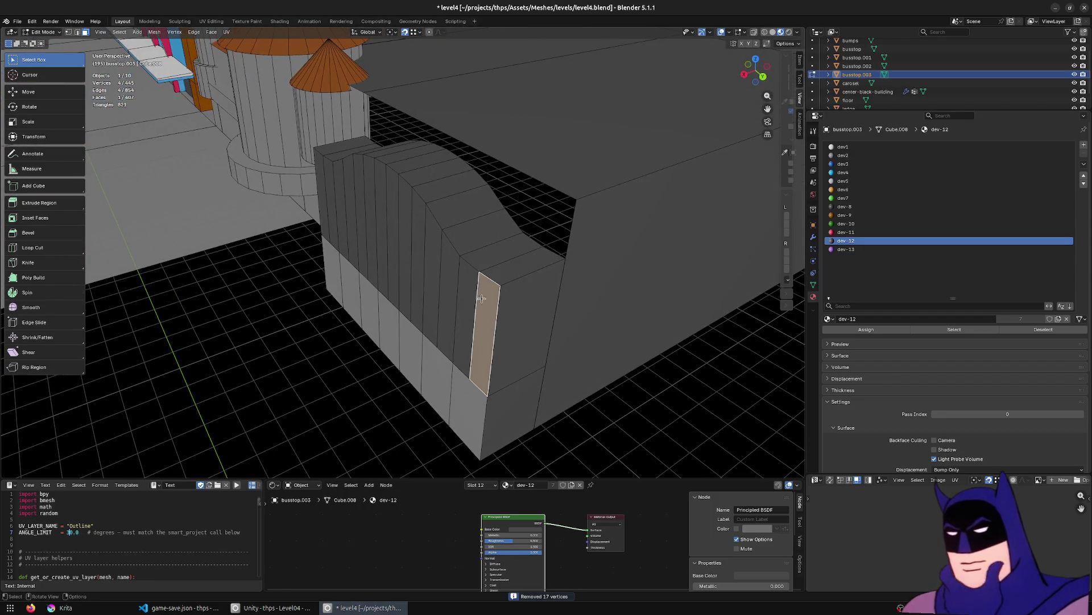
ctrl+click(321, 184)
middle_drag(321, 184, 442, 339)
key(g)
key(y)
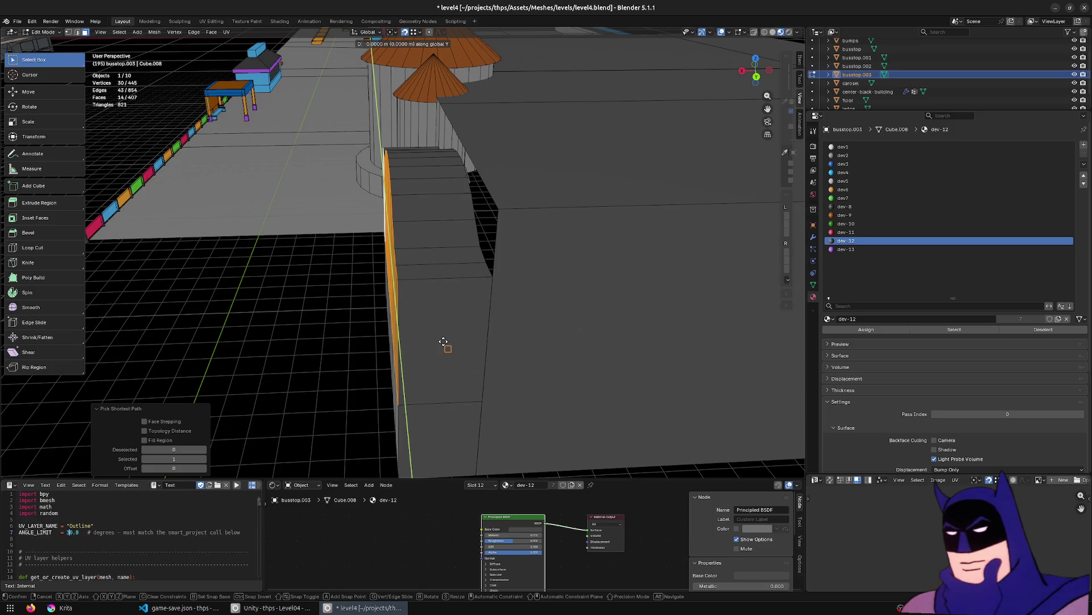
key(x)
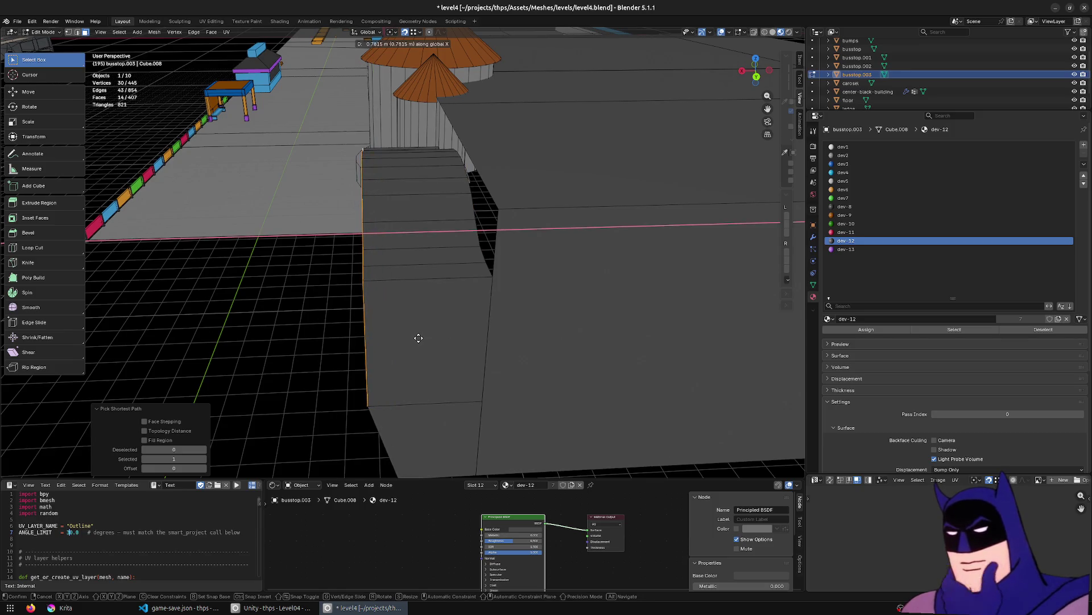
click(458, 342)
In front orthographic wireframe, nudge the edge along X, then return to solid shading.
key(KP_3)
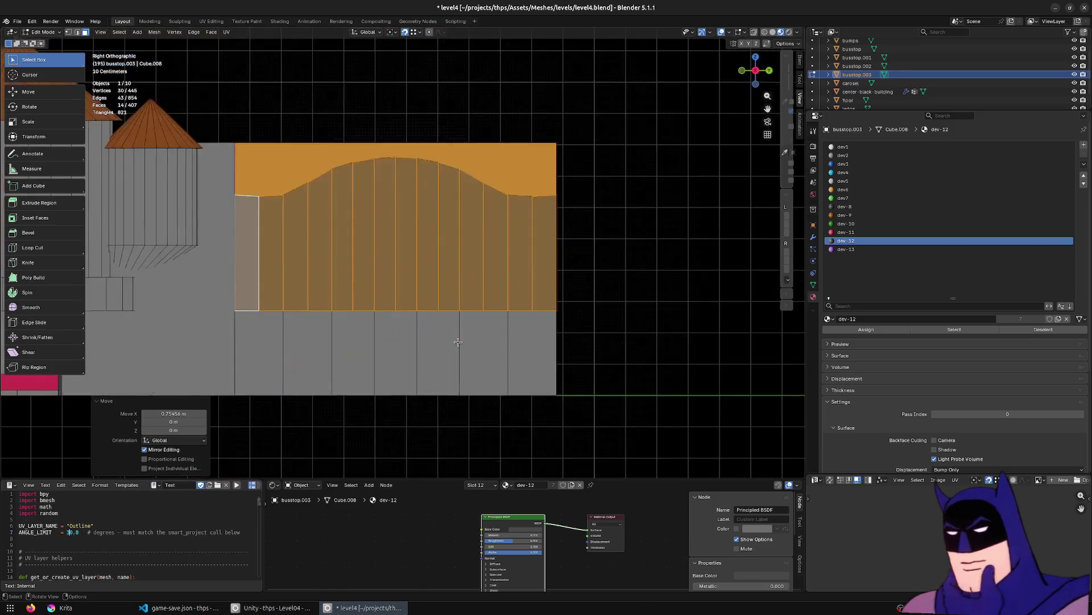
key(KP_1)
key(shift+z)
scroll(541, 292, up, 2)
key(g)
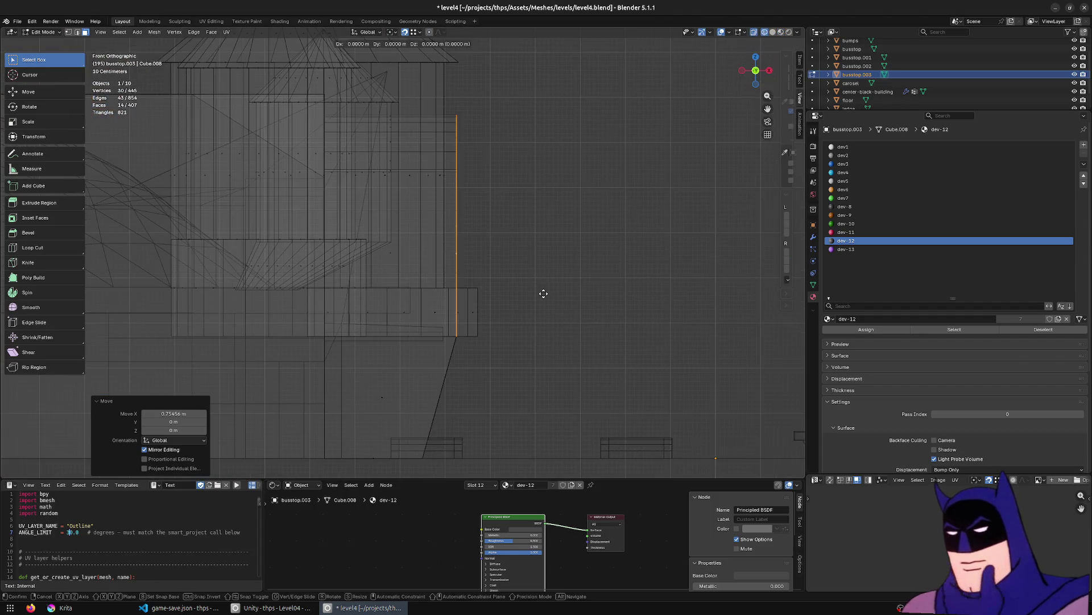
key(x)
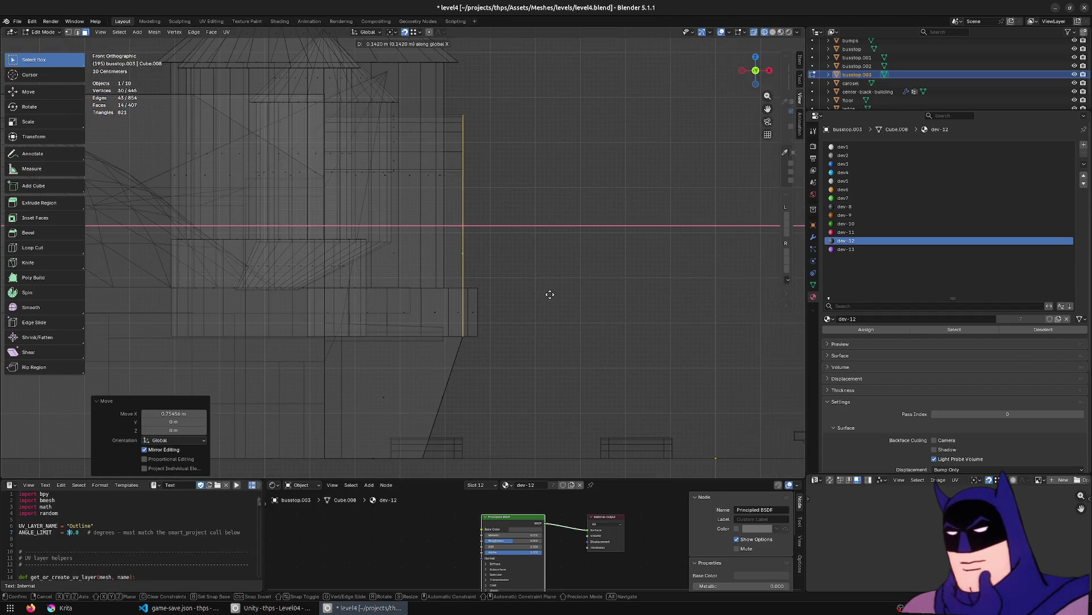
click(550, 295)
mouse_move(550, 294)
middle_down()
mouse_move(438, 349)
mouse_move(517, 331)
mouse_move(415, 336)
middle_up()
key(z)
scroll(450, 342, down, 3)
scroll(414, 336, down, 3)
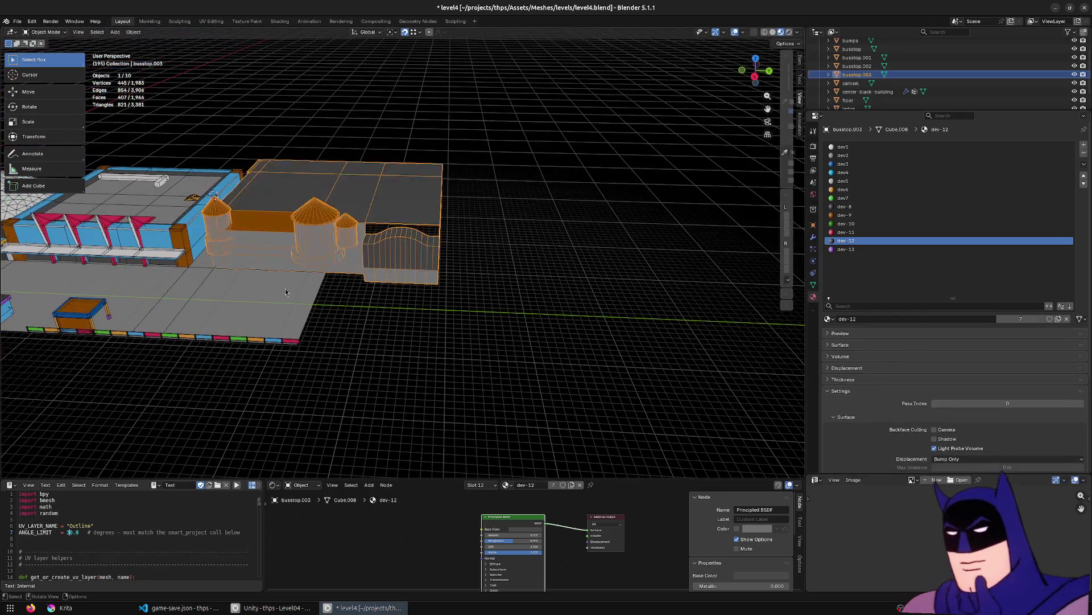
Extrude the floor's end edge twice along Y to lengthen the floor strip.
click(285, 288)
key(2)
click(344, 311)
key(e)
key(y)
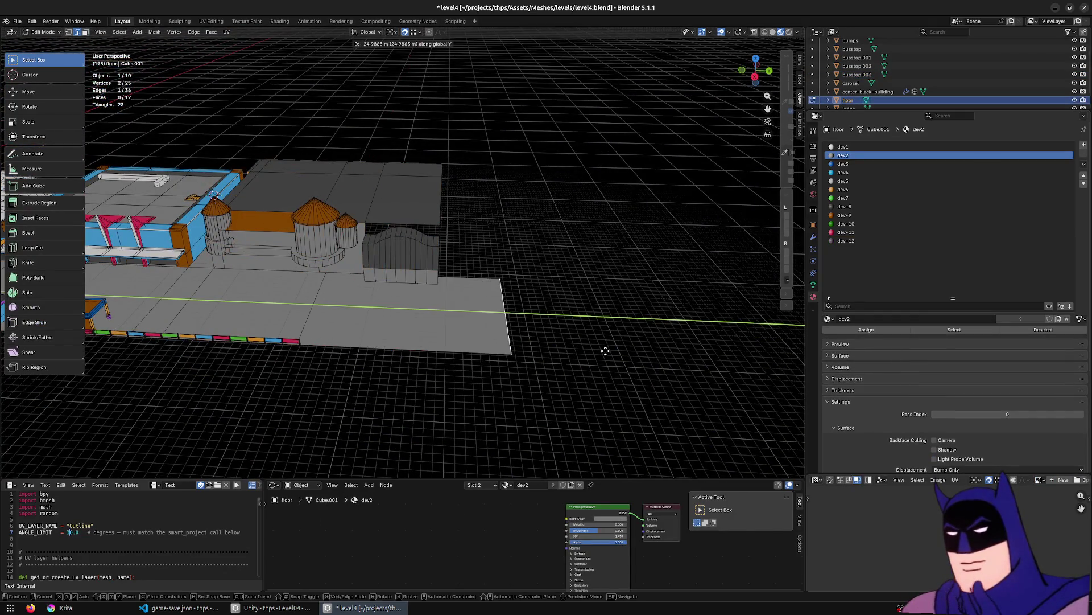
click(575, 347)
key(e)
key(y)
click(750, 344)
mouse_move(750, 343)
middle_down()
mouse_move(429, 305)
mouse_move(475, 324)
mouse_move(520, 323)
middle_up()
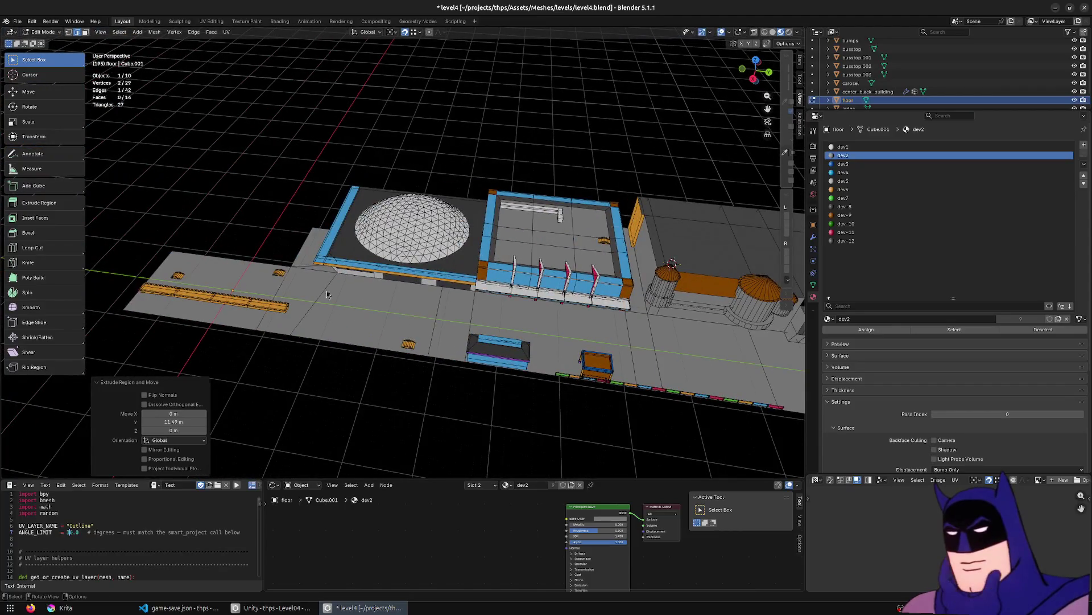
Duplicate a bump and move the copy along Y onto the new floor stretch.
key(Tab)
click(279, 273)
key(Tab)
key(shift+z)
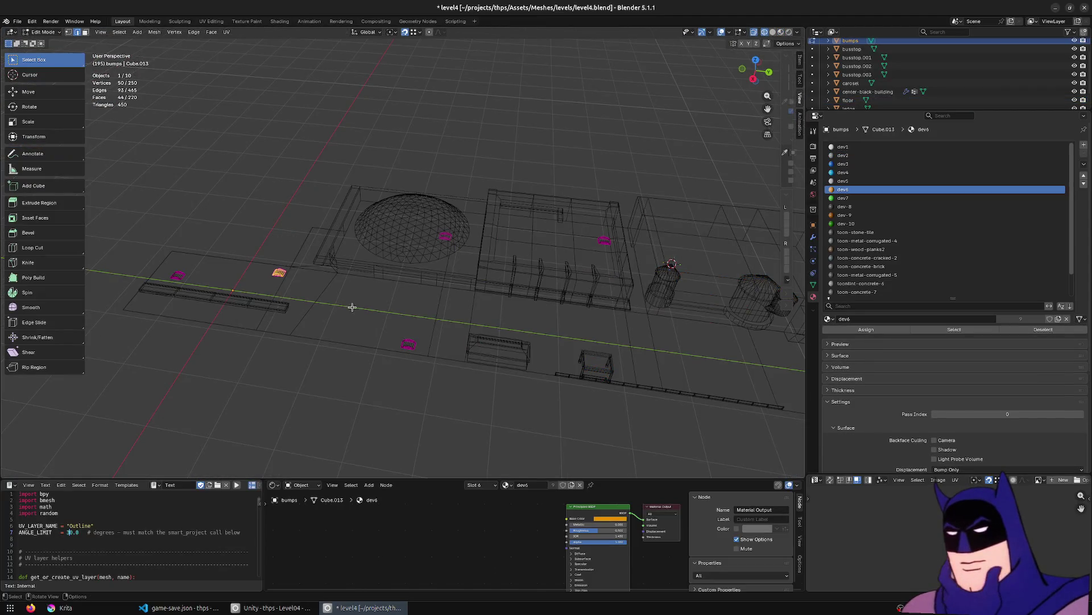
scroll(344, 310, down, 2)
shift+middle_drag(634, 344, 355, 328)
key(shift+d)
key(y)
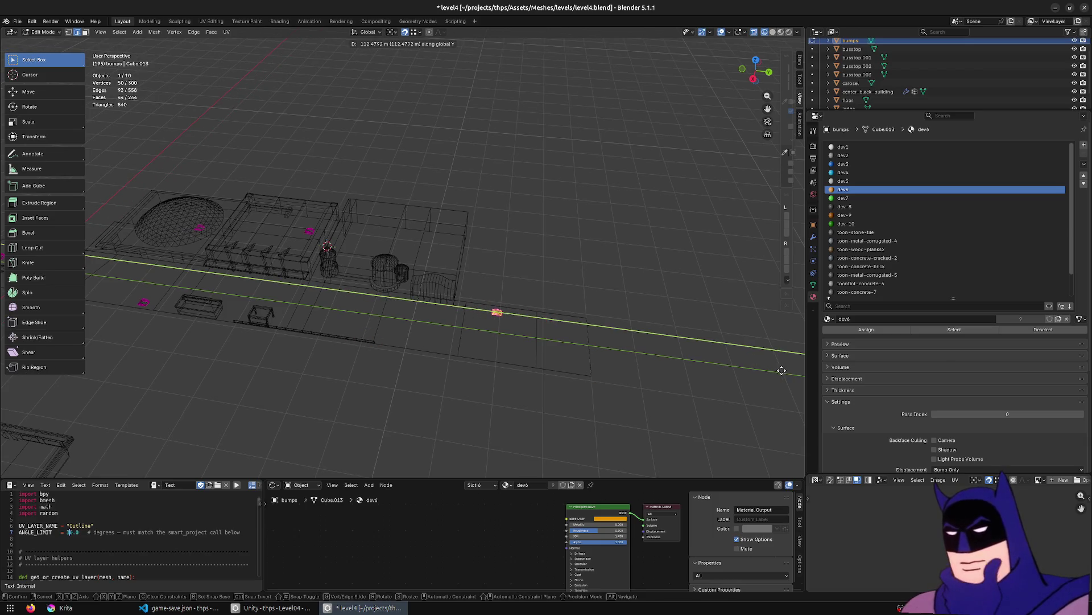
click(722, 368)
Extrude the floor's end edge twice more along Y, reaching about 58.5 m.
key(Tab)
click(569, 346)
key(Tab)
key(e)
key(y)
click(690, 370)
key(e)
key(y)
key(Return)
key(Tab)
mouse_move(629, 317)
middle_down()
mouse_move(595, 271)
mouse_move(545, 329)
mouse_move(556, 334)
middle_up()
Save level4.blend and look toward the grey building.
key(ctrl+s)
scroll(504, 319, up, 4)
mouse_move(495, 320)
middle_down()
mouse_move(474, 293)
mouse_move(566, 361)
mouse_move(438, 252)
middle_up()
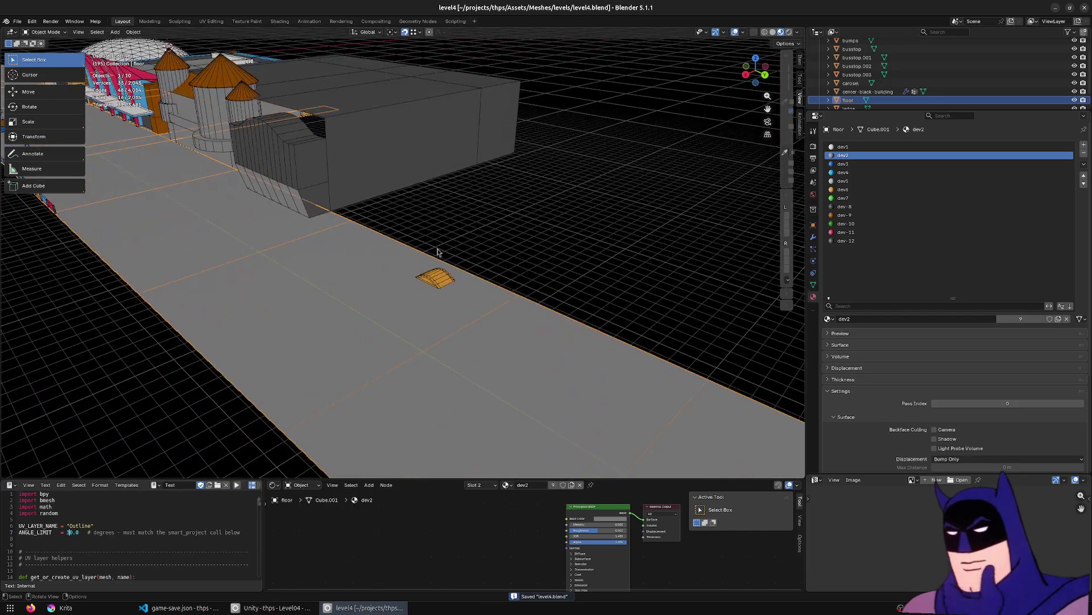
Select all of the copied bump's geometry and scale it up.
click(428, 281)
key(Tab)
key(shift+z)
scroll(557, 302, up, 3)
drag(680, 272, 413, 357)
middle_drag(634, 332, 592, 347)
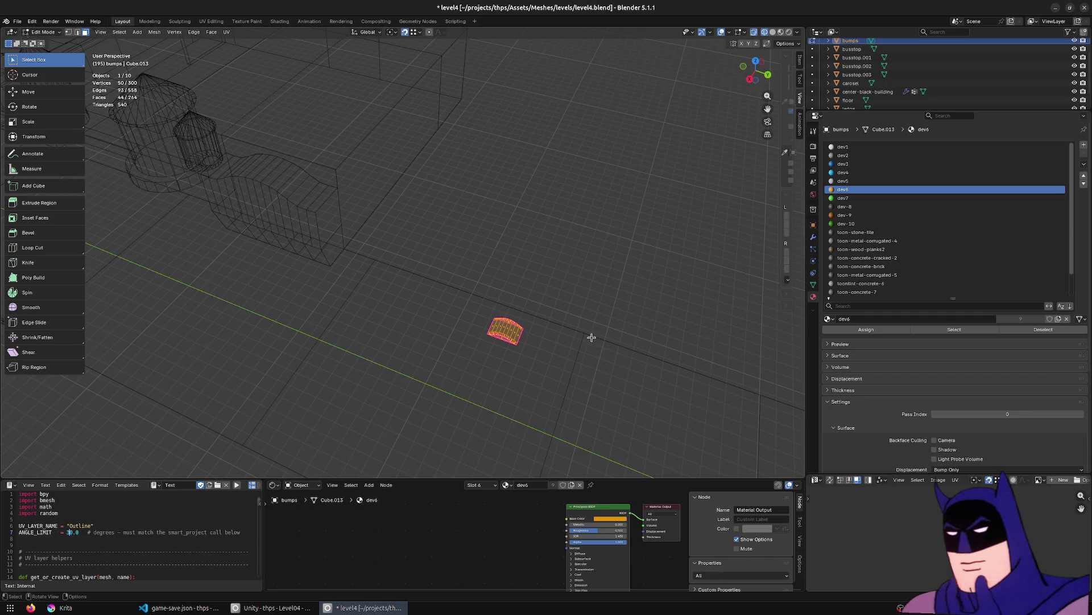
drag(613, 273, 485, 391)
key(s)
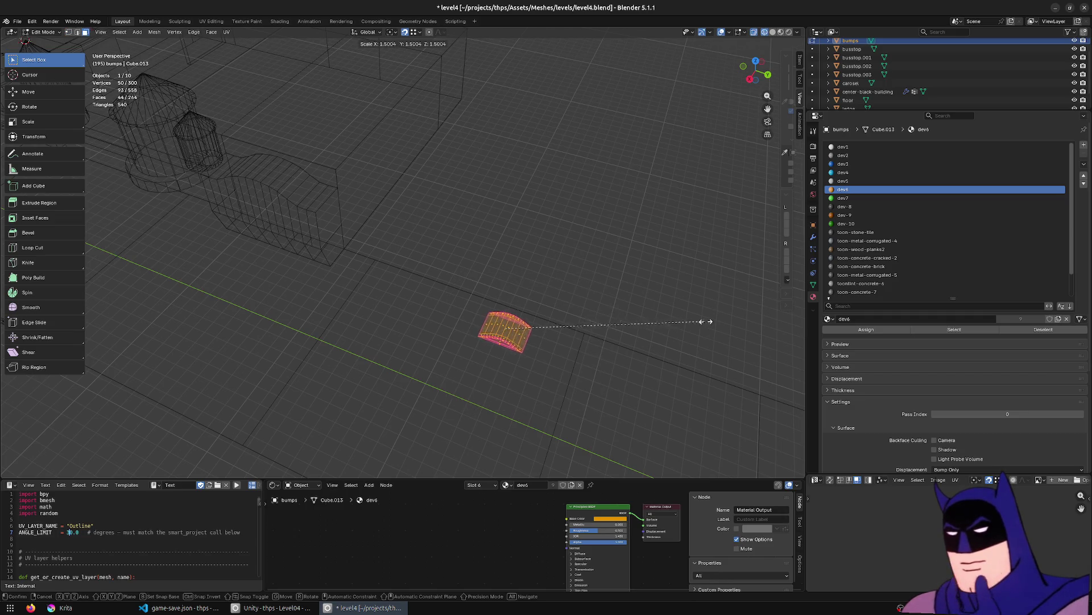
click(732, 321)
Shorten the bump along Y and lower it along Z into the floor.
key(s)
key(x)
key(y)
click(657, 358)
middle_drag(657, 357, 560, 317)
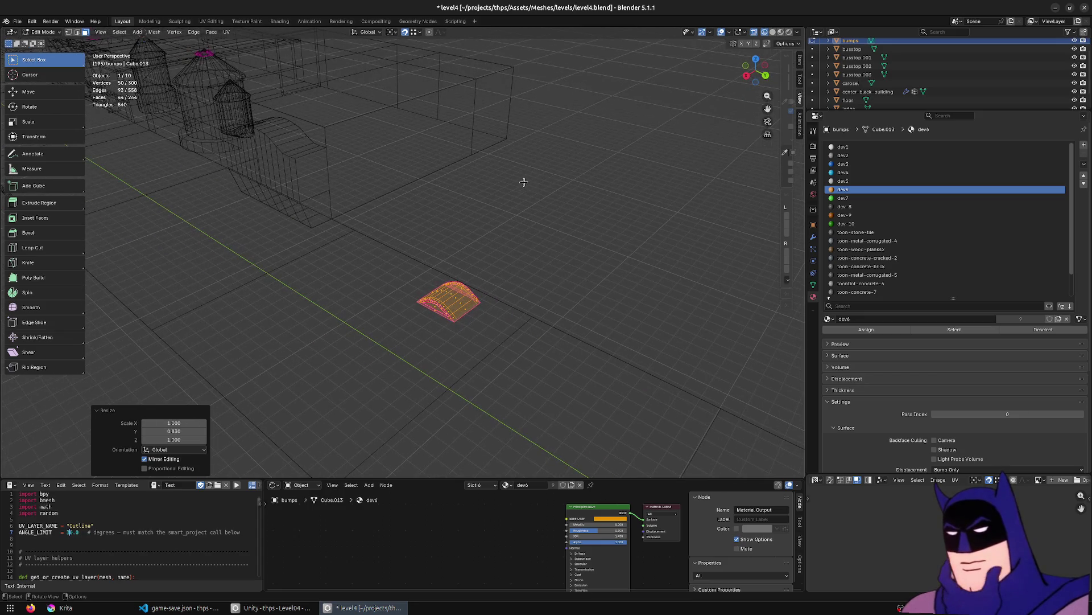
key(g)
key(z)
click(529, 314)
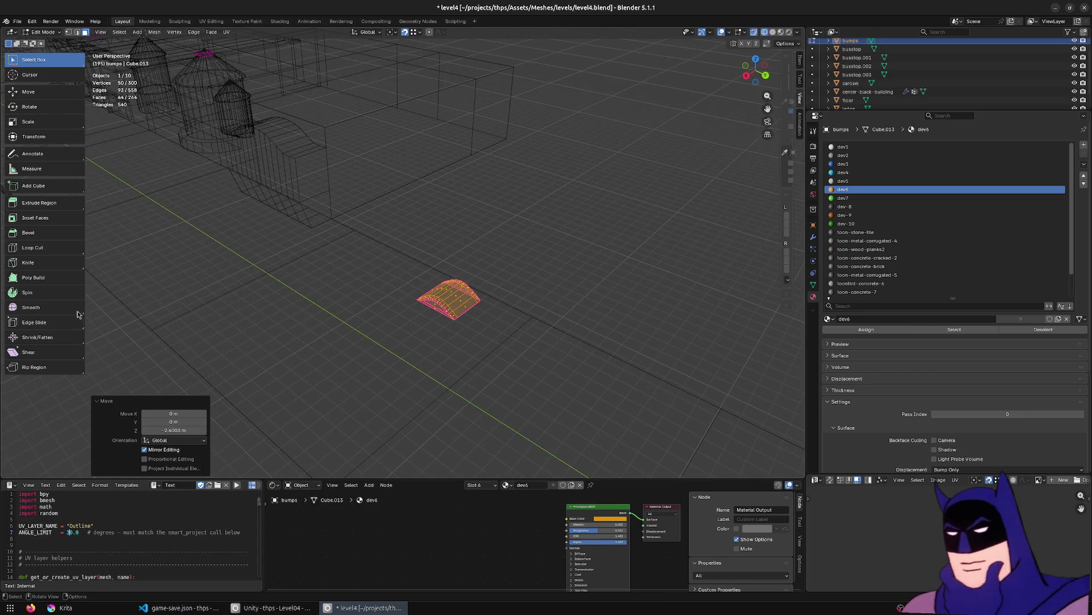
In solid shading, select the bump's end edges and move them along Y into a ramp.
key(Tab)
middle_drag(332, 385, 447, 286)
key(z)
click(500, 254)
key(KP_Decimal)
key(Tab)
middle_drag(375, 344, 596, 376)
alt+click(619, 360)
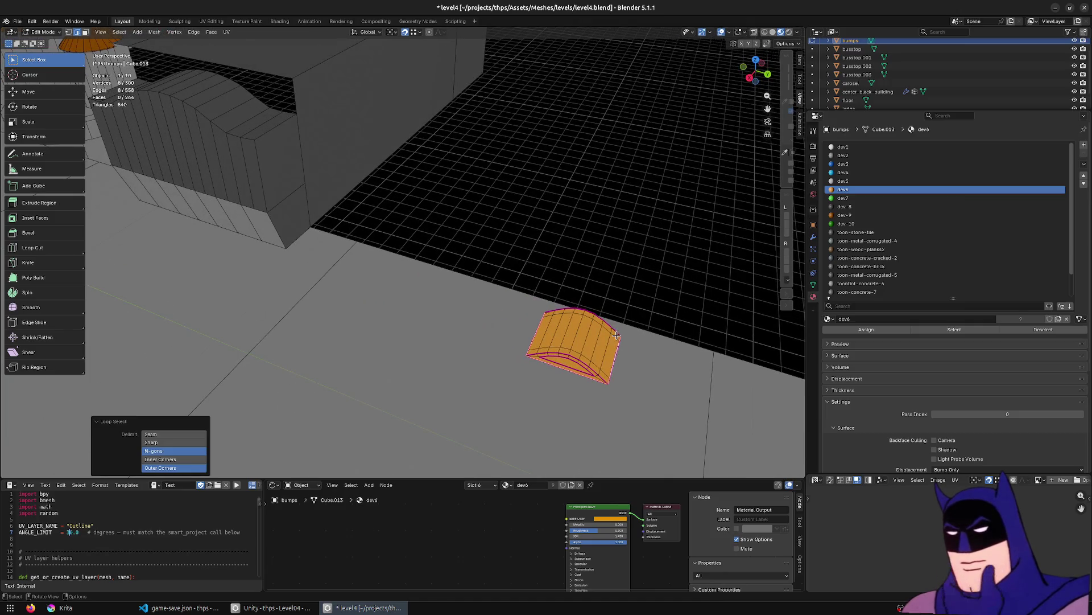
click(620, 338)
ctrl+click(610, 380)
key(g)
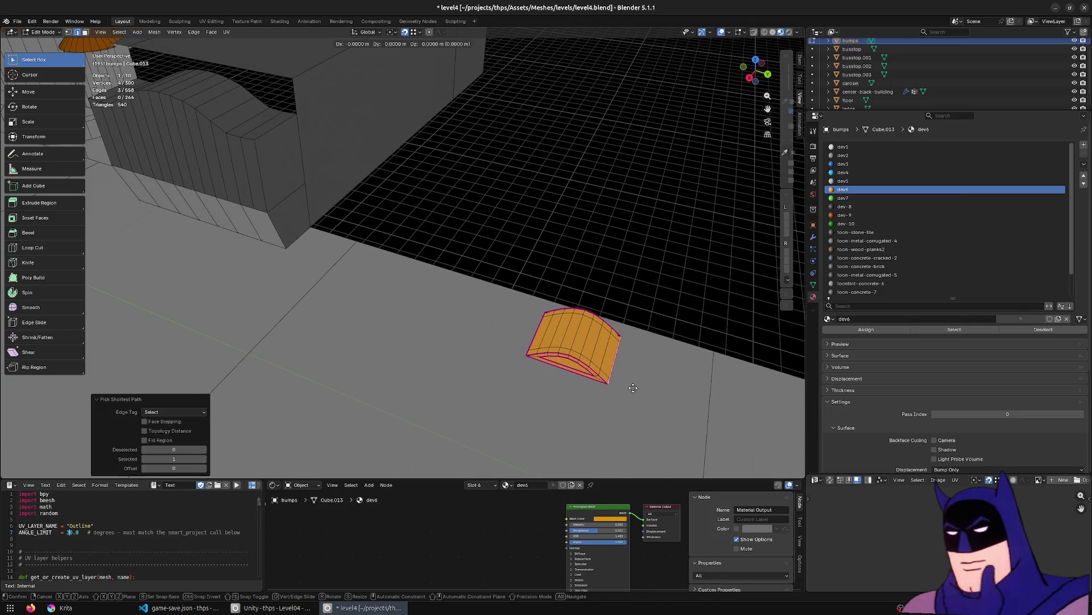
key(y)
click(658, 394)
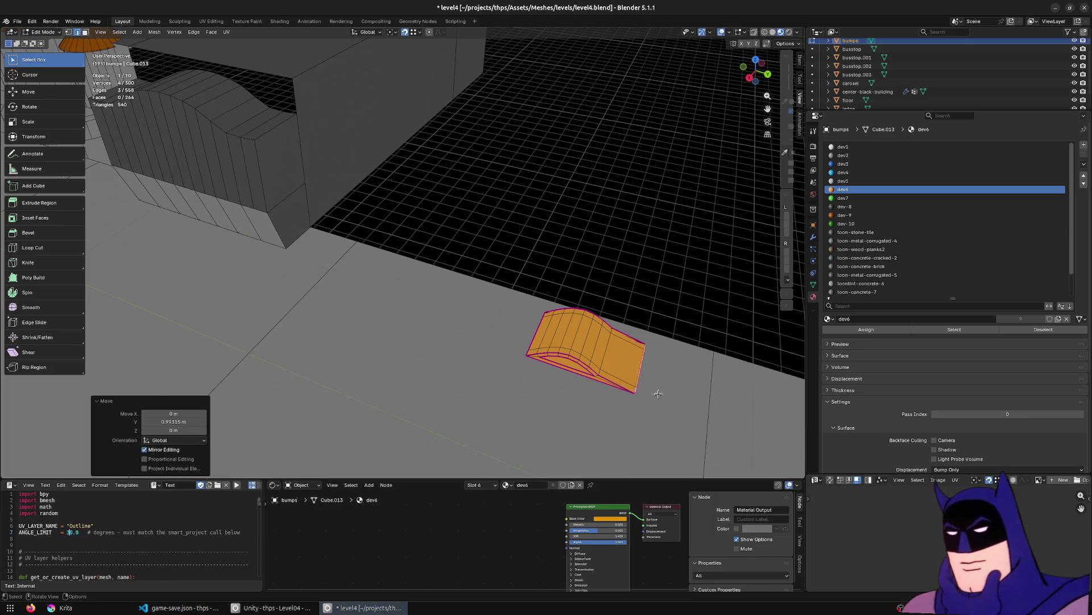
Select another edge path and move it along Y to lengthen the ramp slope.
click(610, 340)
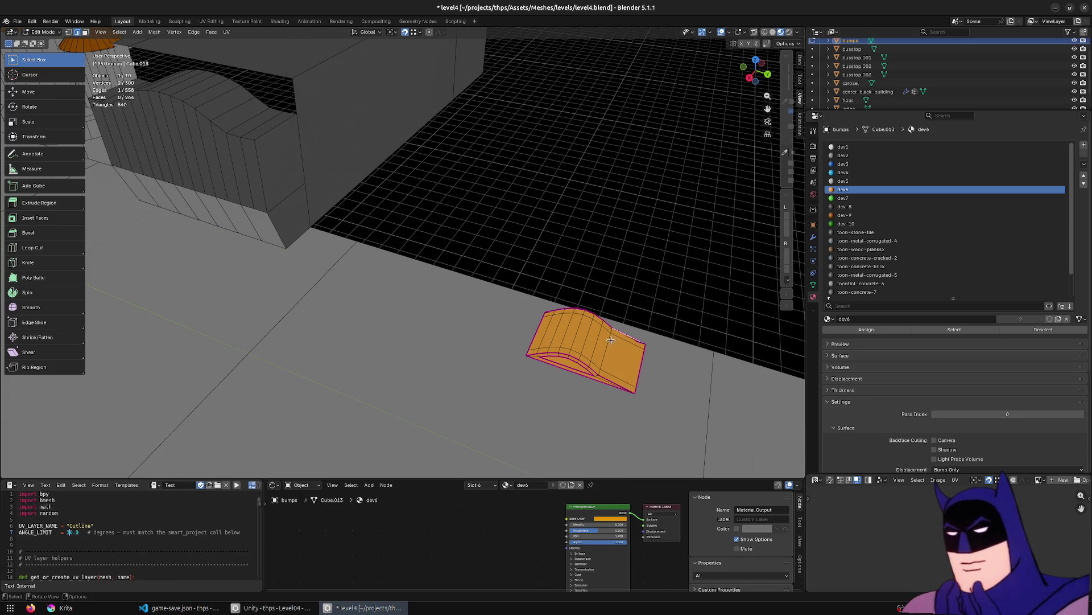
ctrl+click(601, 370)
key(g)
key(y)
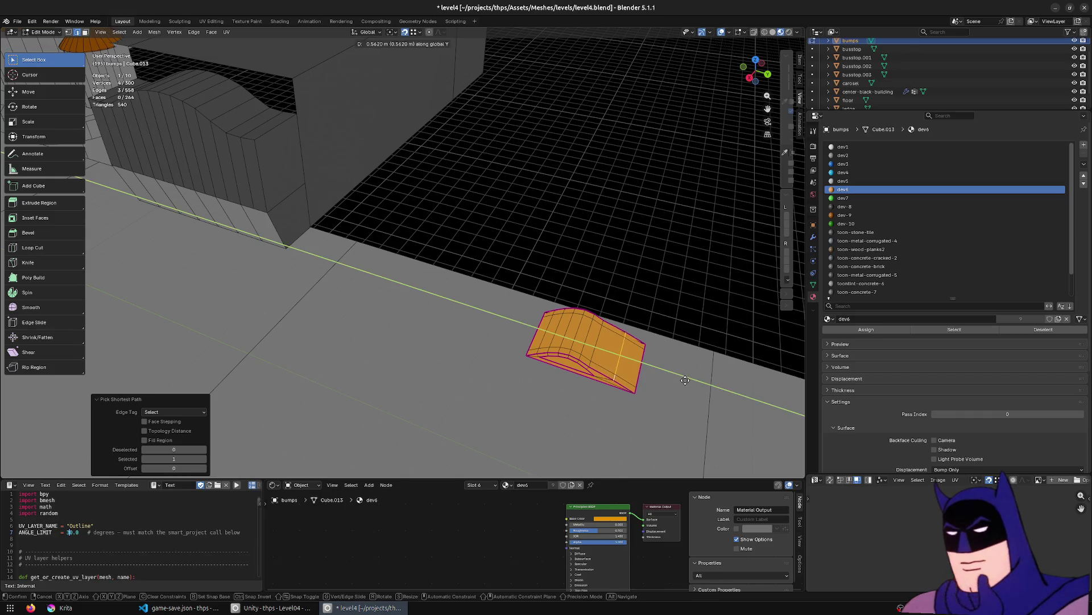
click(676, 381)
middle_drag(676, 380, 417, 268)
Save level4.blend and switch to Unity to inspect the reimported arched wall.
key(ctrl+s)
key(Tab)
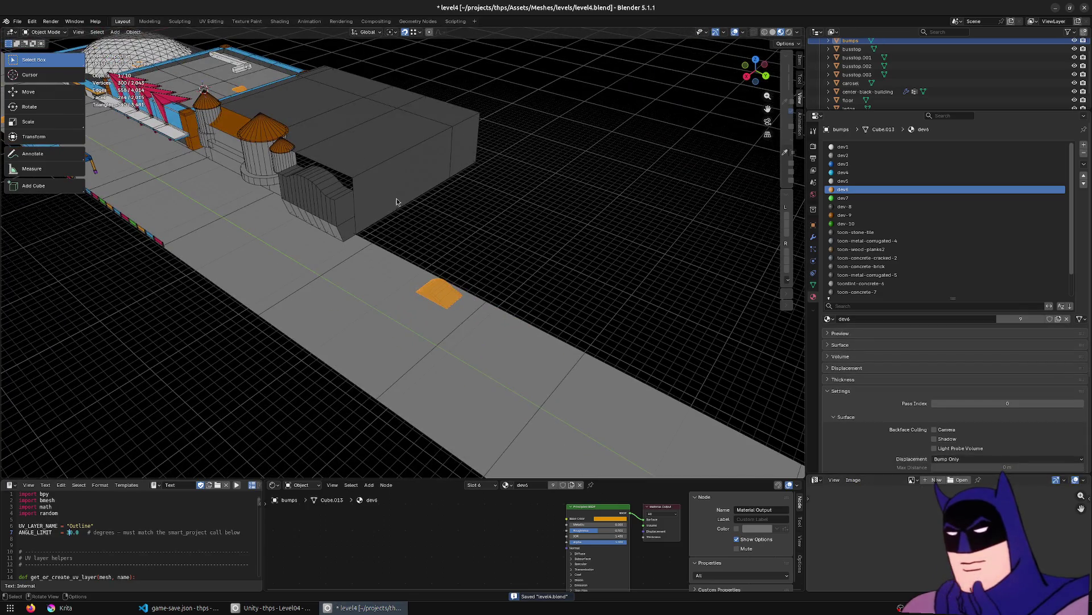
click(396, 200)
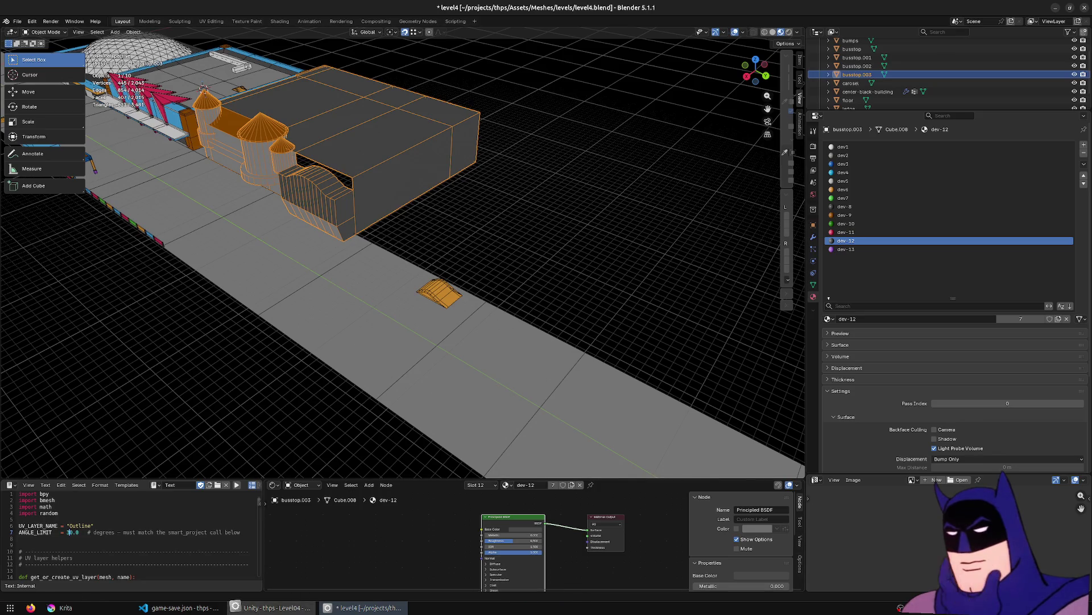
click(277, 607)
mouse_move(356, 258)
right_down()
mouse_move(456, 251)
mouse_move(354, 256)
mouse_move(292, 243)
right_up()
key(alt+Tab)
key(ctrl+s)
Turn the Scene camera down the road and enter Play mode to test Level04.
key(alt+Tab)
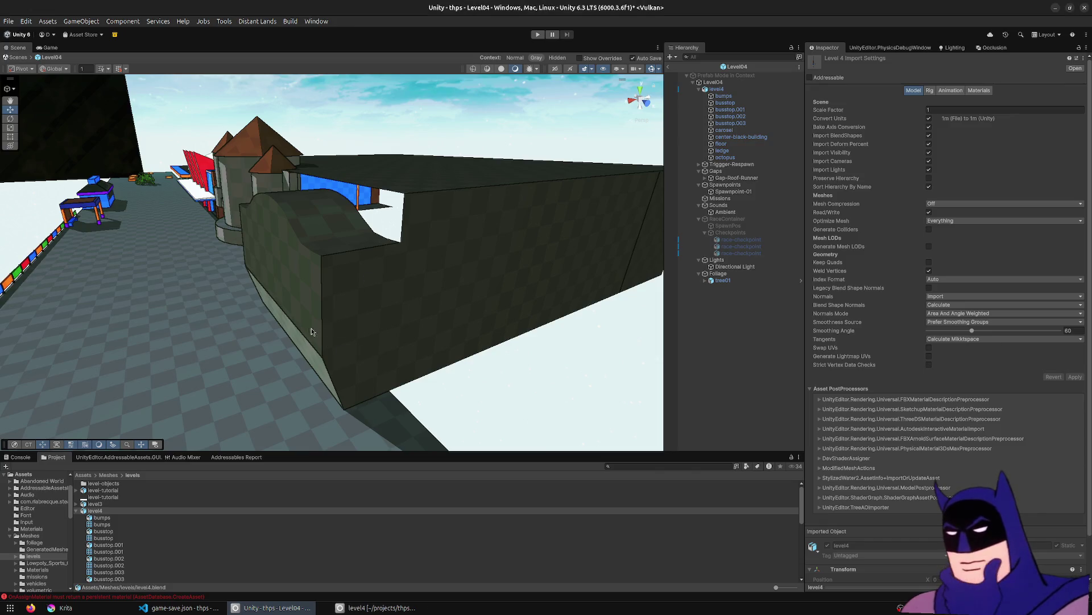
mouse_move(316, 300)
right_down()
mouse_move(224, 273)
mouse_move(273, 281)
right_up()
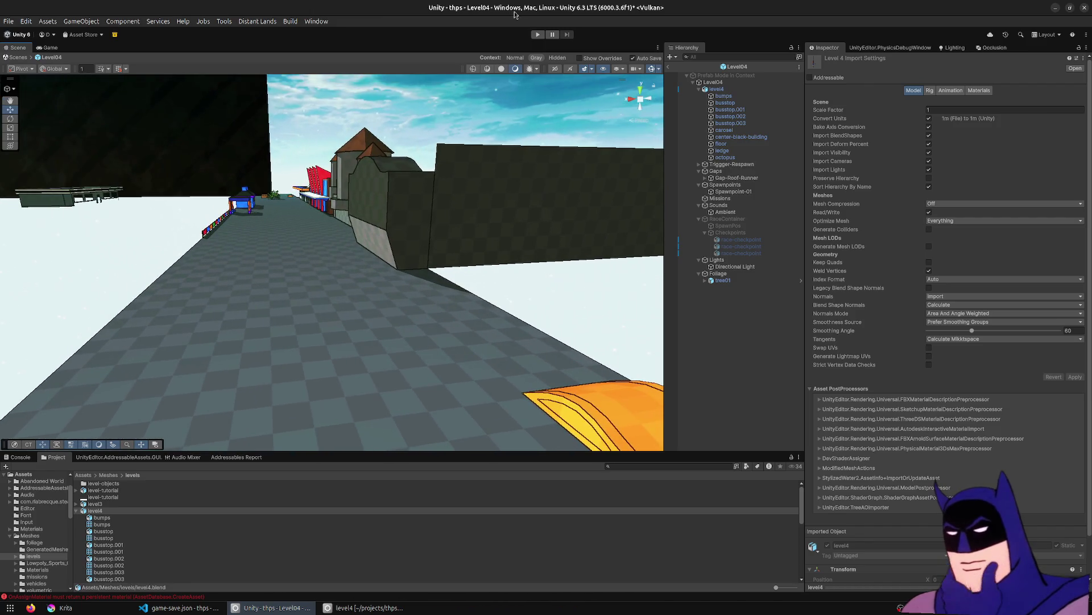
click(536, 35)
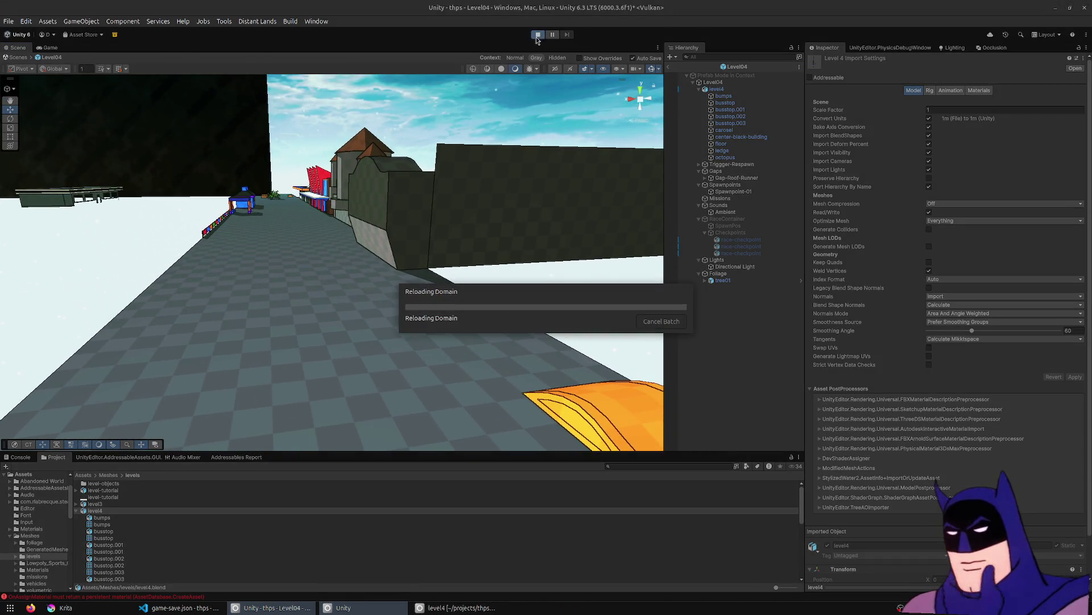